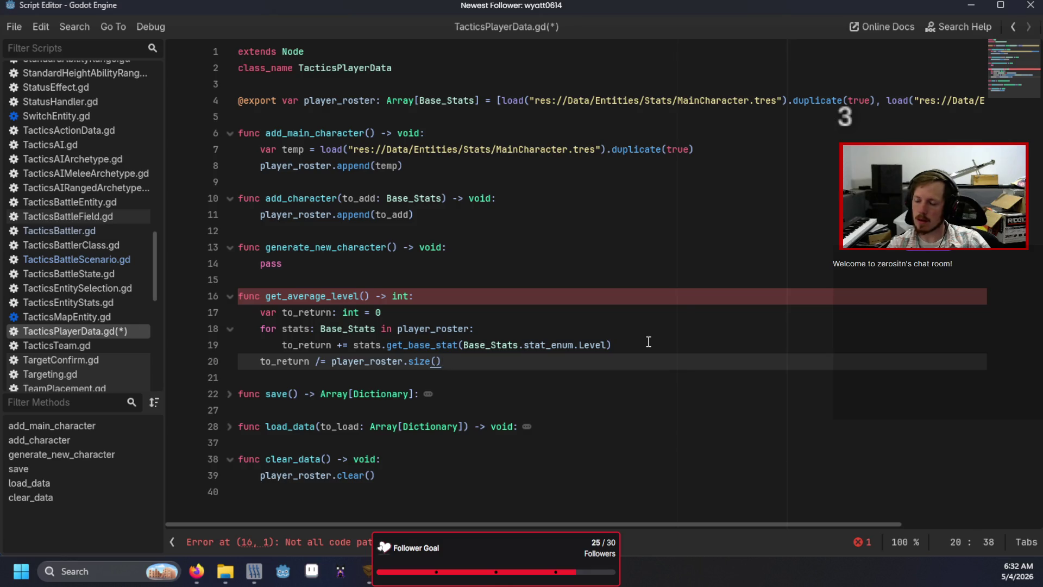
- Finish get_average_level with 'return to_return' and save TacticsPlayerData.gd
text(return to_return)
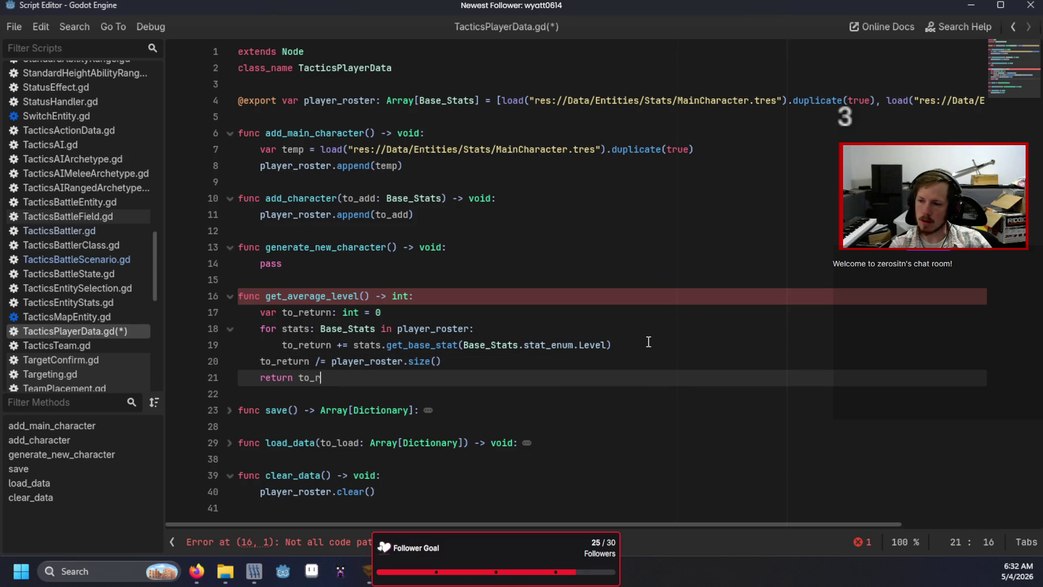
click(647, 341)
key(ctrl+s)
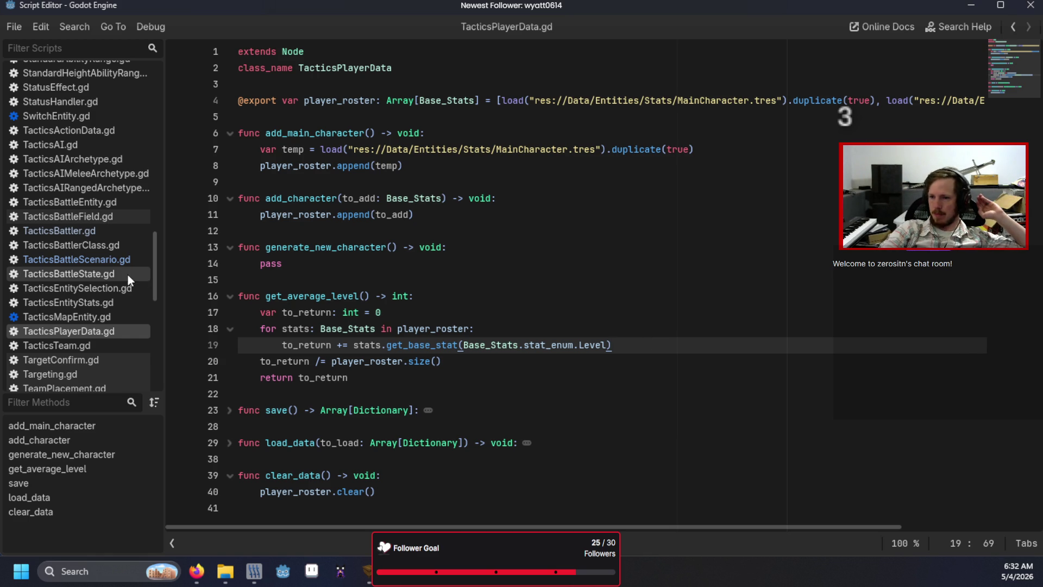
click(117, 259)
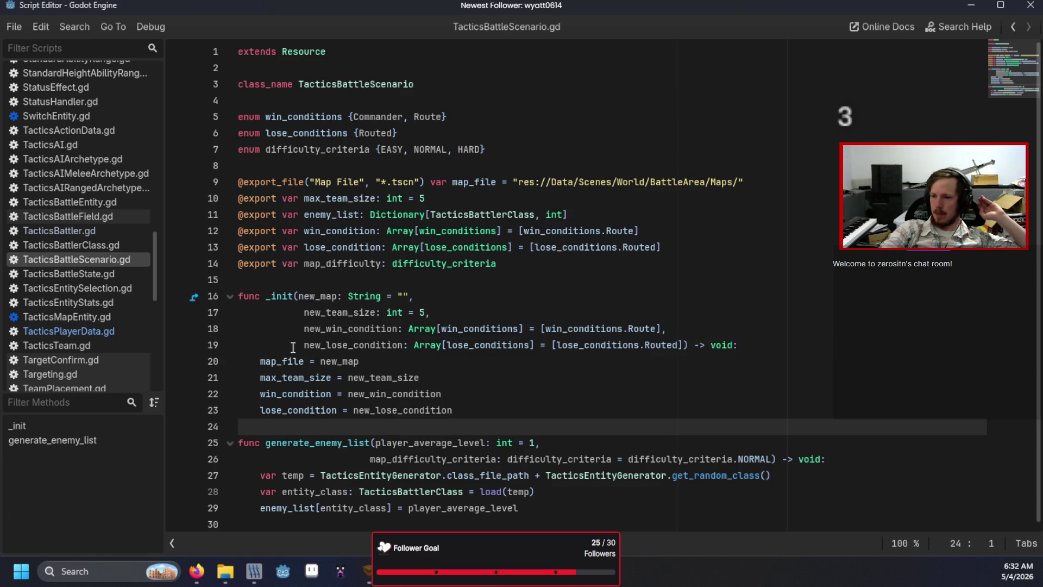
click(542, 504)
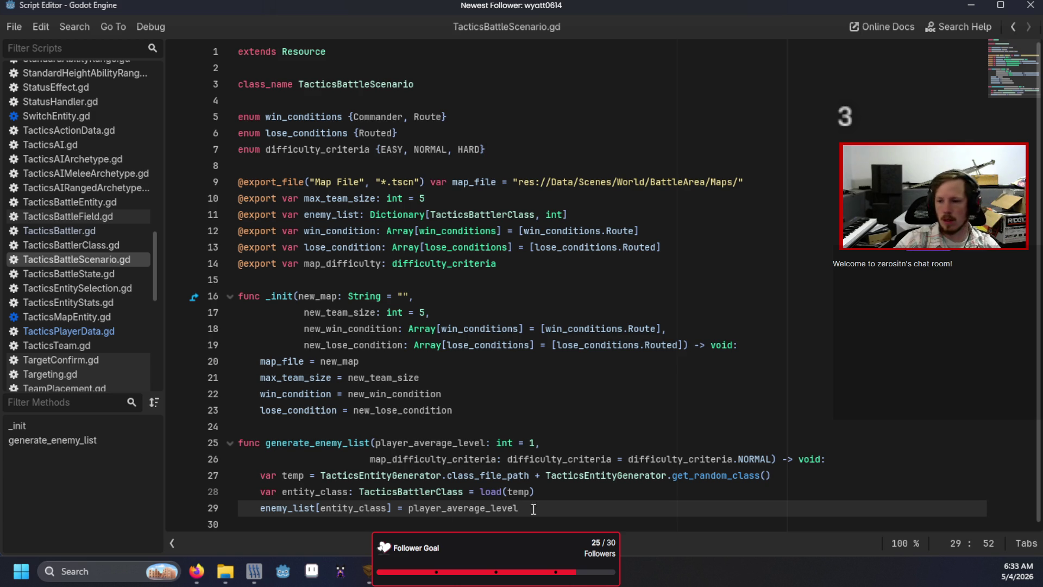
click(110, 332)
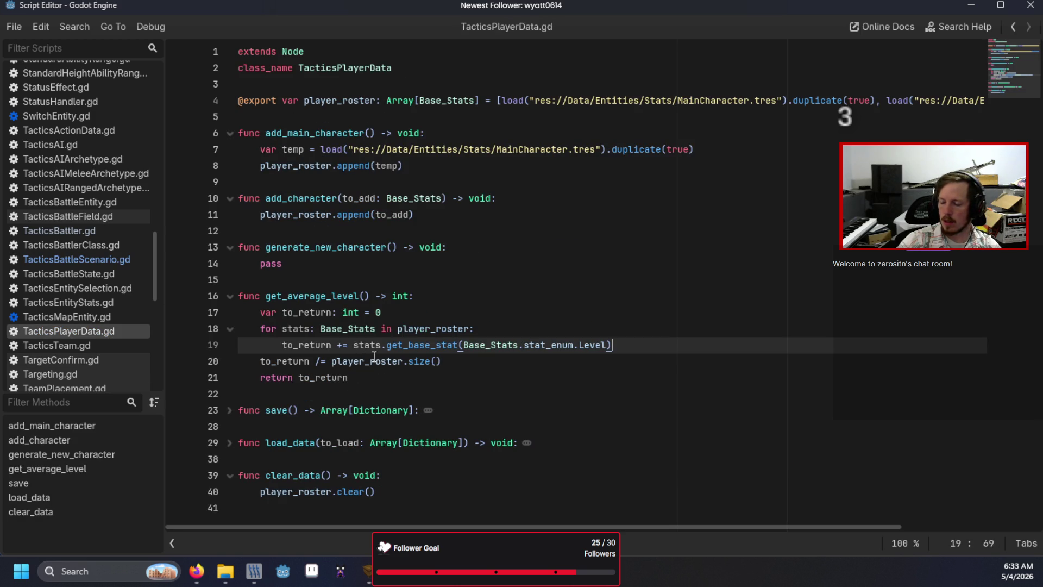
click(443, 362)
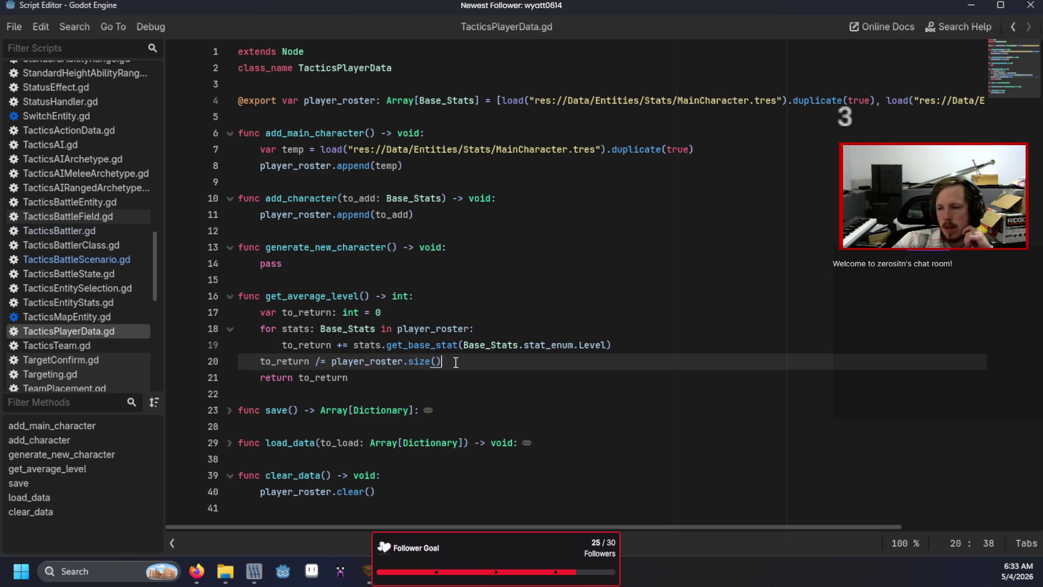
click(456, 312)
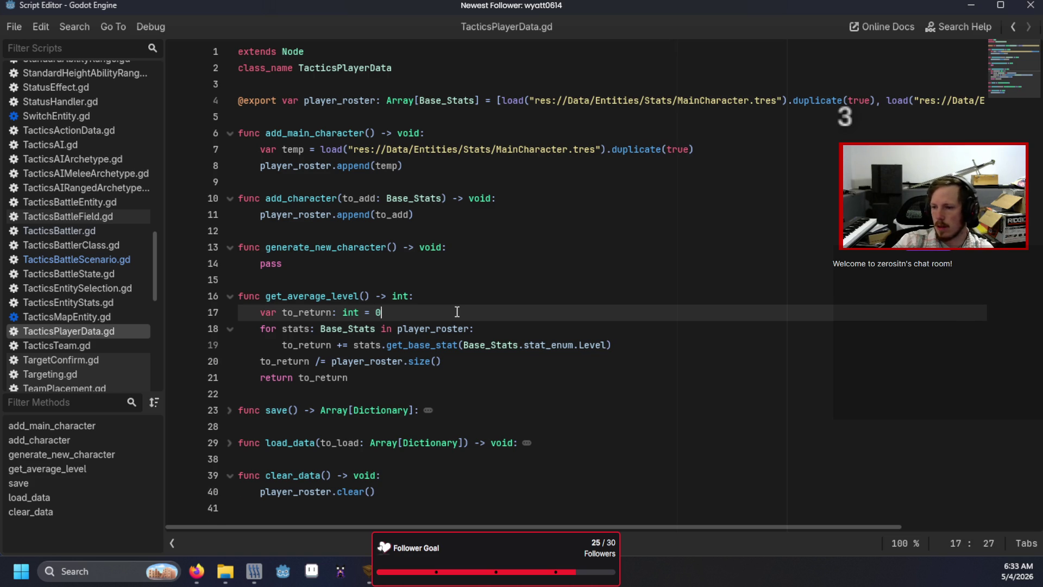
- Add a comment under the get_average_level header about basing it on the highest-level entity with standard deviation, then save
key(Return)
key(BackSpace)
key(BackSpace)
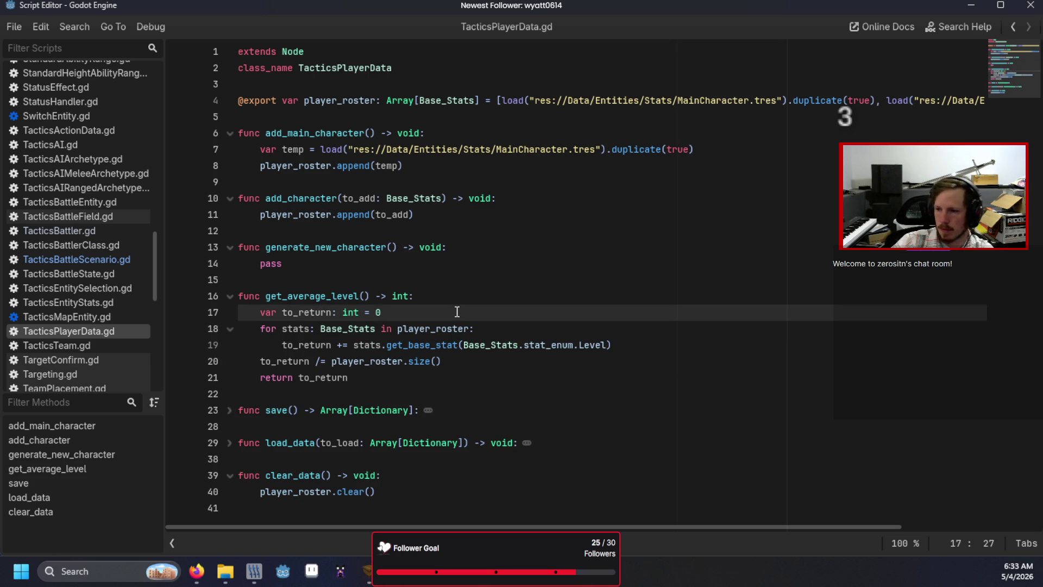
click(451, 303)
key(Return)
text(# )
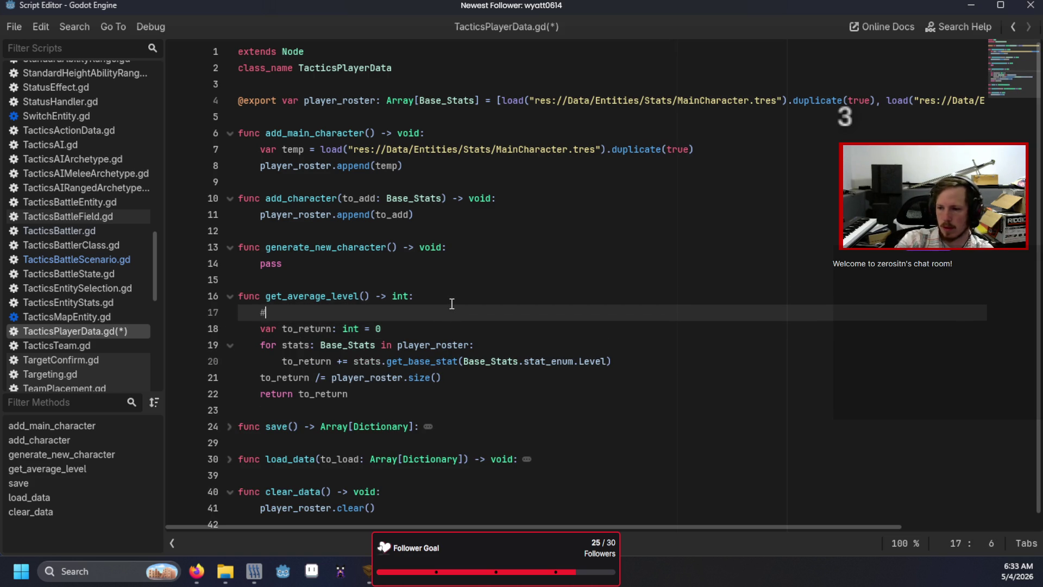
text(Could )
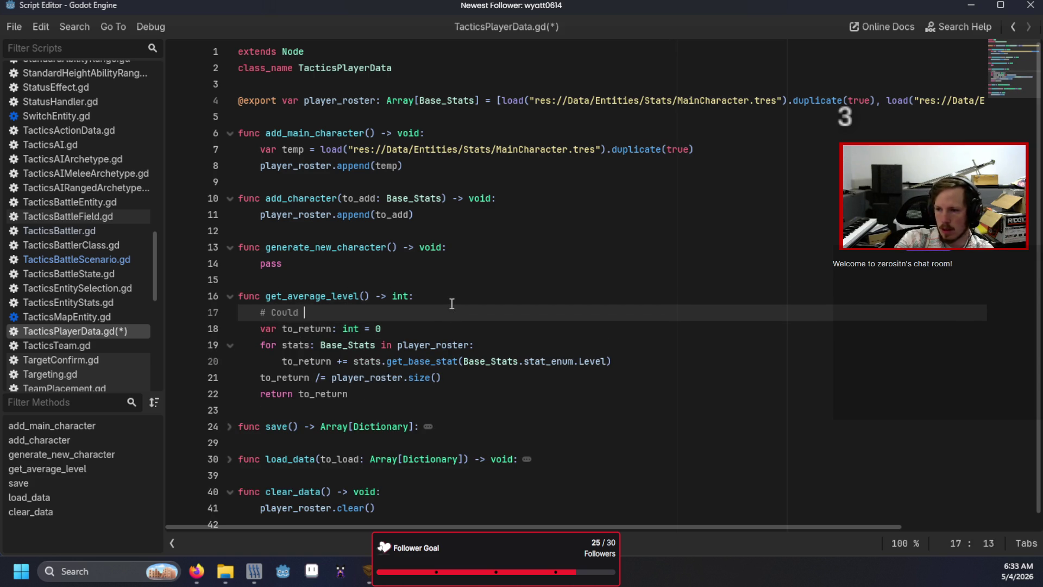
text(also base off )
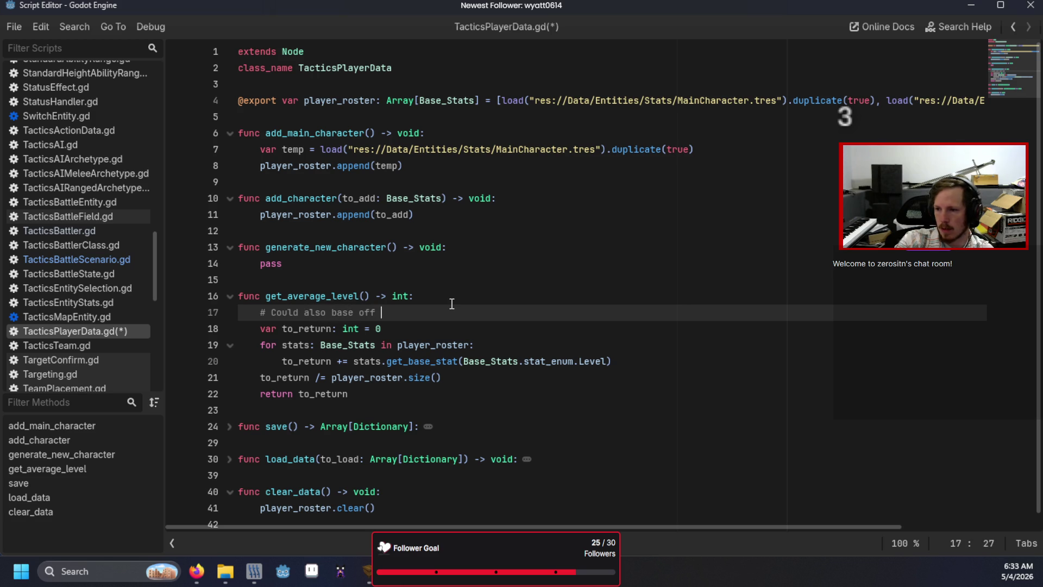
text(highest lev)
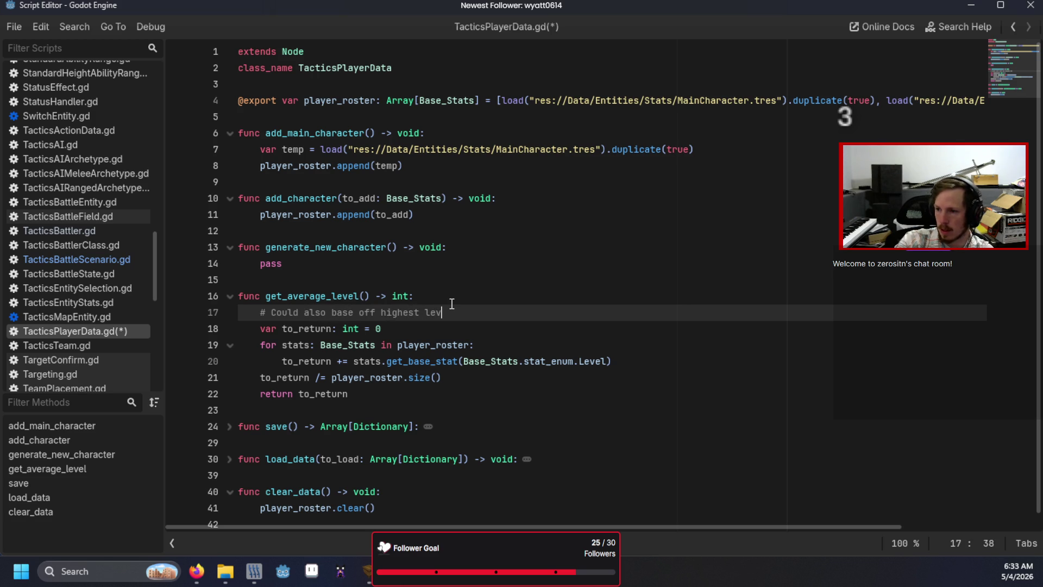
text(el entit)
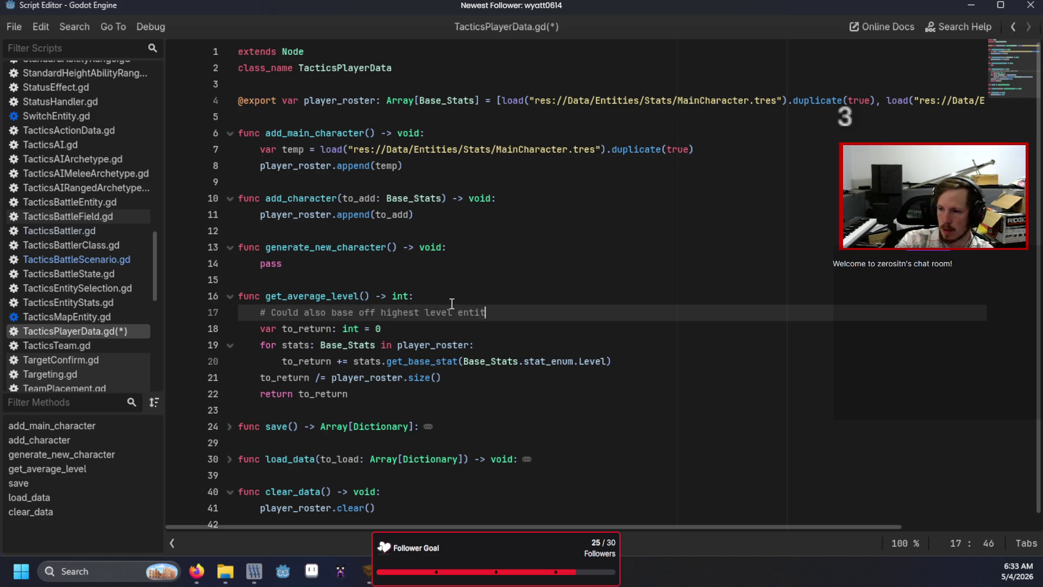
text(y. )
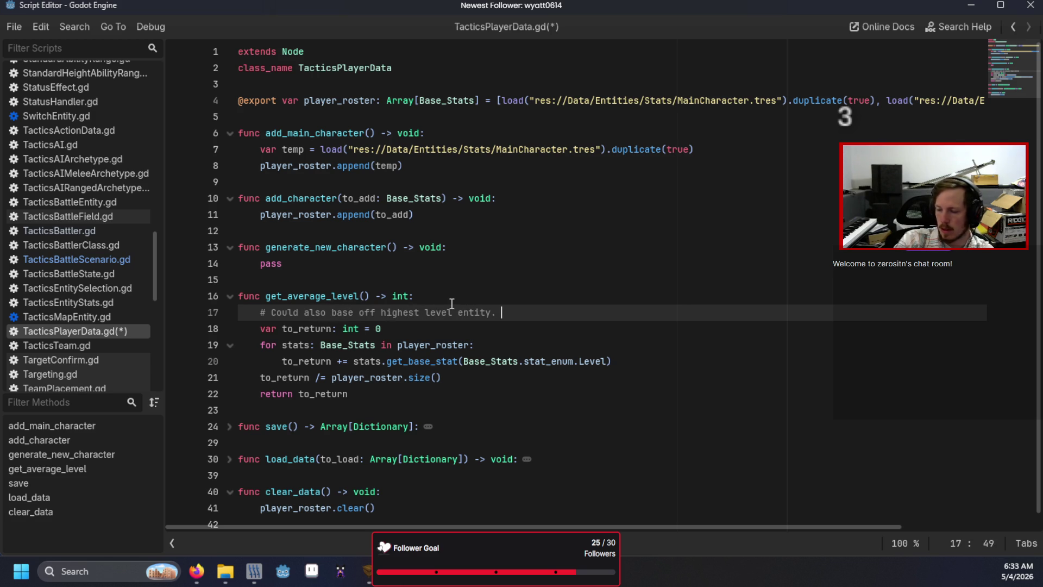
text(Allow for some standard deviation based on average and )
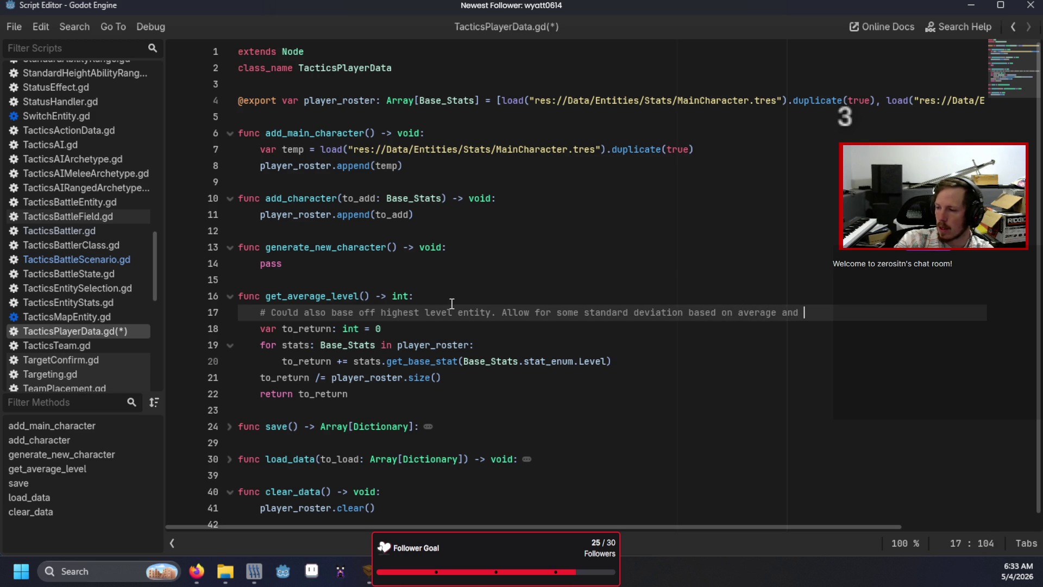
text(progress)
key(Up)
key(ctrl+s)
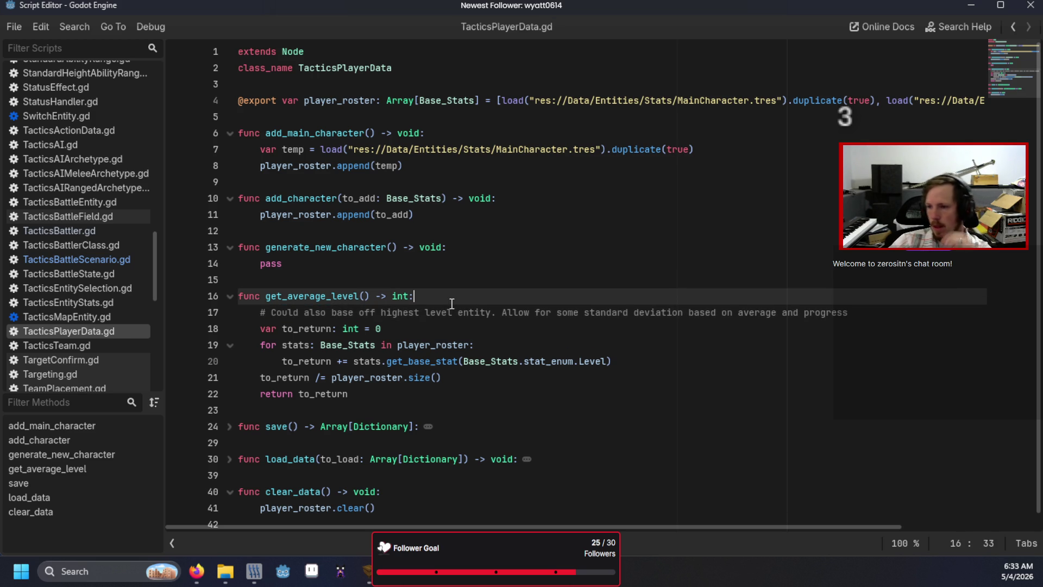
- Add an 'enemy_count: int = 3' parameter to generate_enemy_list in TacticsBattleScenario.gd and save
click(110, 261)
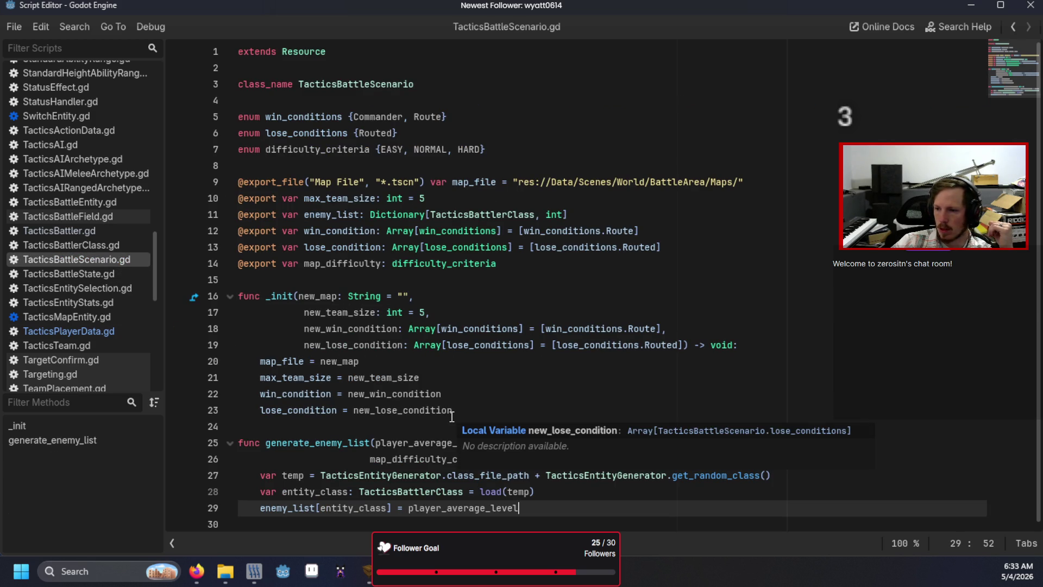
click(519, 394)
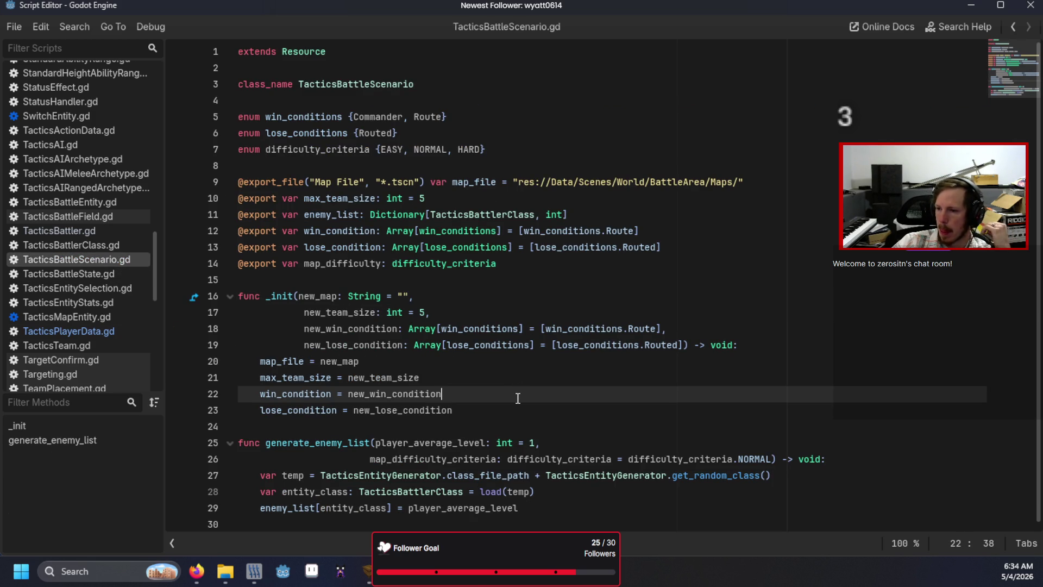
click(772, 459)
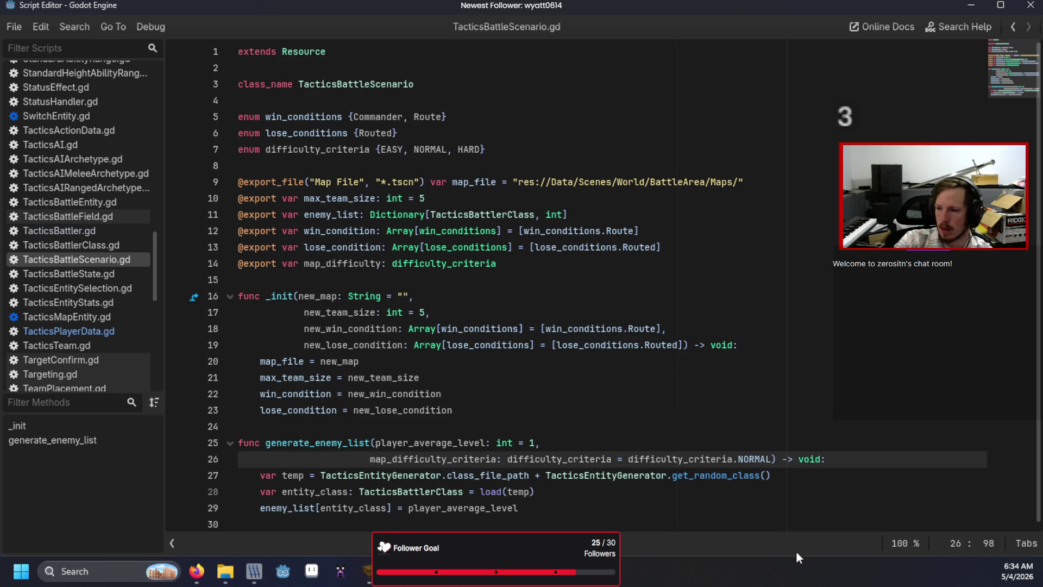
text(,)
key(Return)
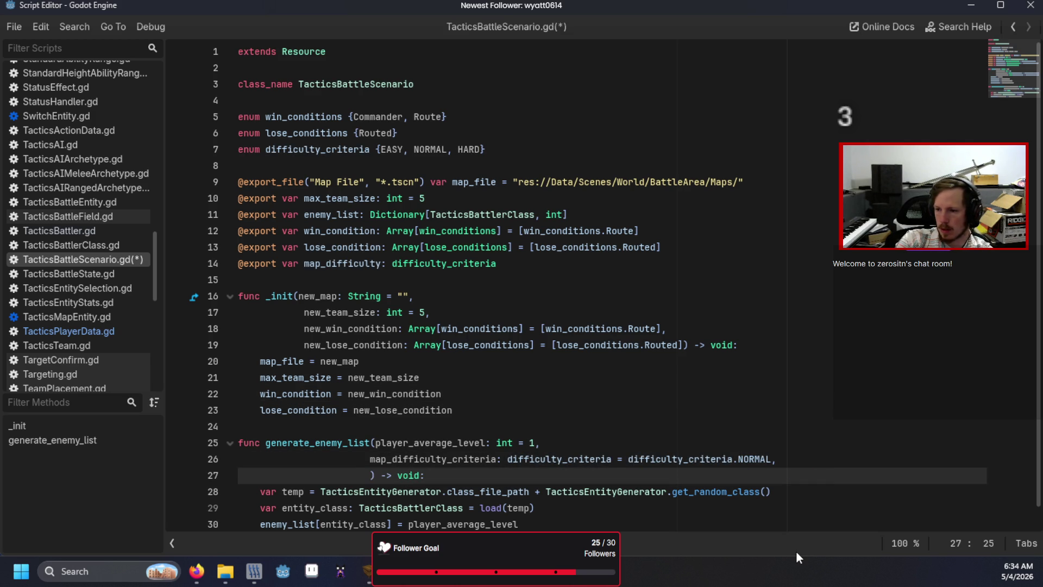
text(enemy_count: int = 3)
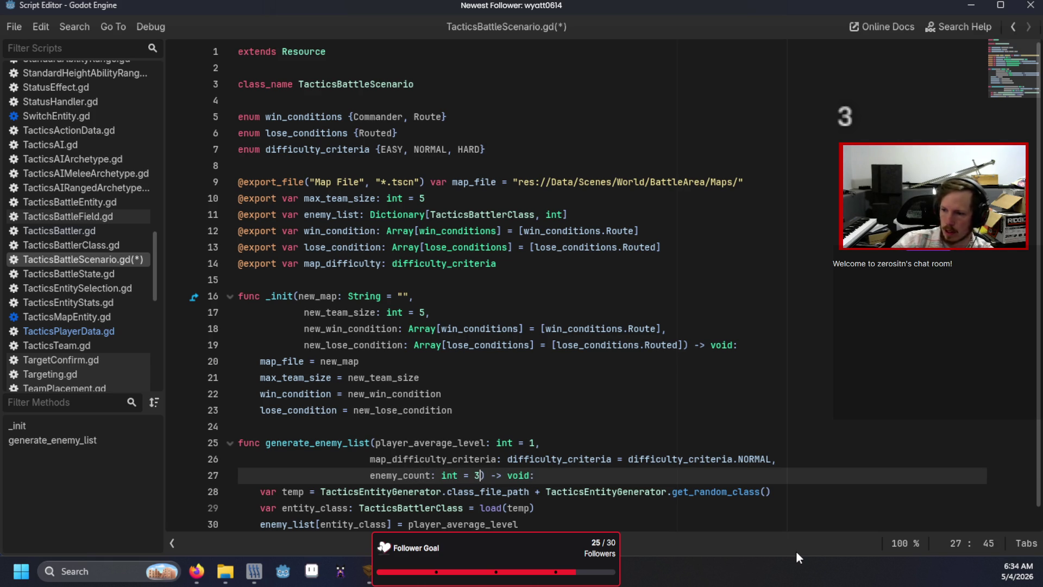
key(BackSpace)
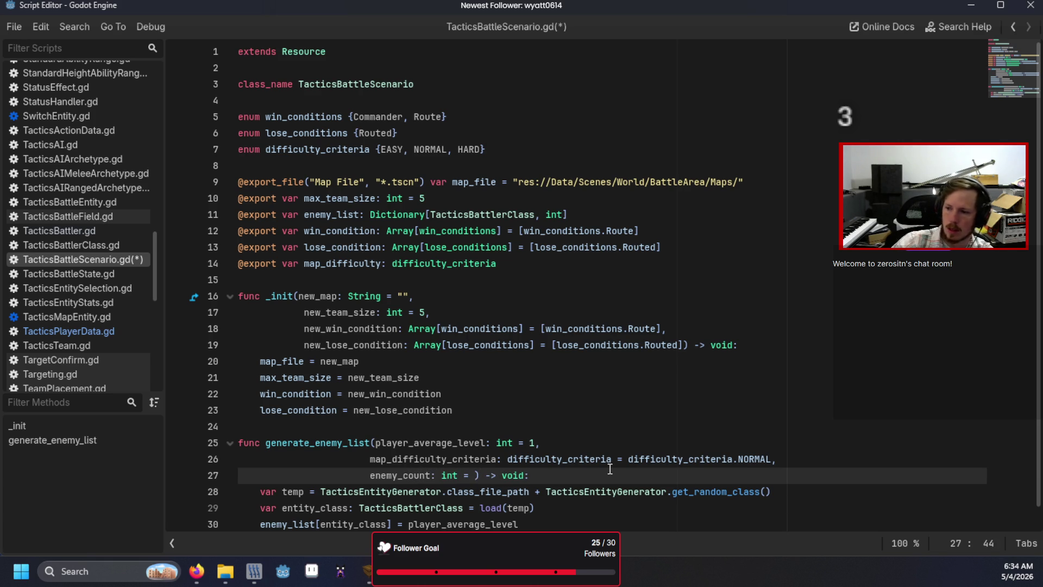
text(3)
click(612, 445)
key(ctrl+s)
click(364, 572)
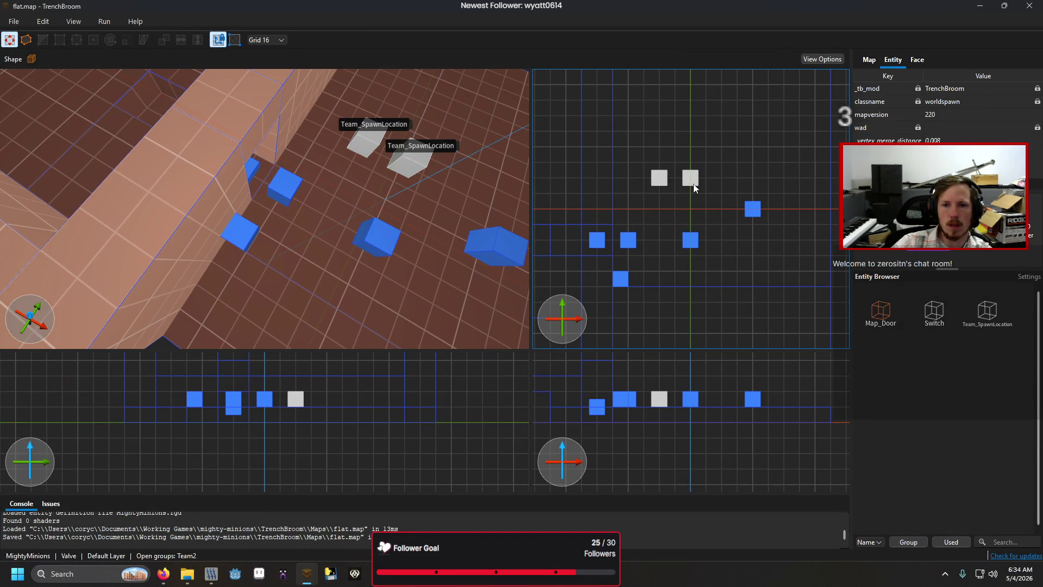
- Alt-drag a copy of the right Team_SpawnLocation one grid step right, close the Team2 group, and save flat.map
click(693, 183)
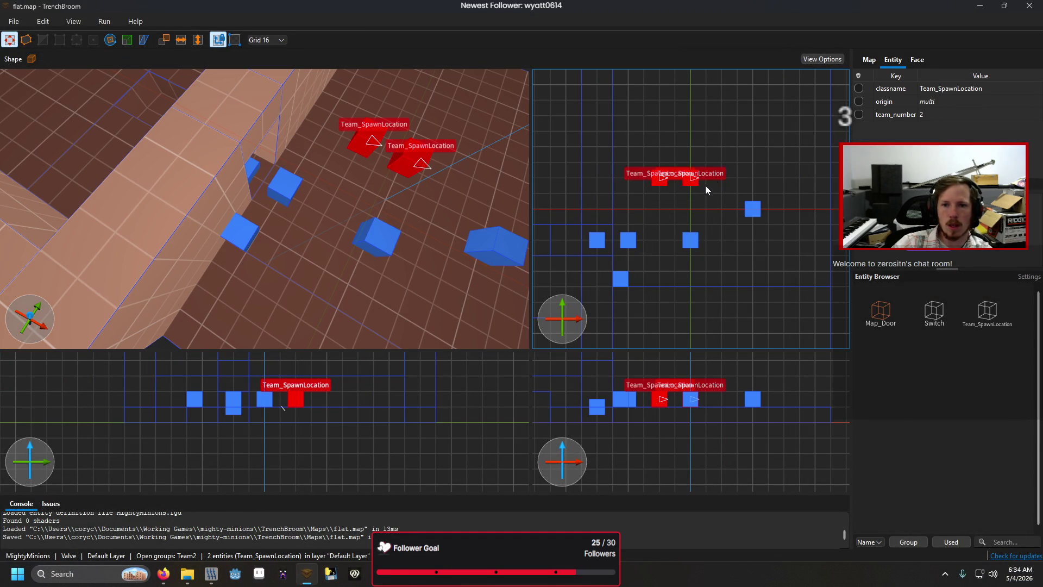
click(701, 186)
click(691, 187)
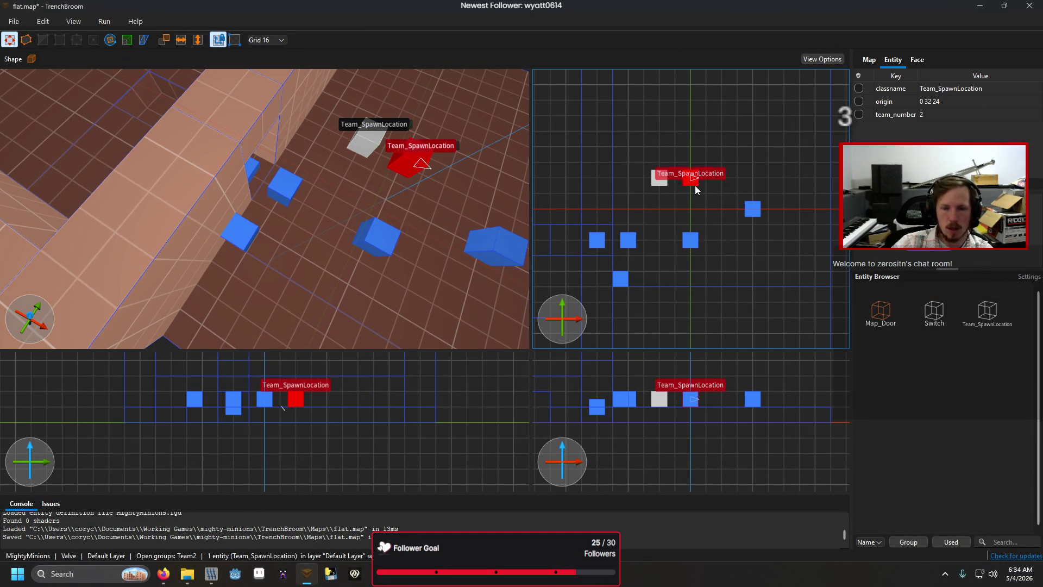
drag(694, 186, 723, 182)
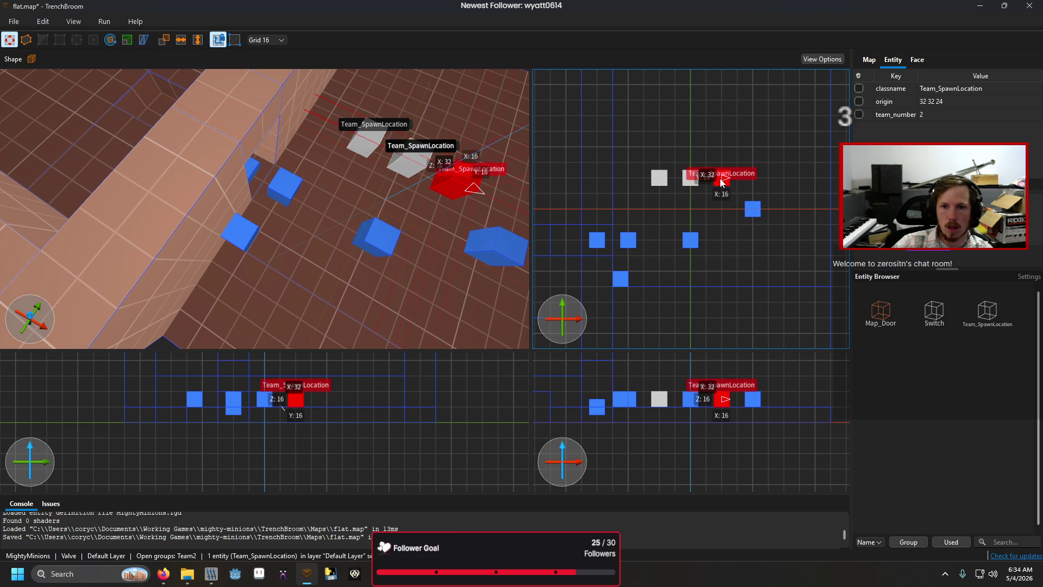
click(694, 204)
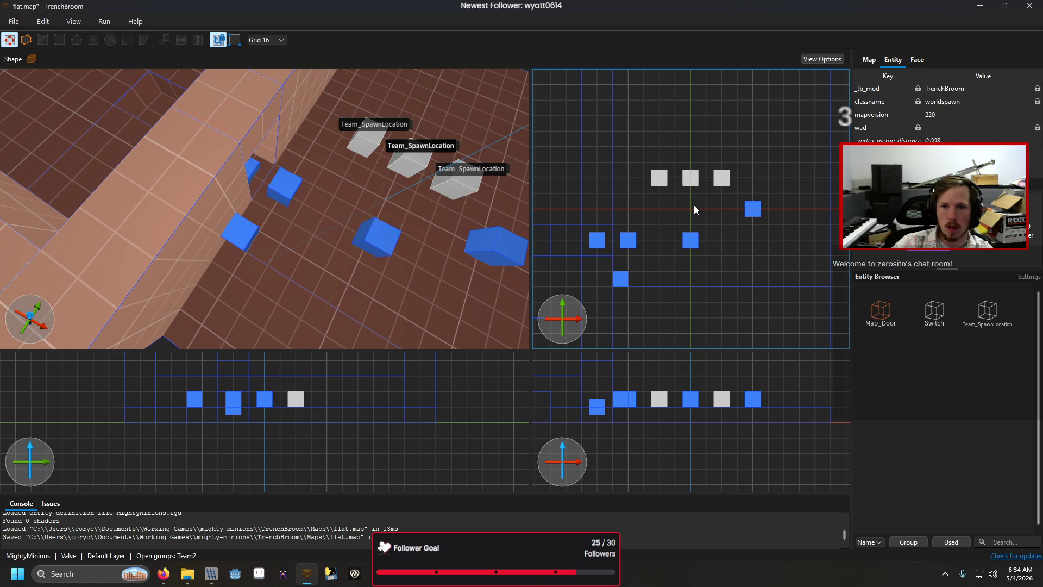
click(693, 225)
click(696, 174)
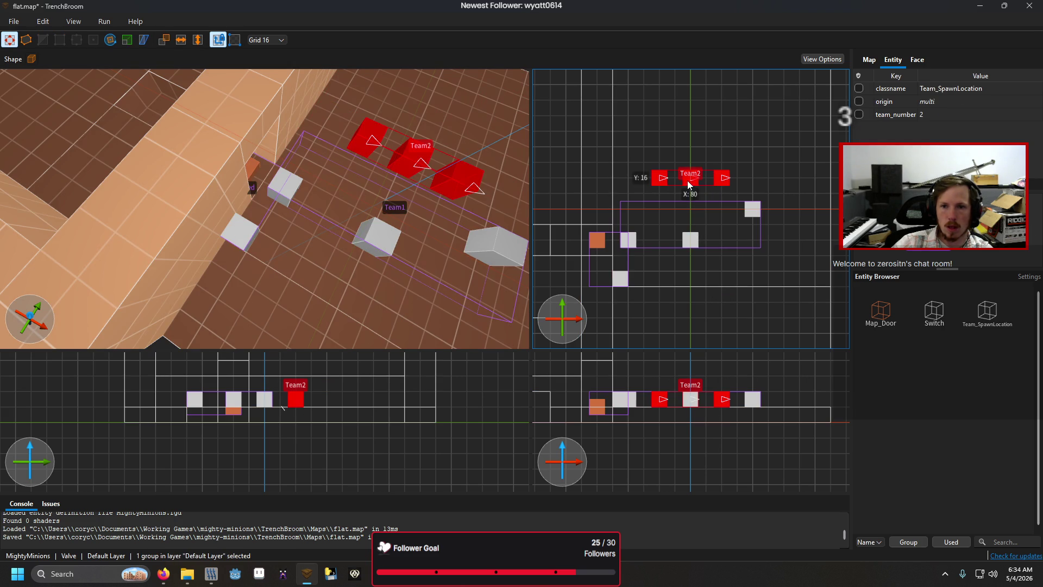
key(ctrl+s)
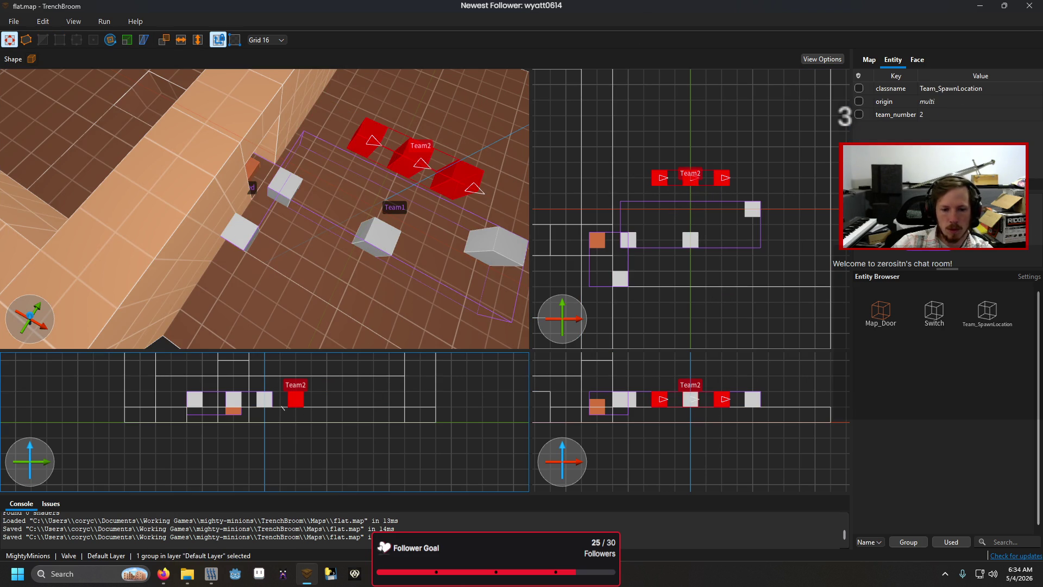
mouse_move(307, 573)
click(326, 529)
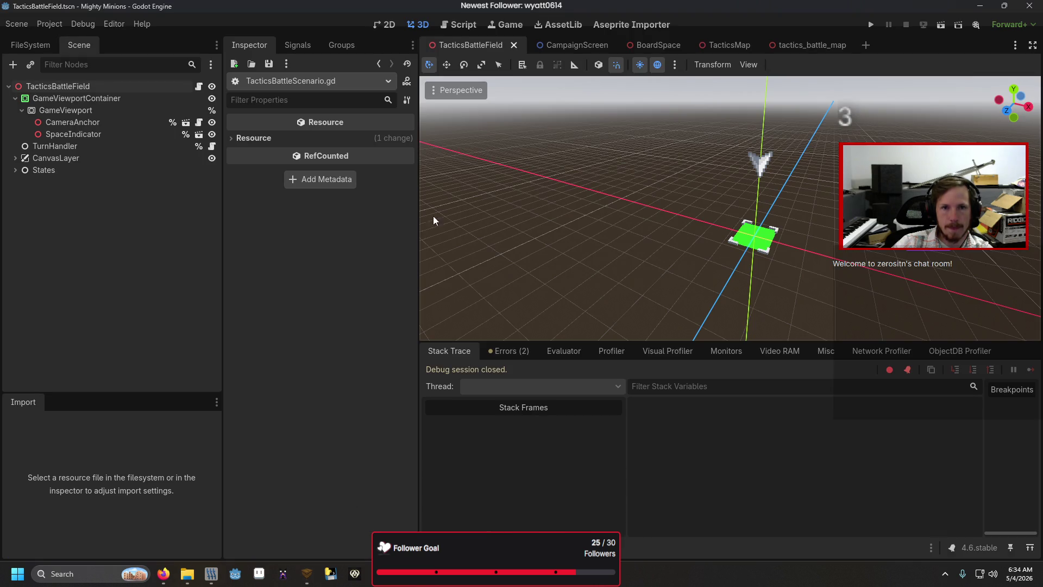
- Rebuild the tactics_battle_map geometry and run the game with F5
click(794, 45)
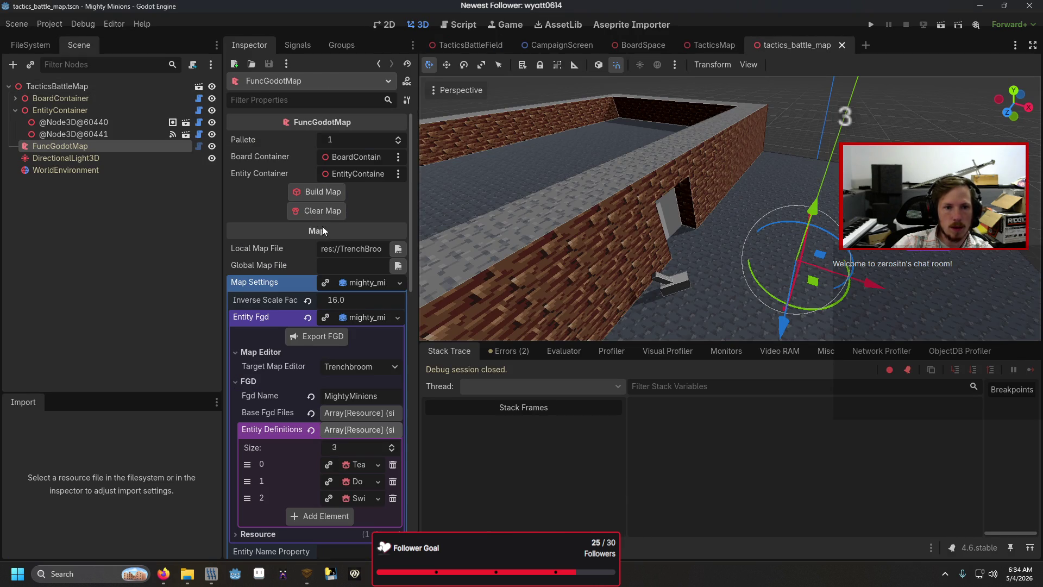
click(322, 192)
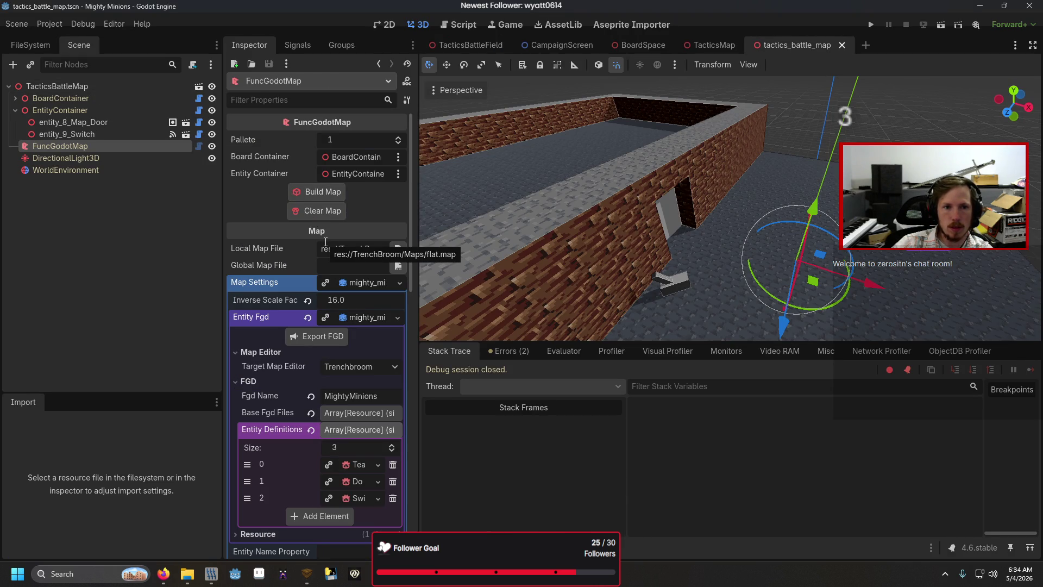
key(F5)
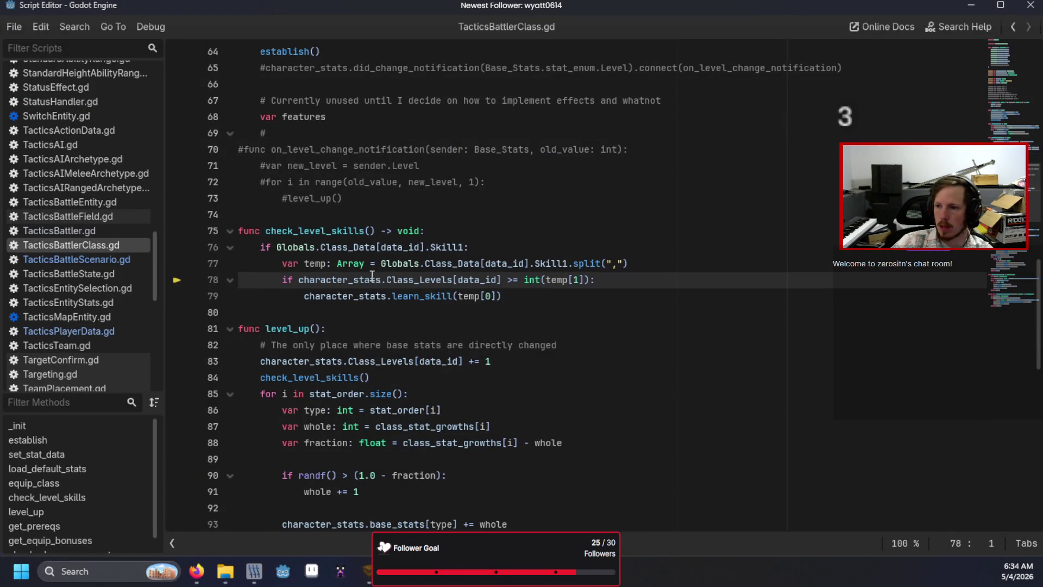
- Inspect the out-of-bounds error in check_level_skills, tracing data_id to CLASS_06
mouse_move(372, 276)
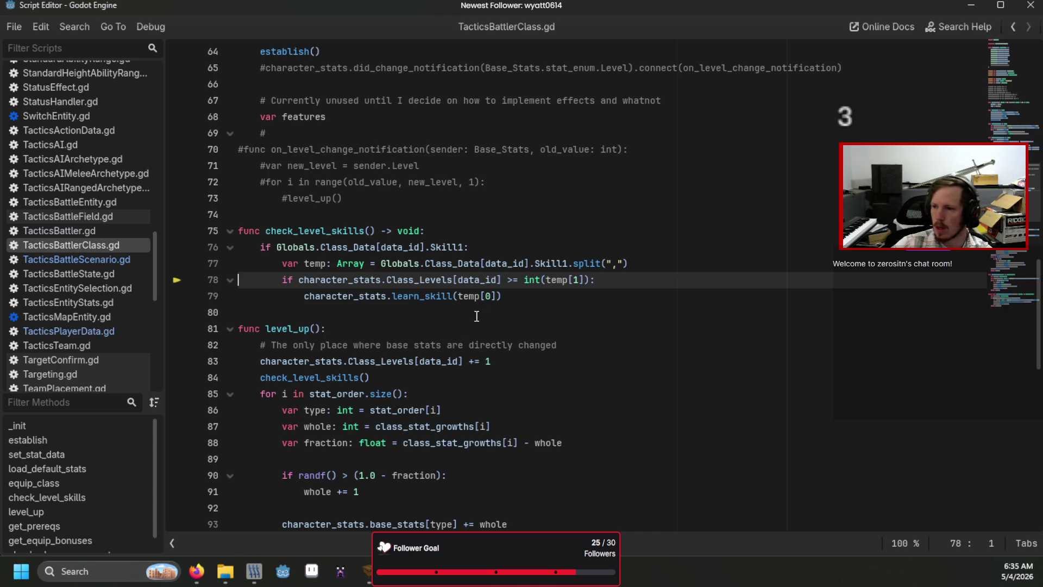
mouse_move(487, 281)
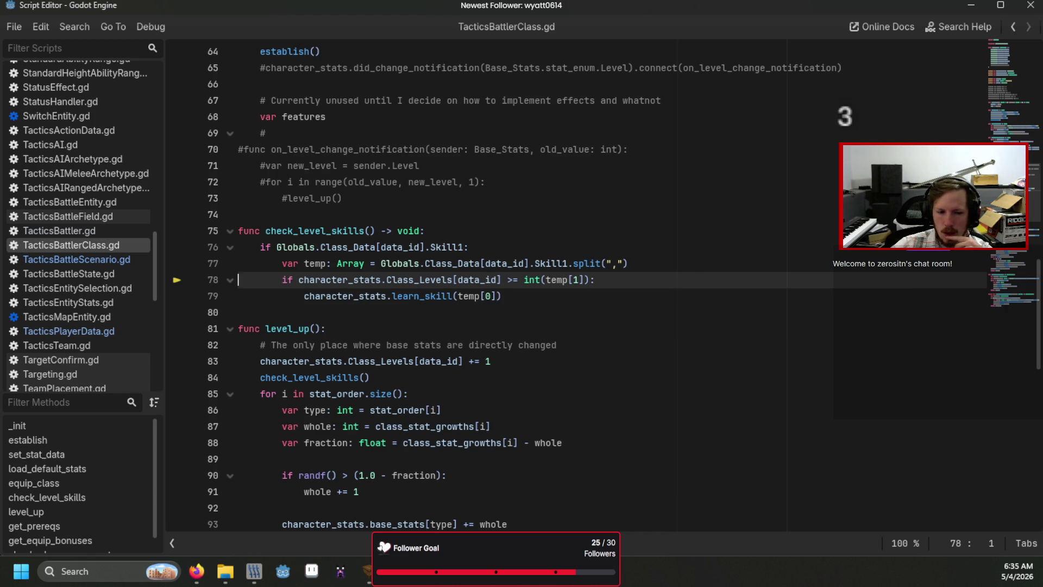
key(alt+Tab)
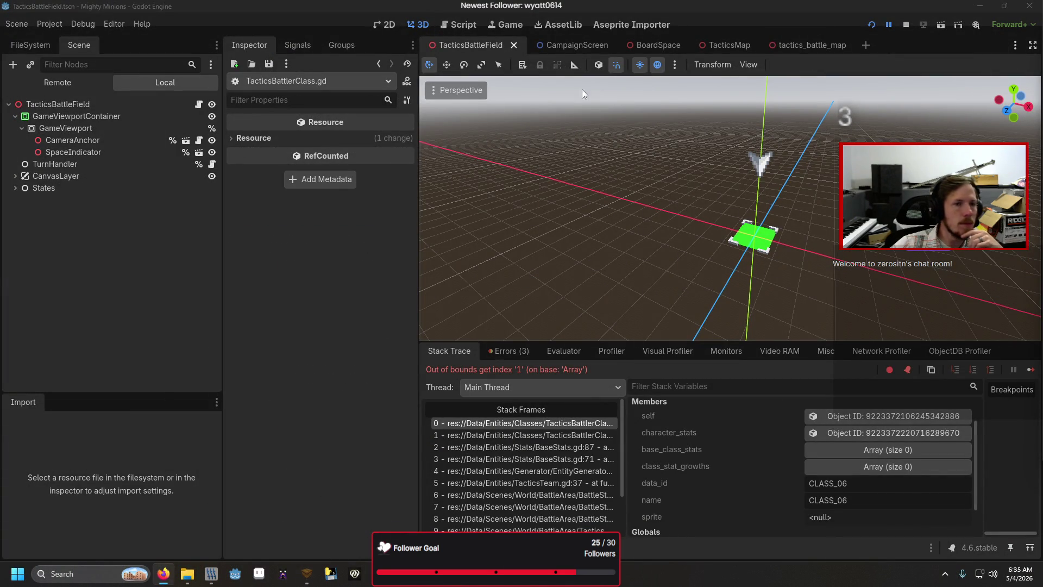
key(alt+Tab)
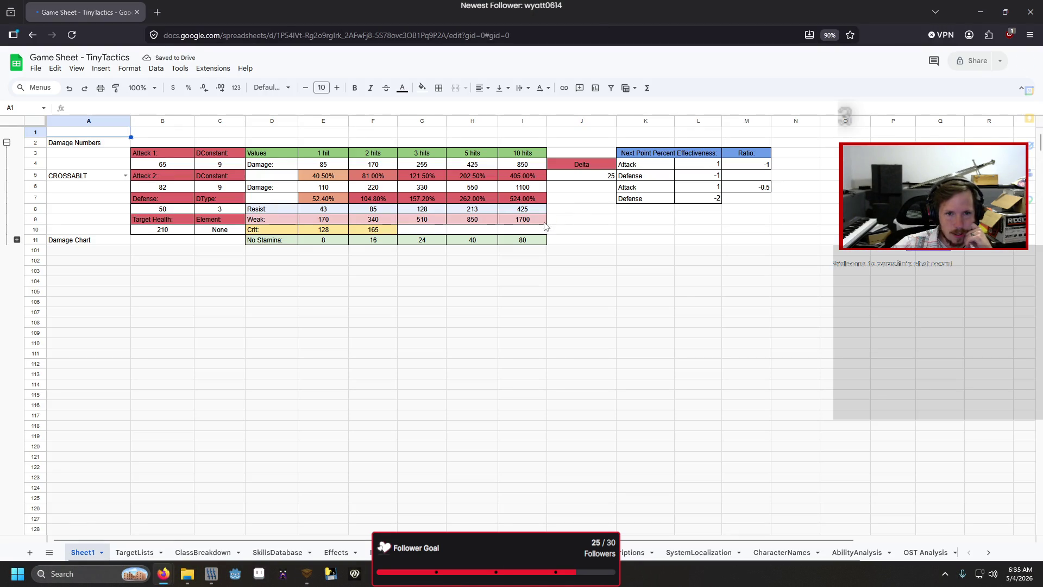
- On the ClassBreakdown sheet, change the Heal skill in N8 to Heal,1
click(216, 552)
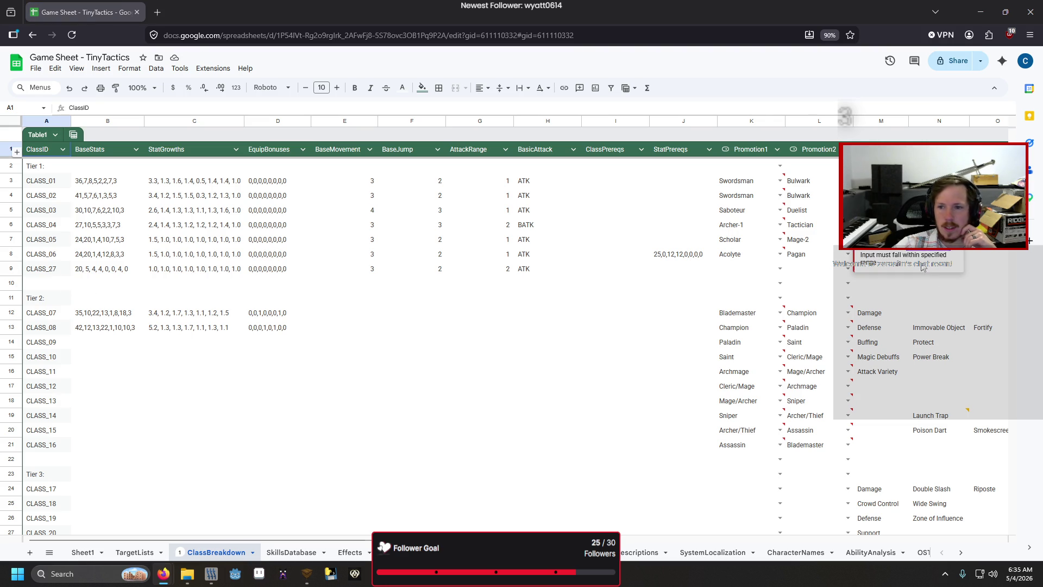
click(930, 312)
click(932, 255)
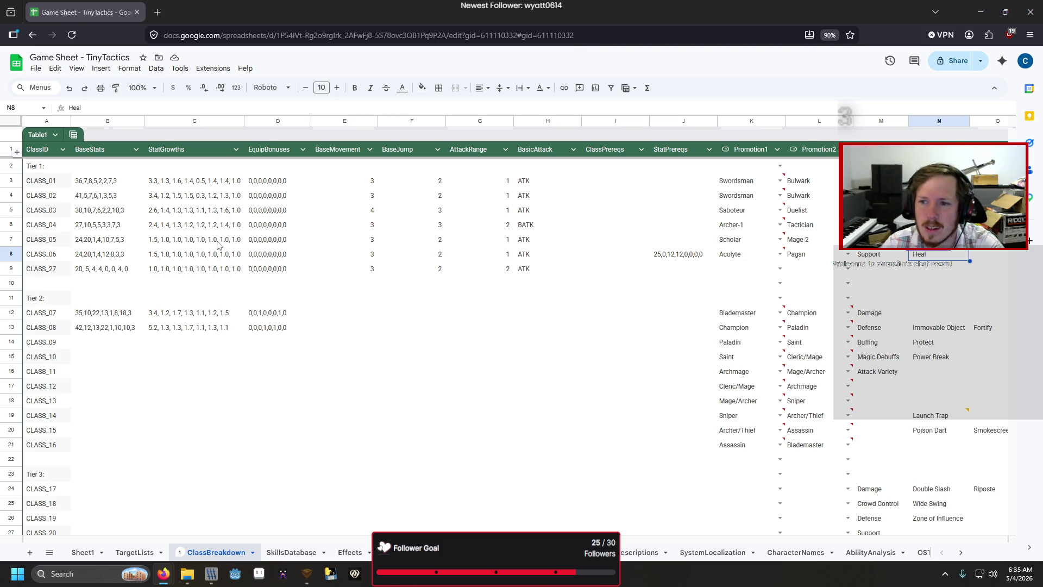
click(183, 106)
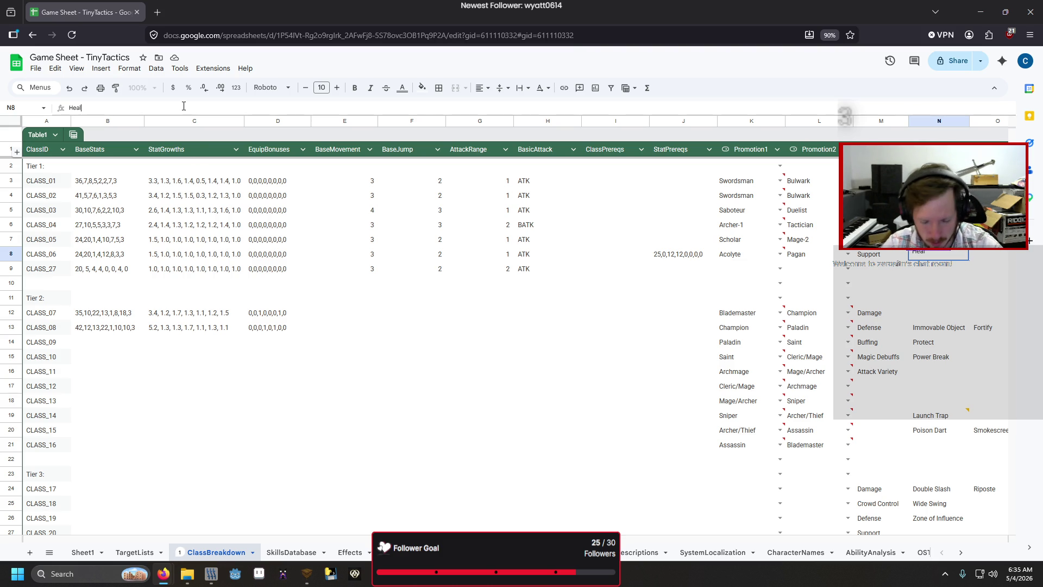
text(,1)
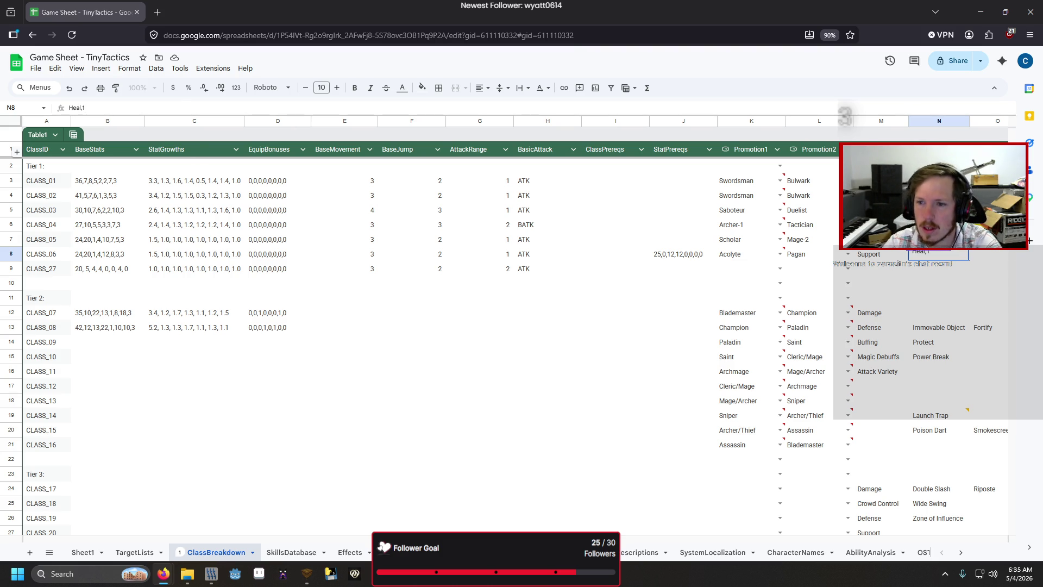
key(Up)
key(Up)
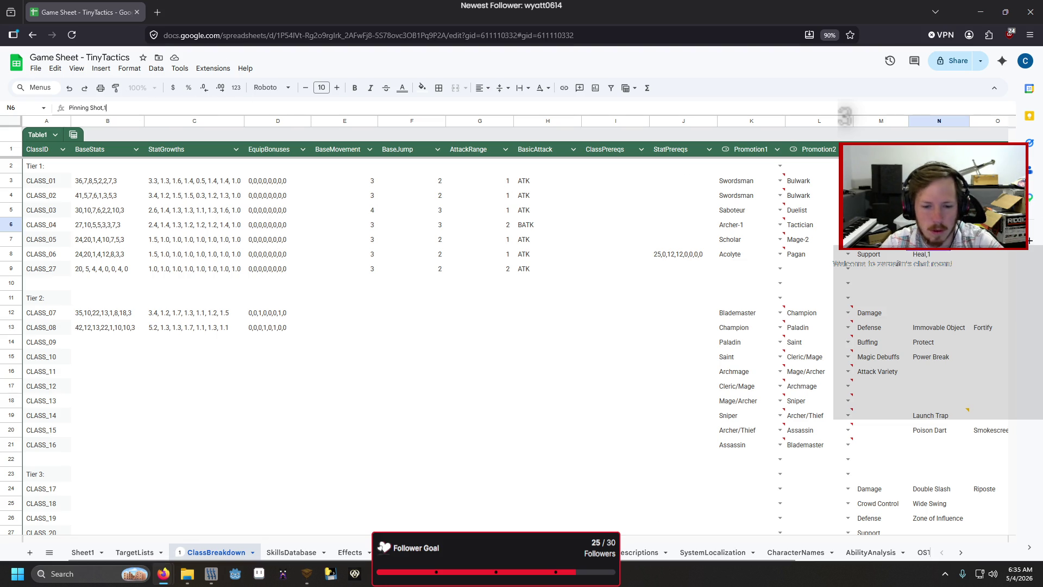
- Append ,1 to the Swift Run skill in cell O5
scroll(742, 269, right, 1)
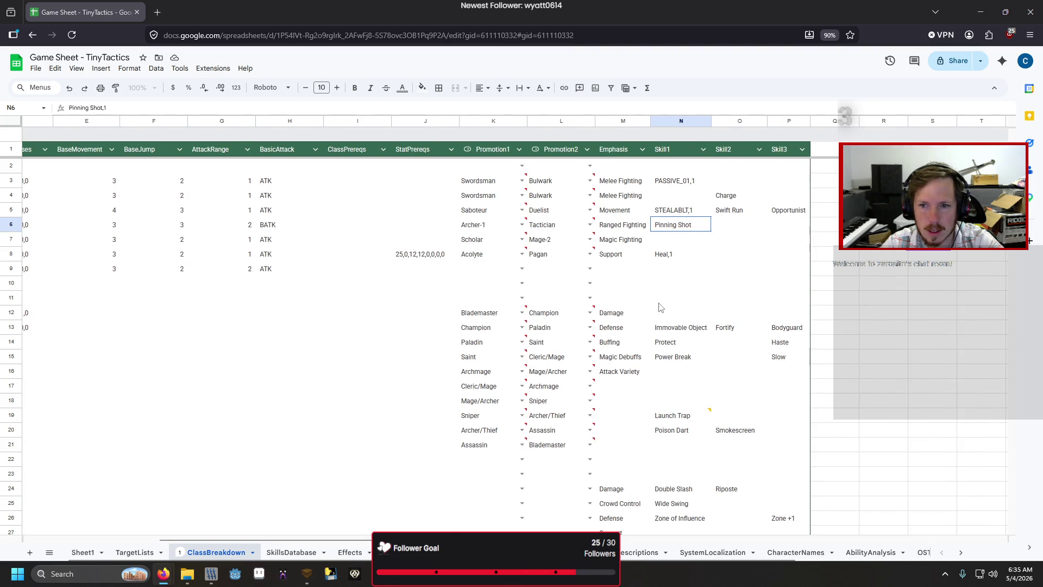
scroll(743, 271, down, 1)
scroll(743, 271, down, 4)
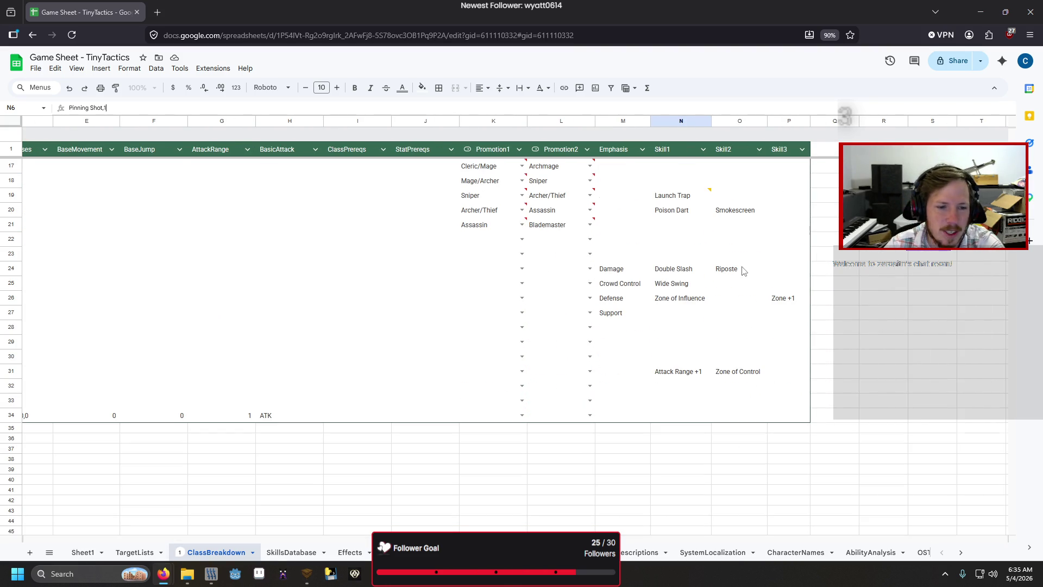
scroll(743, 271, up, 5)
scroll(743, 270, down, 3)
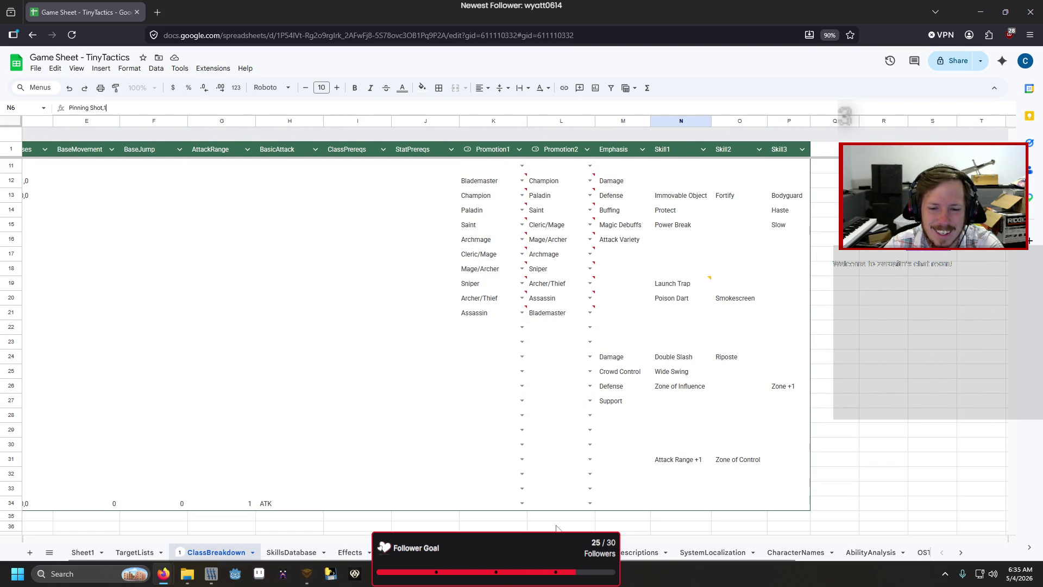
scroll(341, 545, left, 4)
scroll(341, 545, right, 4)
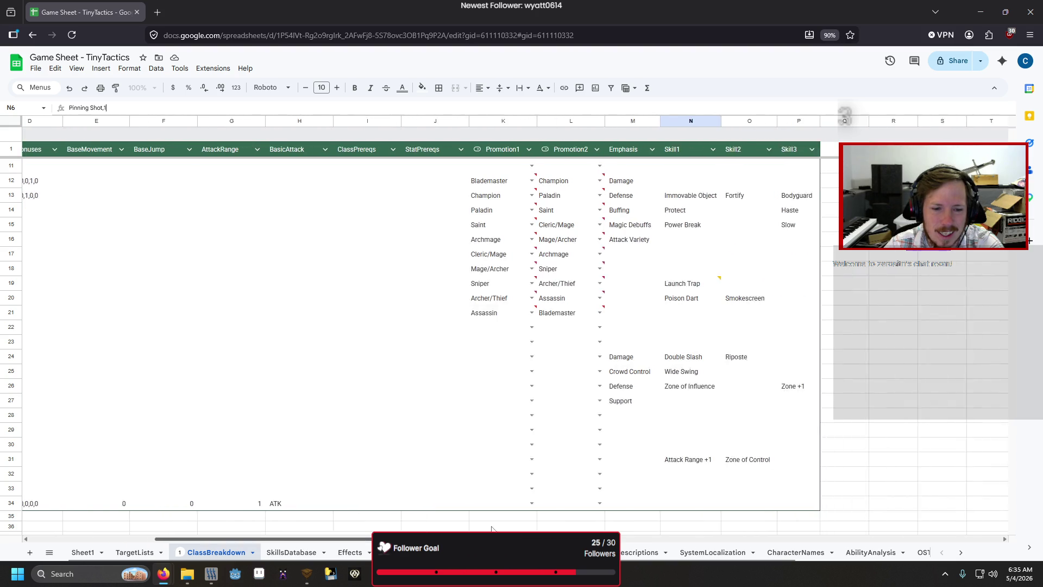
click(613, 224)
scroll(631, 236, up, 3)
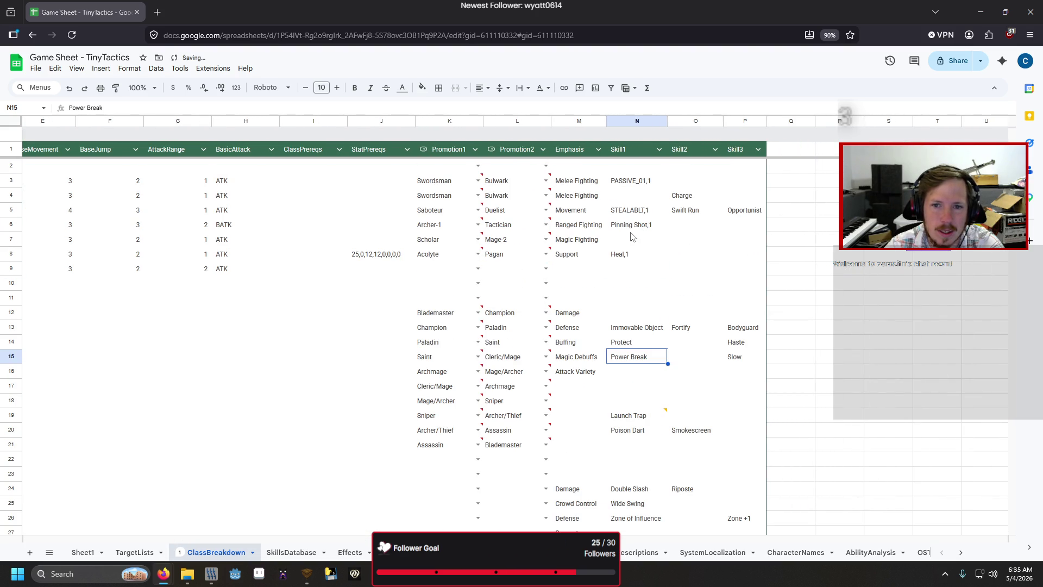
click(674, 212)
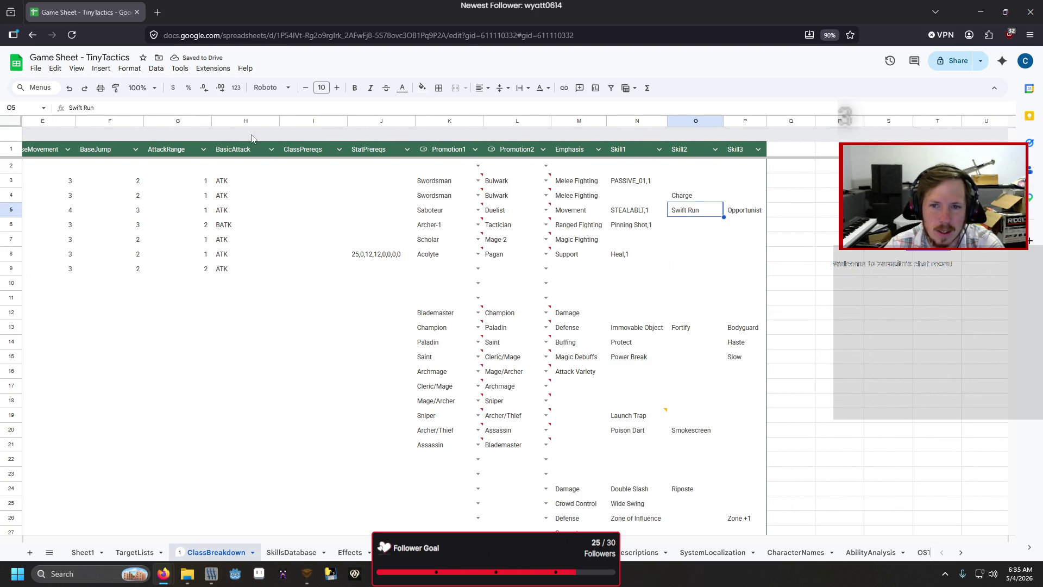
click(146, 109)
text(,1)
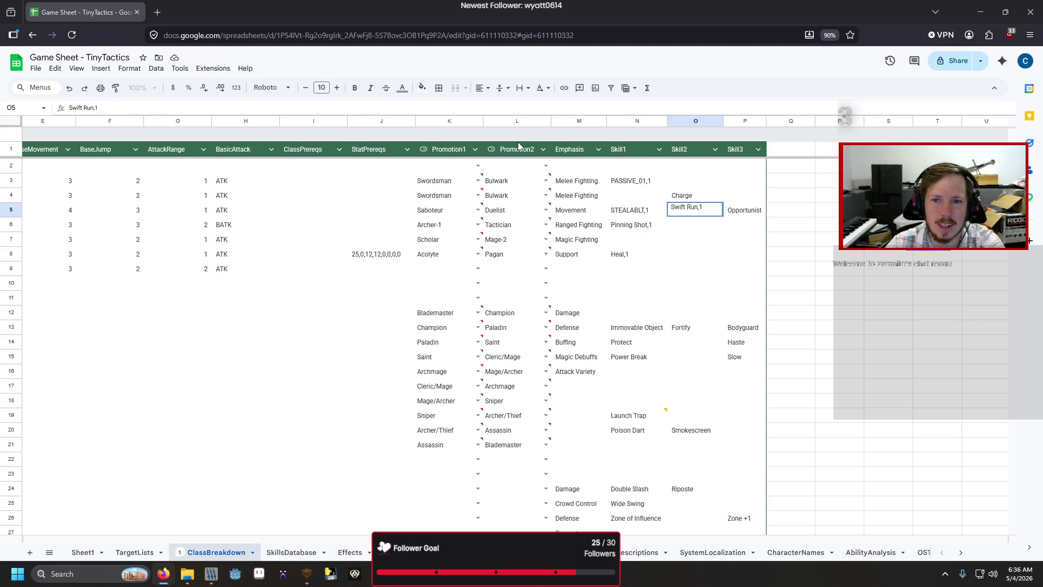
click(673, 196)
- Append ,1 to Charge, Opportunist, Immovable Object and Fortify
click(477, 108)
text(,1)
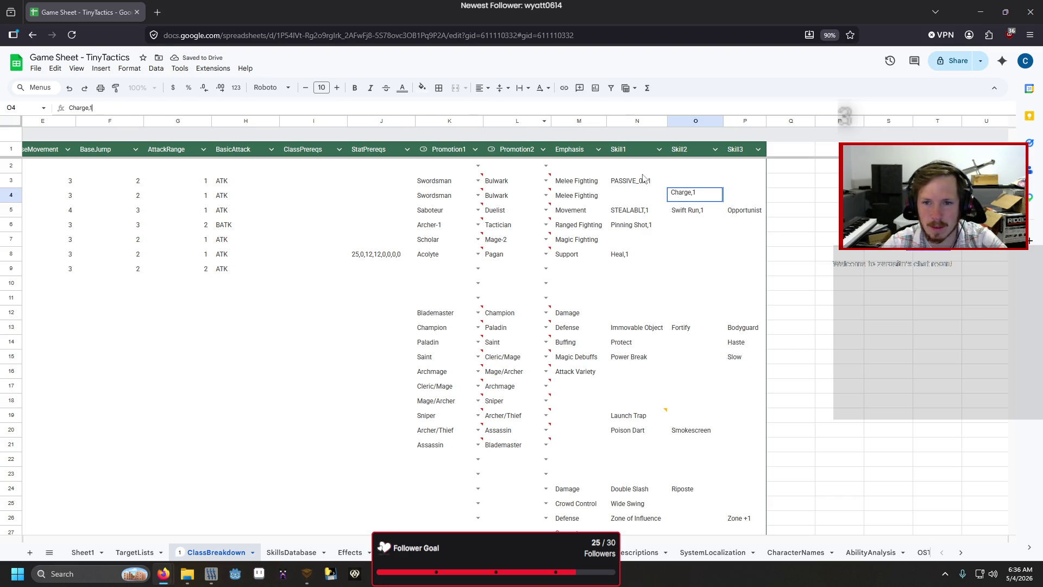
click(755, 210)
click(175, 106)
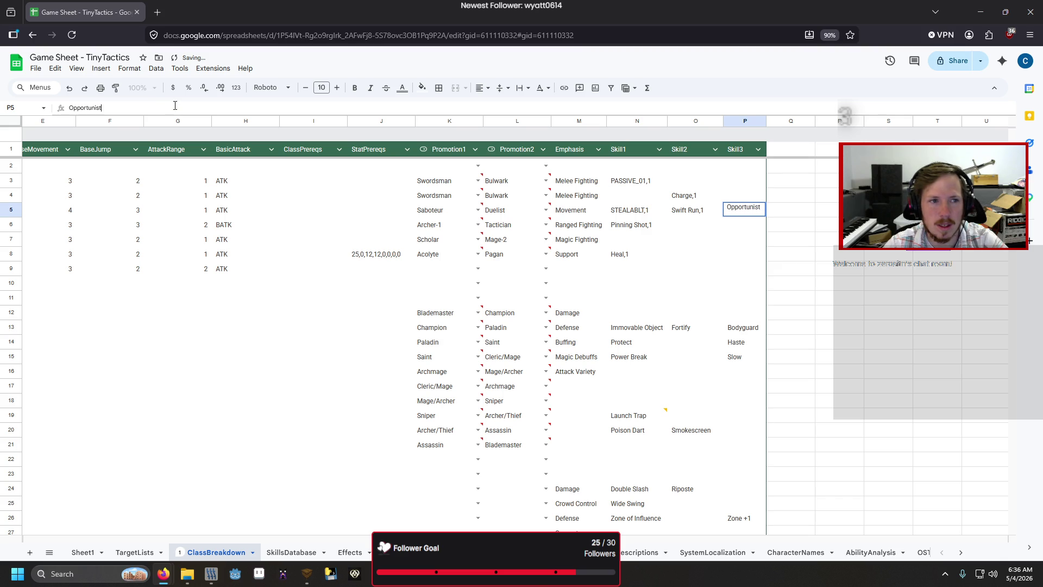
text(,1)
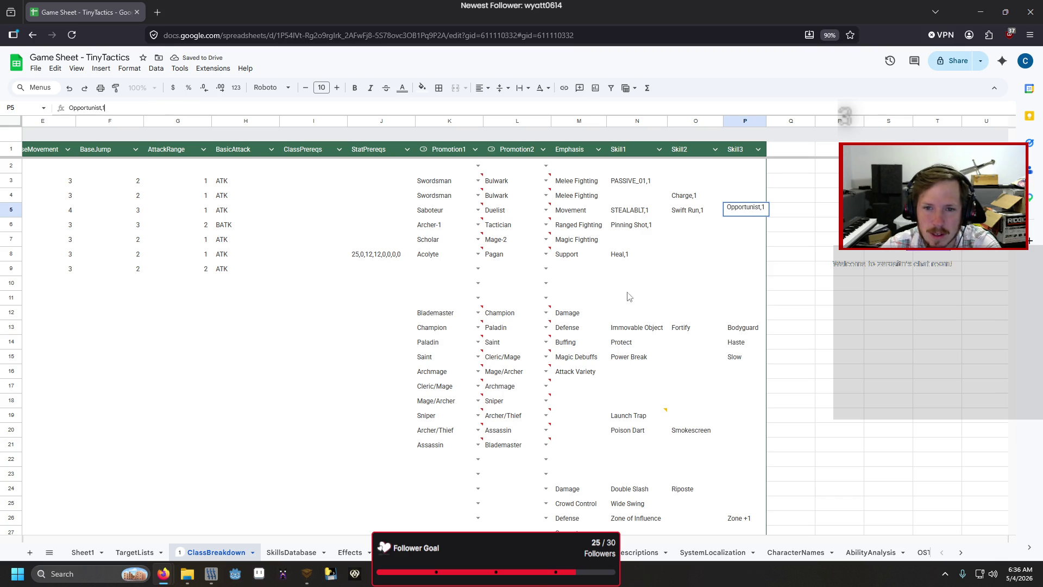
click(659, 259)
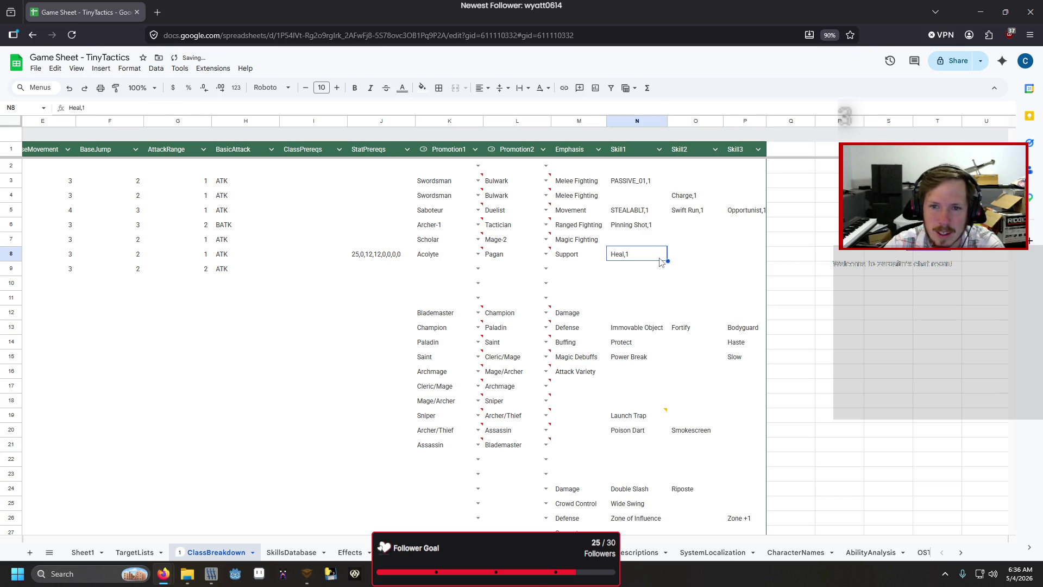
click(640, 327)
click(157, 107)
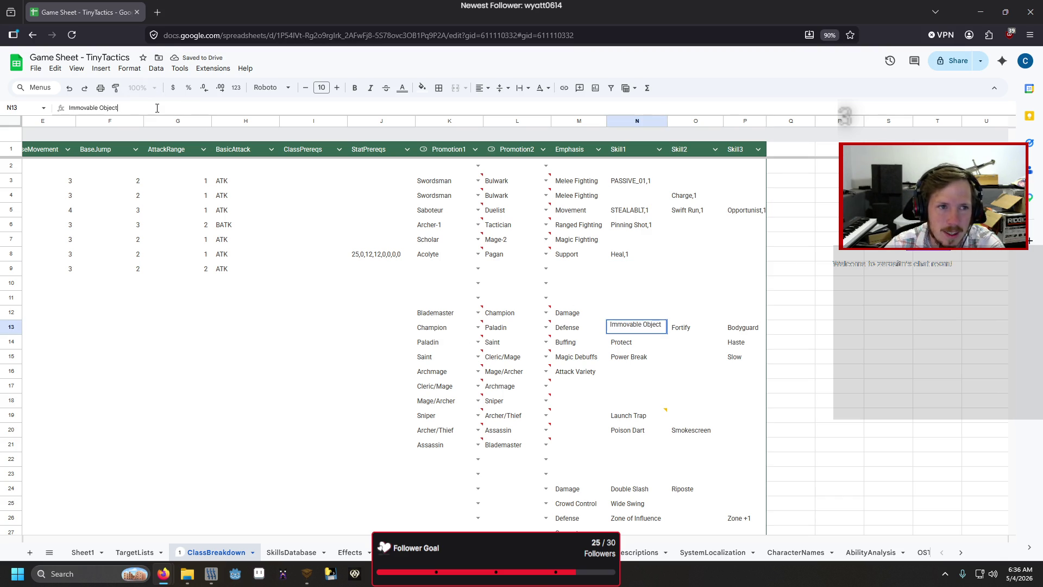
text(,1)
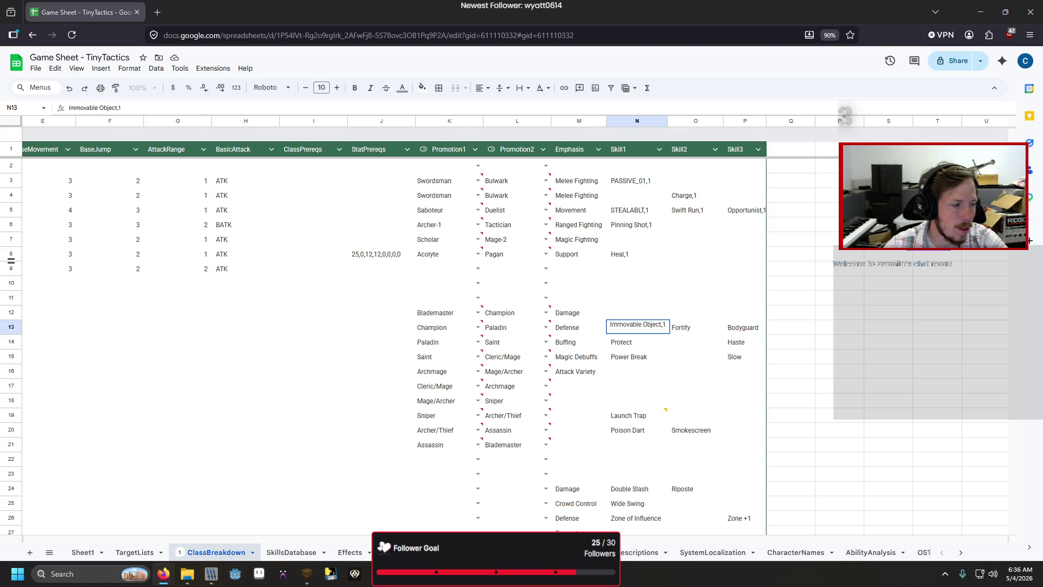
click(696, 331)
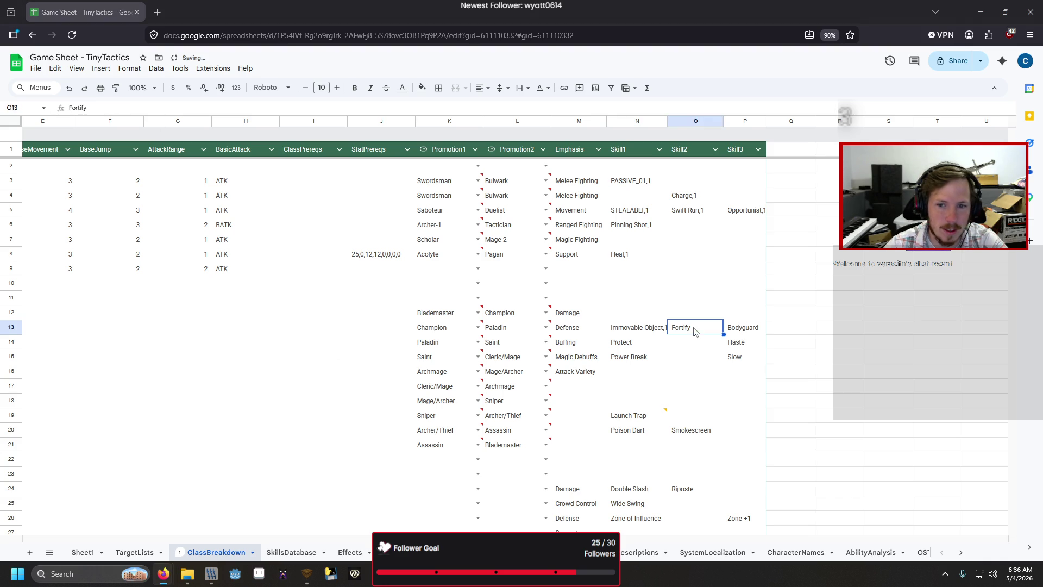
click(255, 108)
text(,1)
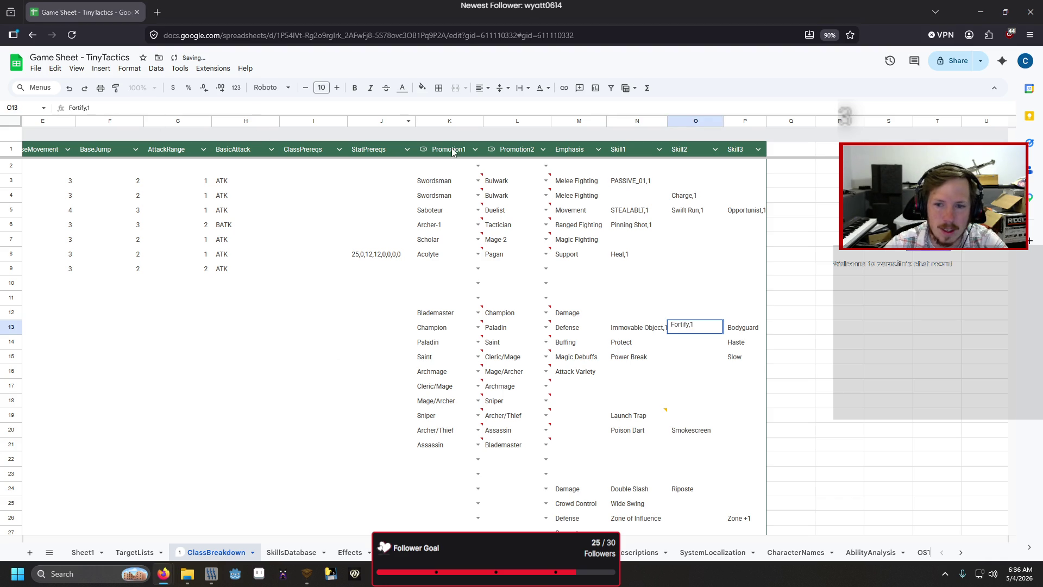
click(712, 255)
- Select the skill cells from N3 down to O32
drag(646, 185, 704, 372)
mouse_move(704, 420)
mouse_down()
mouse_move(741, 567)
mouse_move(677, 223)
mouse_move(713, 186)
mouse_move(731, 191)
mouse_up()
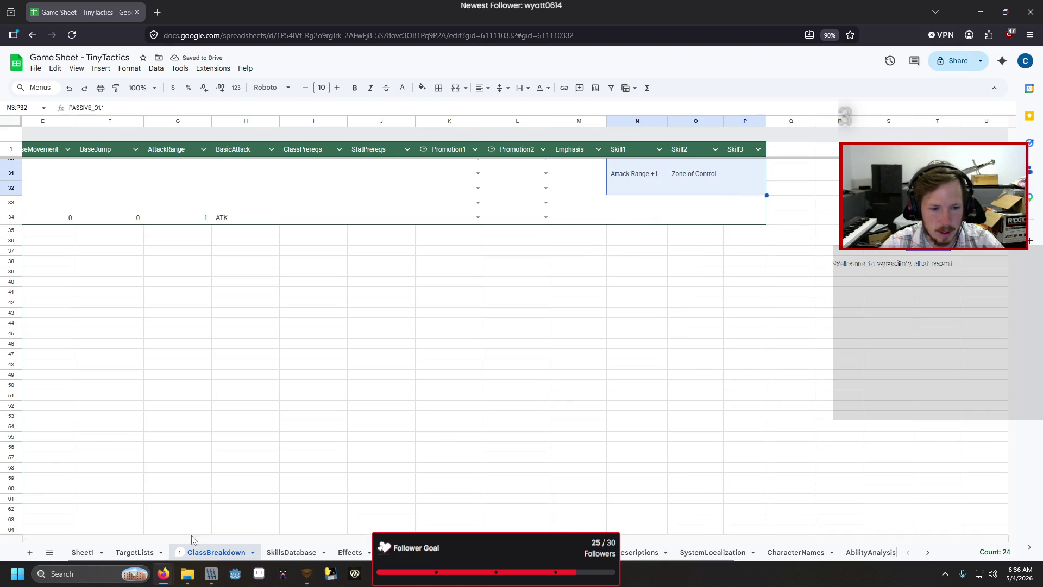
click(135, 551)
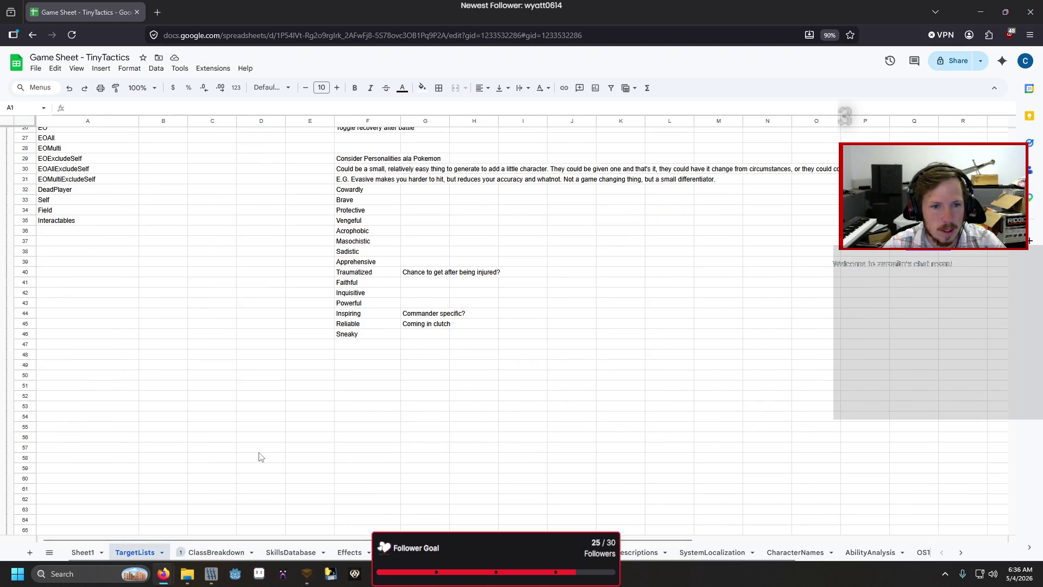
- Paste the class skill lists at B55 on TargetLists under a 'Potential Ability List' heading in B54
click(133, 428)
click(185, 429)
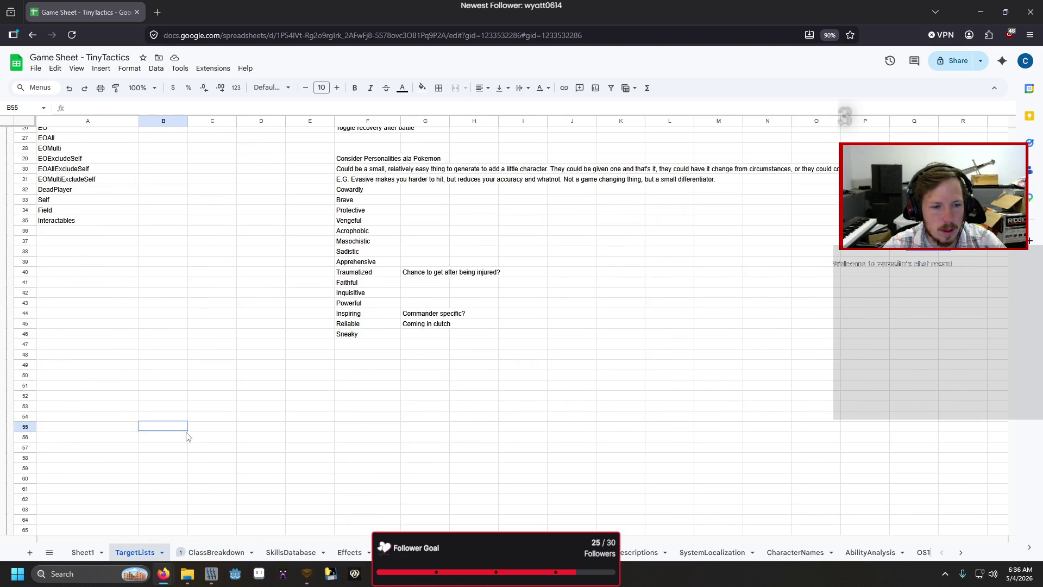
key(ctrl+v)
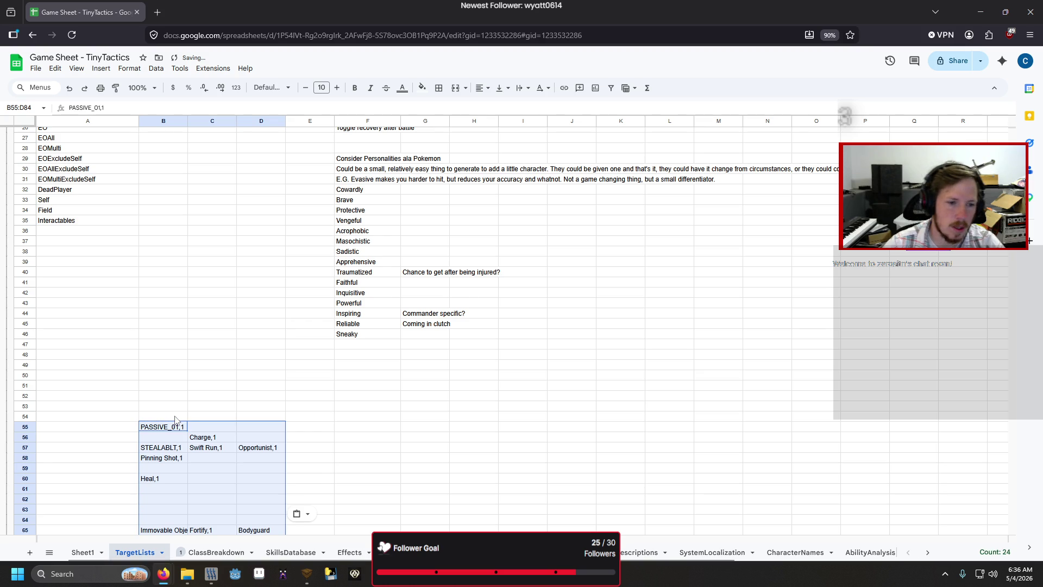
click(175, 419)
text(Po)
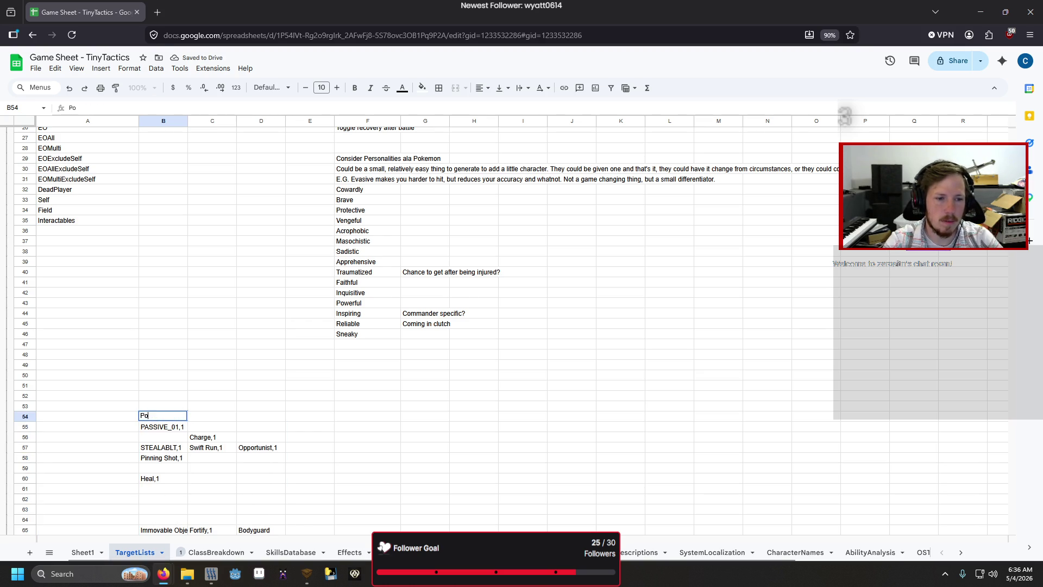
text(tential )
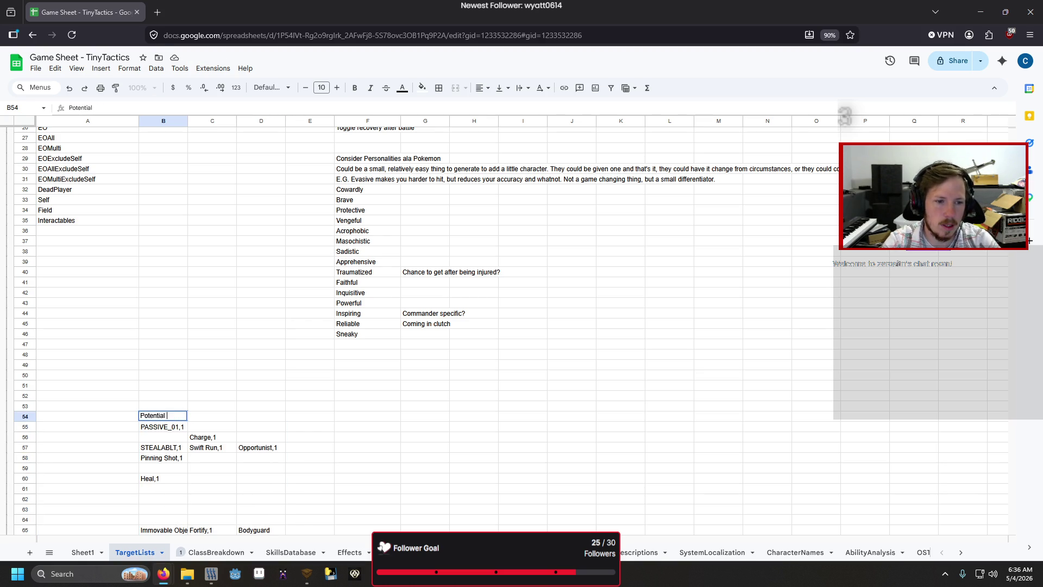
text(Ability List)
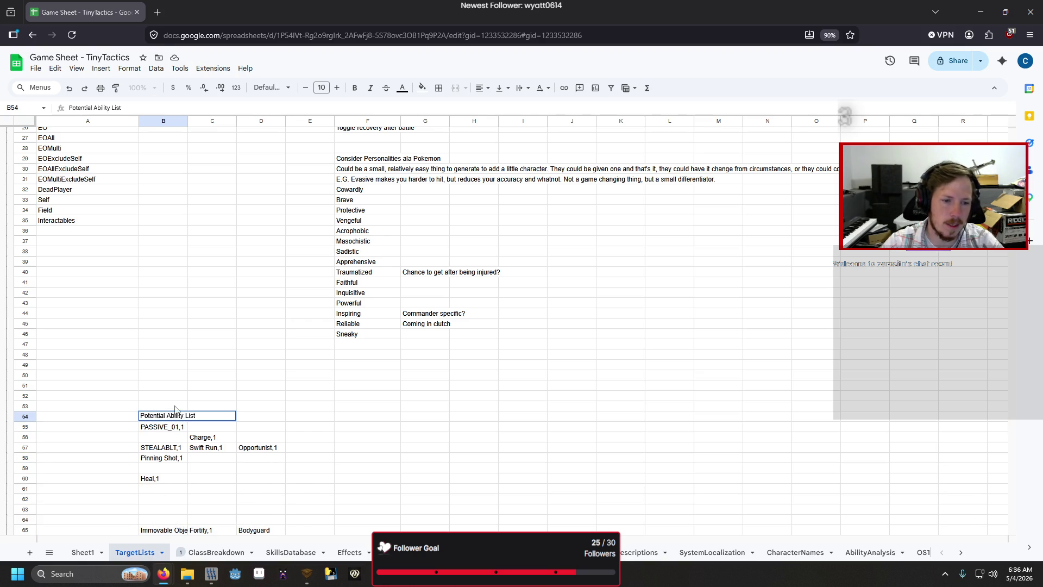
click(227, 374)
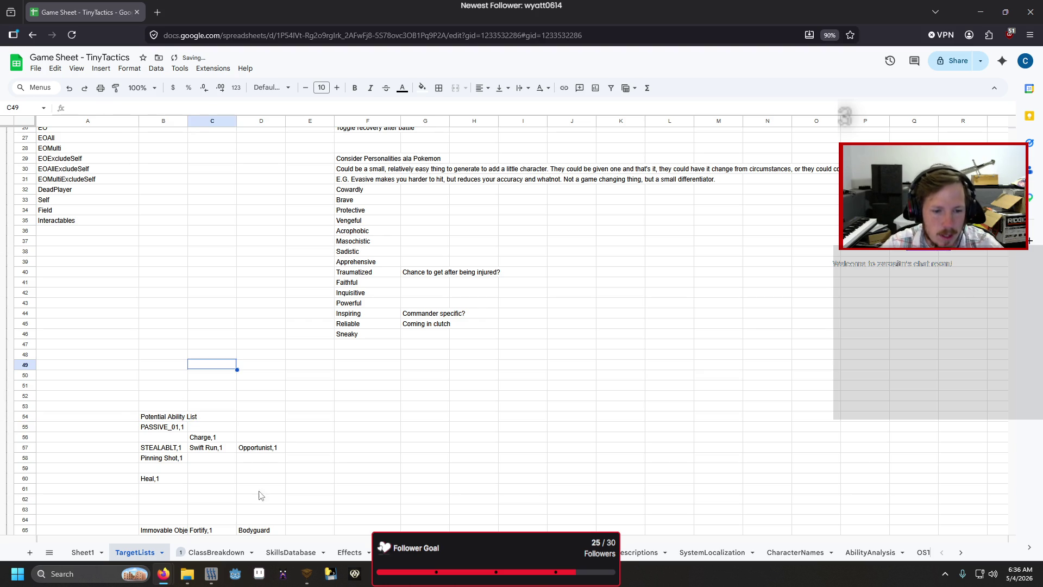
- Download the ClassBreakdown sheet as a CSV file
click(216, 551)
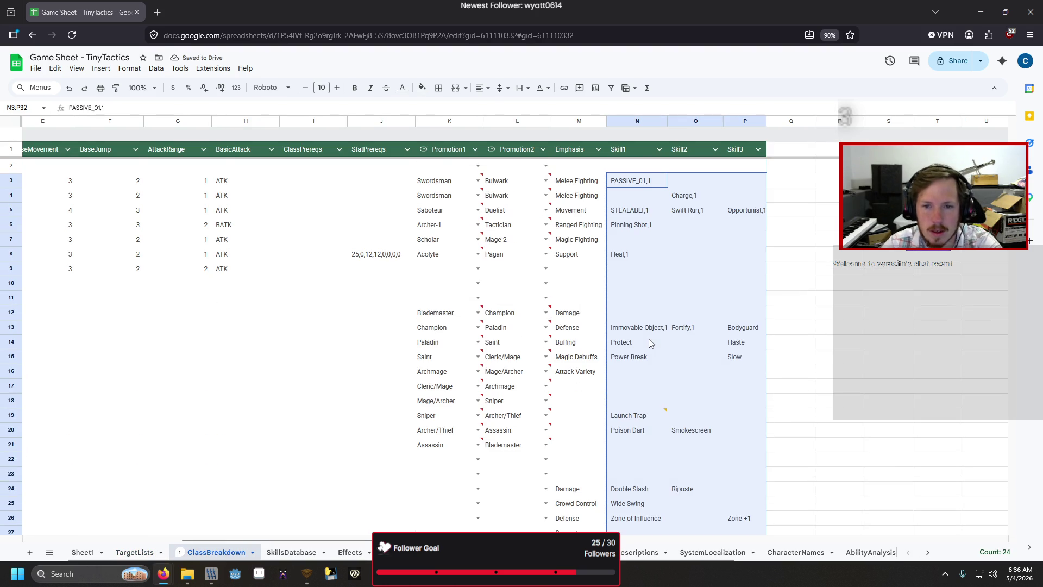
click(827, 299)
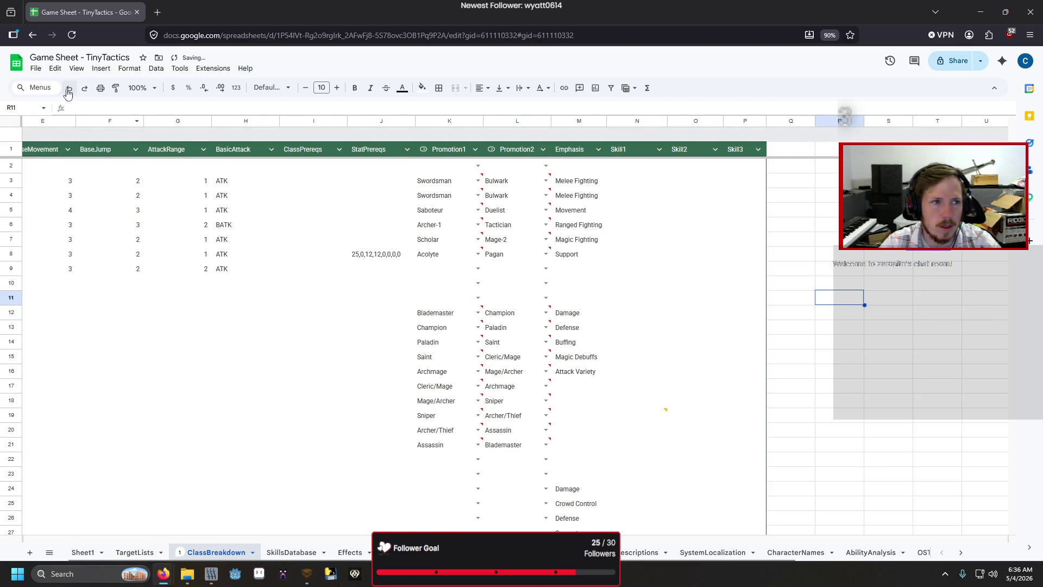
click(35, 68)
mouse_move(61, 187)
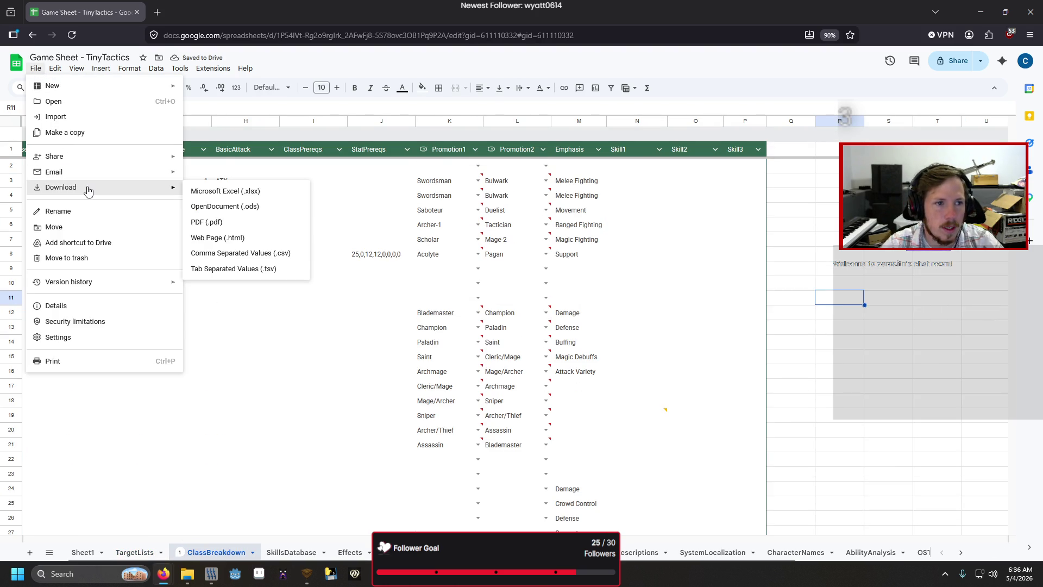
click(273, 255)
mouse_move(655, 417)
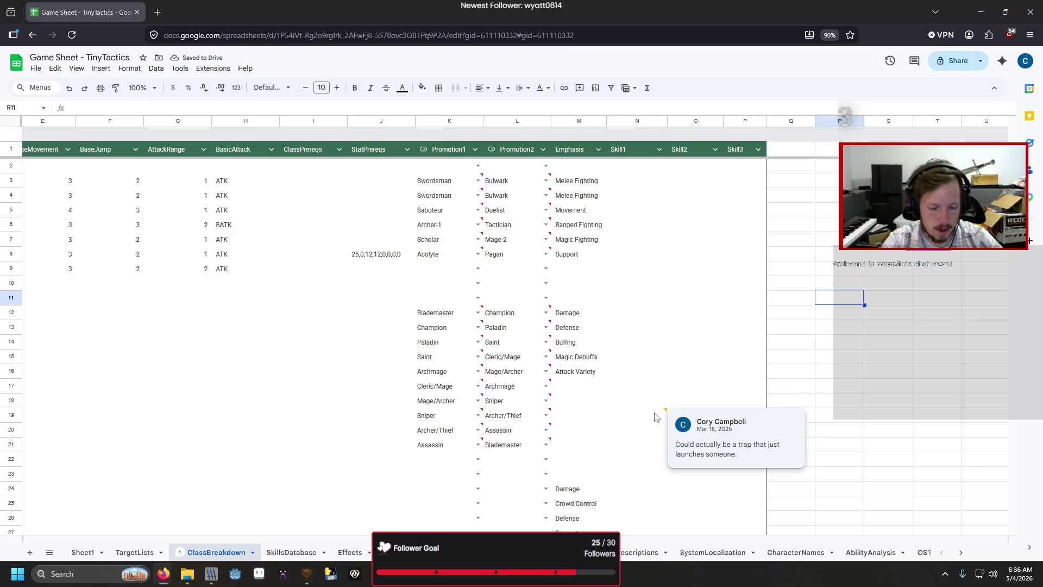
- Launch Visual Studio Code from the system search
key(super)
text(visual)
key(Return)
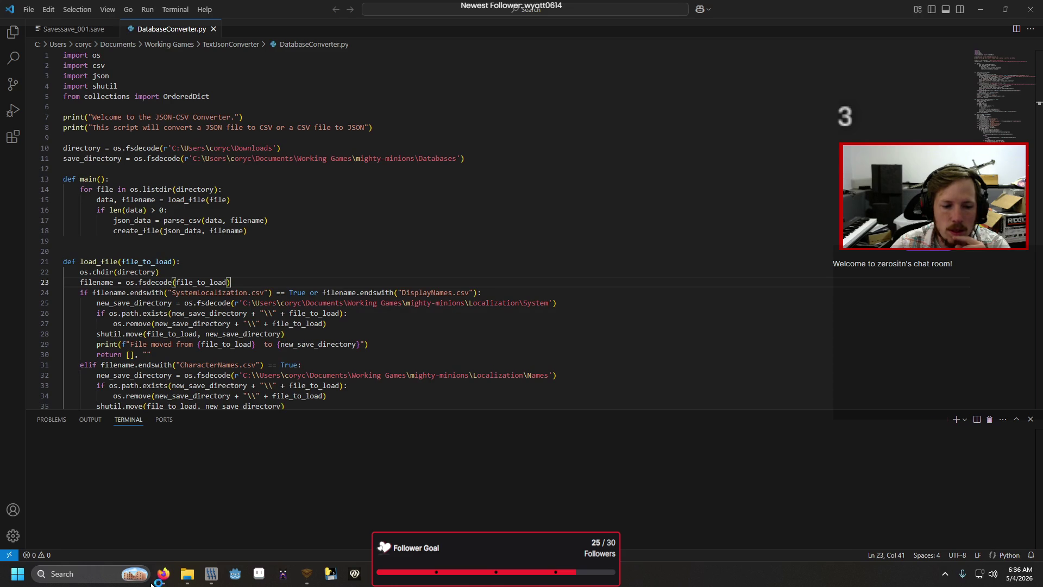
- Check DatabaseConverter.py's Databases save path and localization path before converting the CSV to JSON
mouse_move(162, 574)
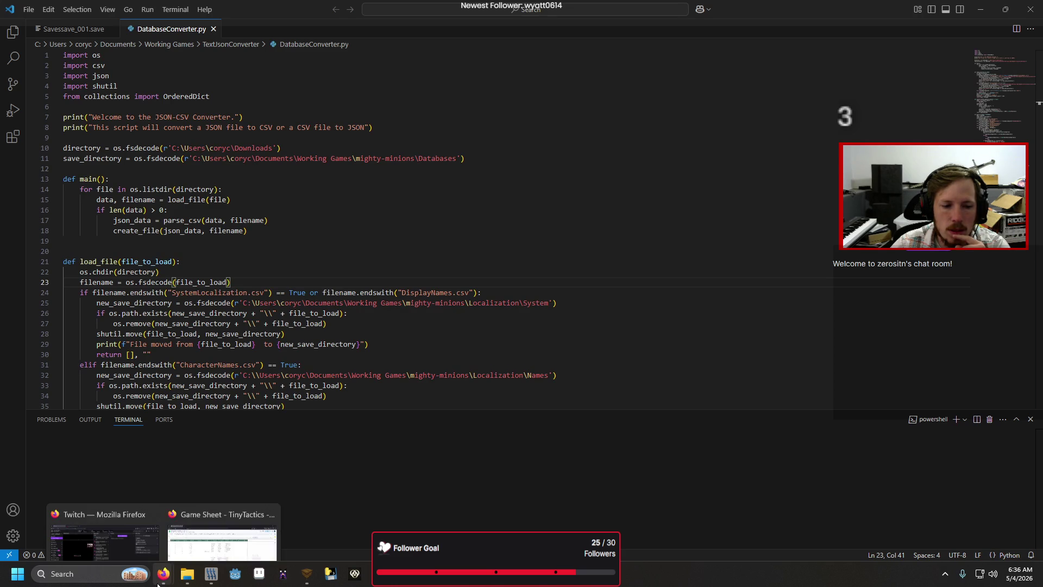
click(172, 507)
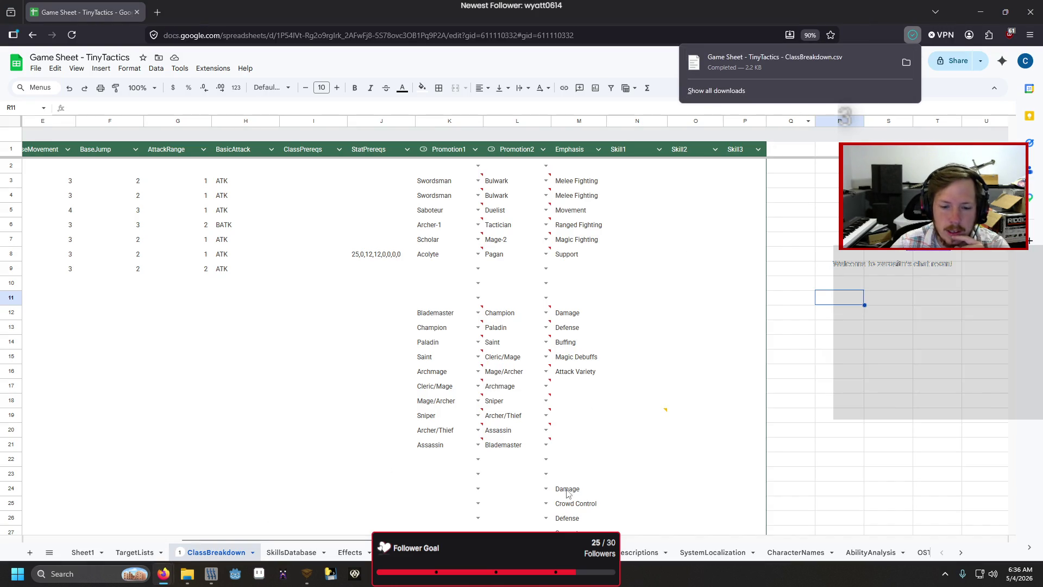
key(alt+Tab)
click(450, 162)
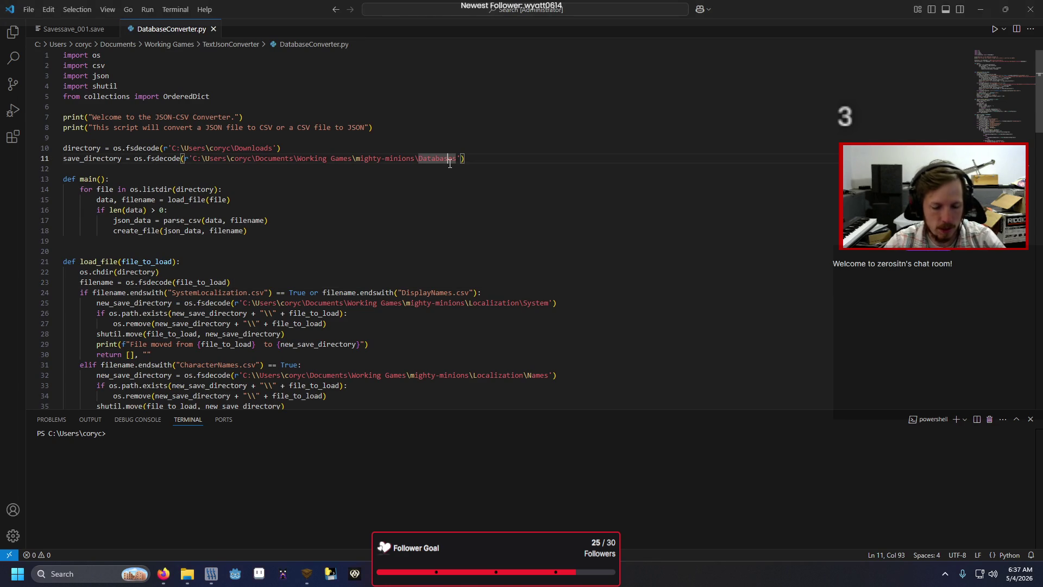
click(273, 374)
scroll(261, 380, down, 1)
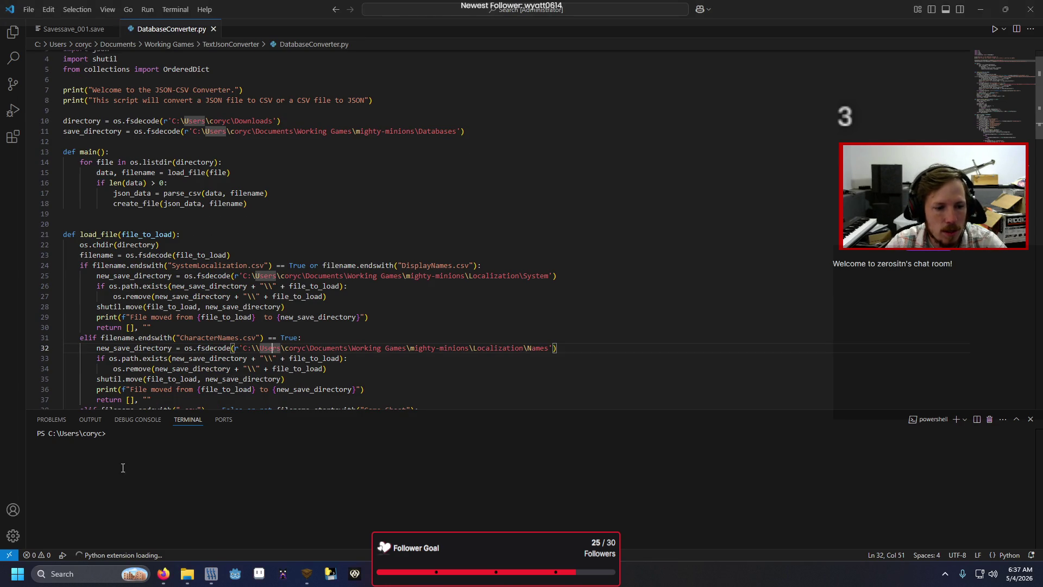
click(111, 554)
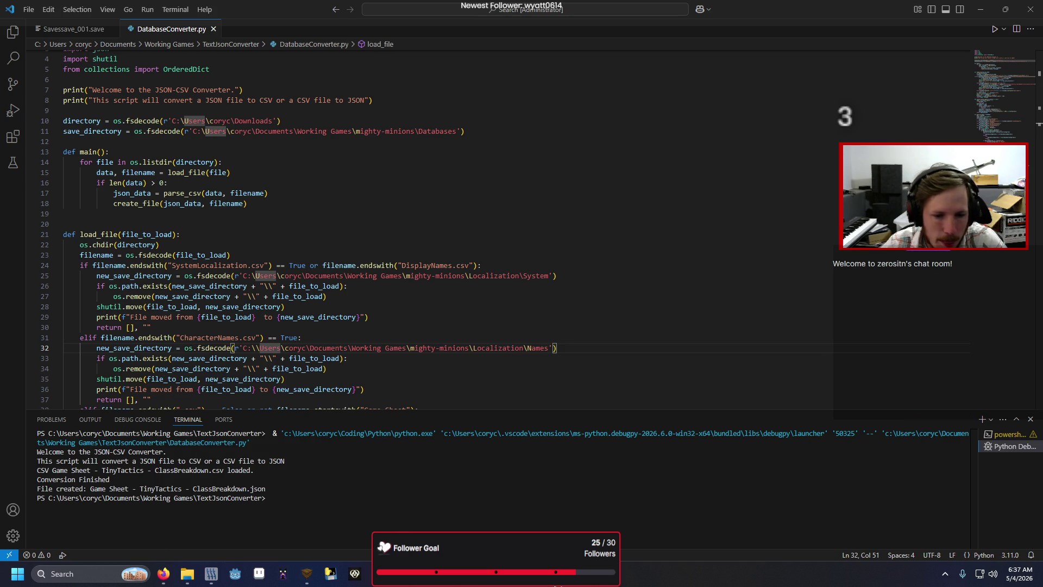
click(567, 514)
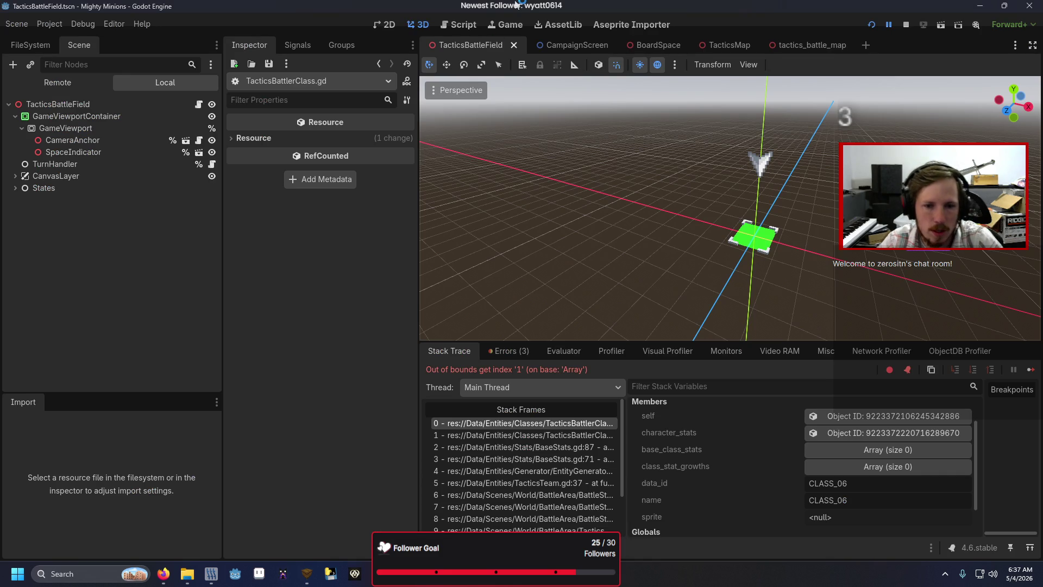
- Rerun the game and trace the out-of-bounds crash to line 49 of TacticsBattlerClass.gd
key(F5)
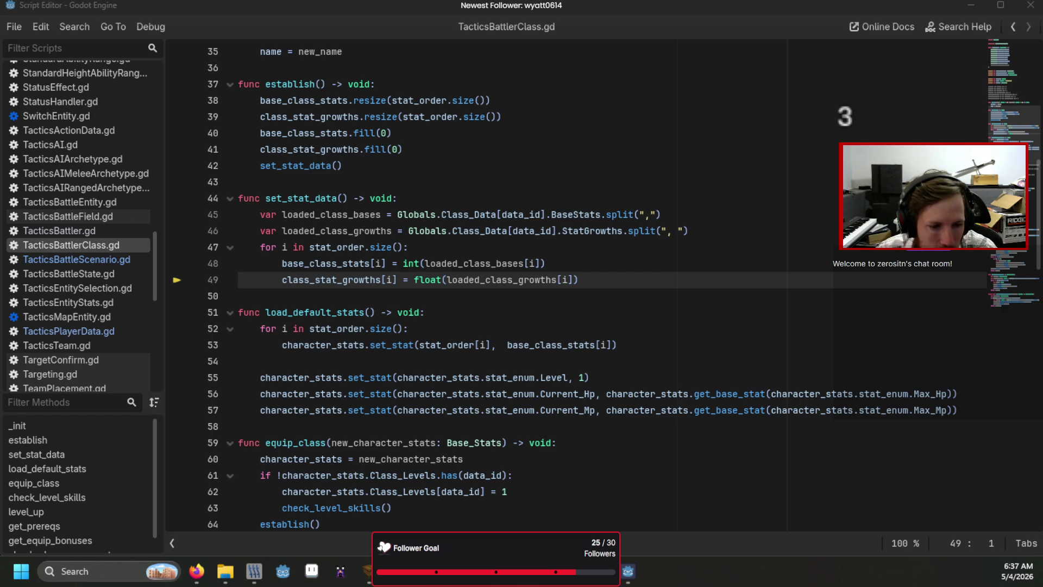
key(alt+Tab)
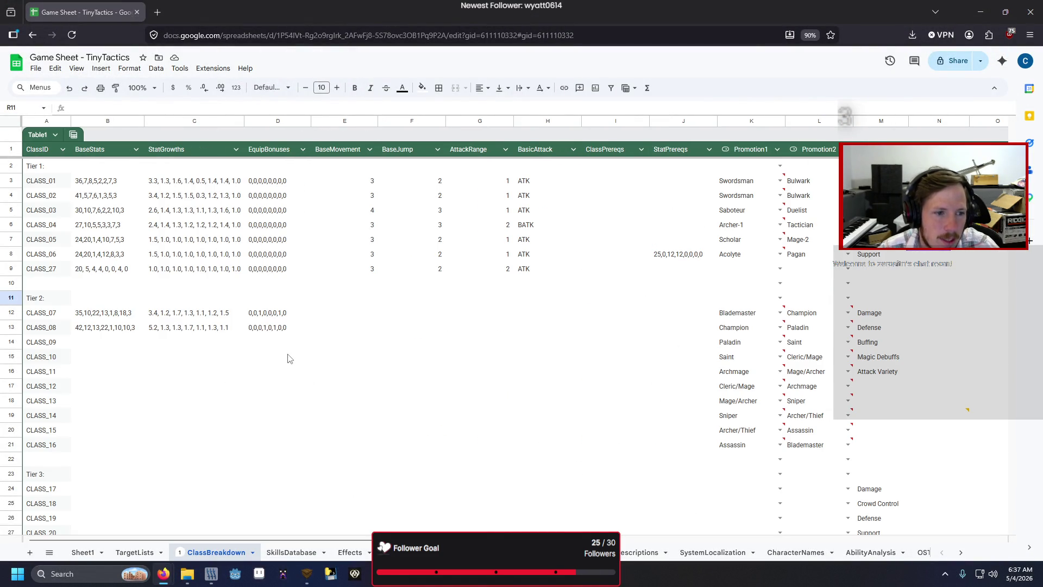
- Copy CLASS_27's stats from B9:D9 into each empty Tier 2 class row
click(154, 269)
drag(115, 268, 265, 268)
key(ctrl+c)
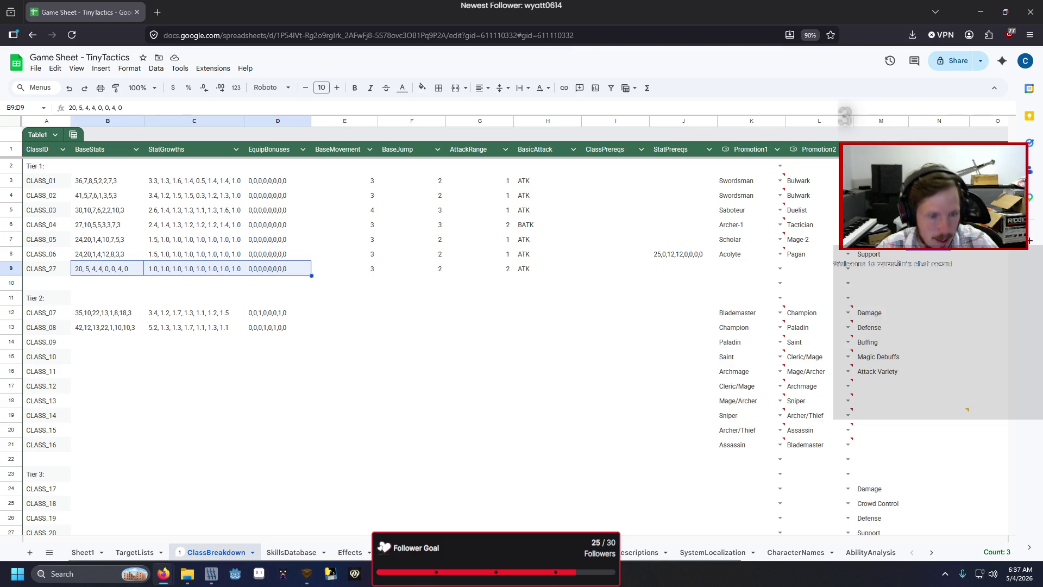
click(88, 346)
key(ctrl+v)
key(Down)
key(ctrl+v)
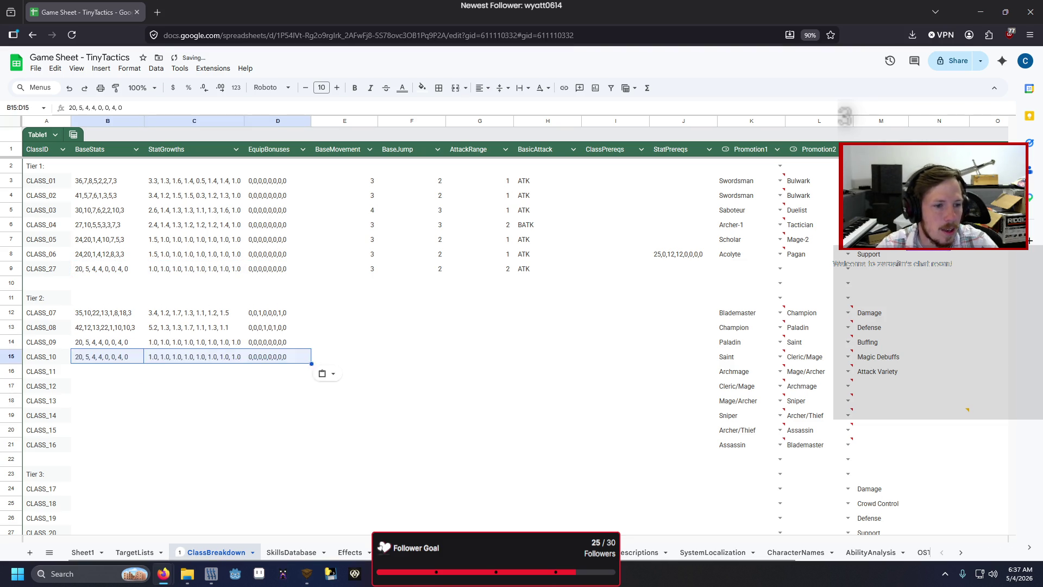
key(Down)
key(ctrl+v)
key(Down)
key(ctrl+v)
key(Down)
key(ctrl+v)
key(Down)
key(ctrl+v)
key(Down)
key(ctrl+v)
key(Down)
key(ctrl+v)
key(Down)
key(Down)
key(Down)
- Paste the same placeholder stats into all Tier 3 rows down to CLASS_26
key(shift+Down)
key(shift+Down)
key(shift+Down)
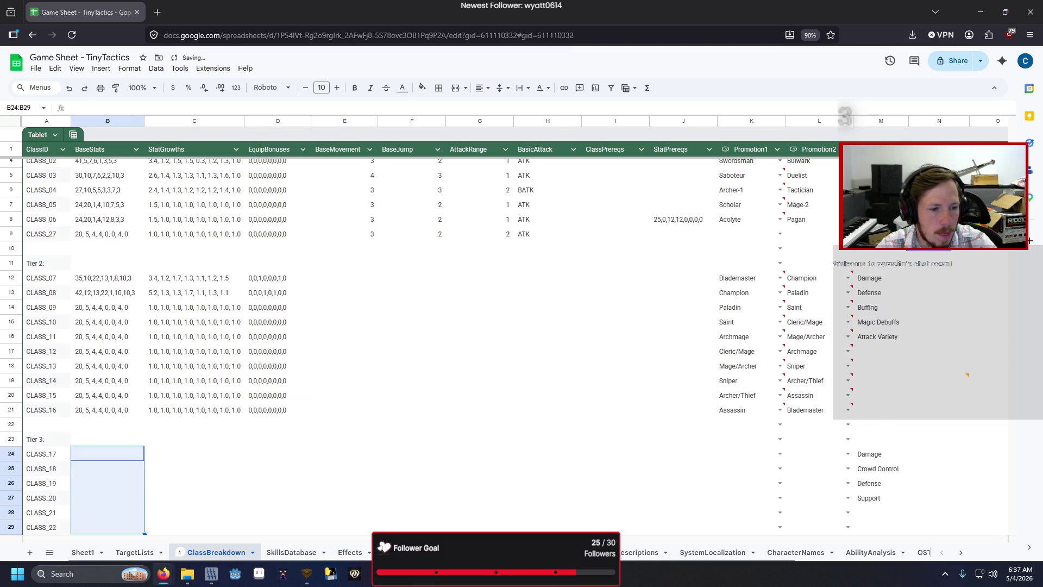
key(shift+Down)
key(shift+Down)
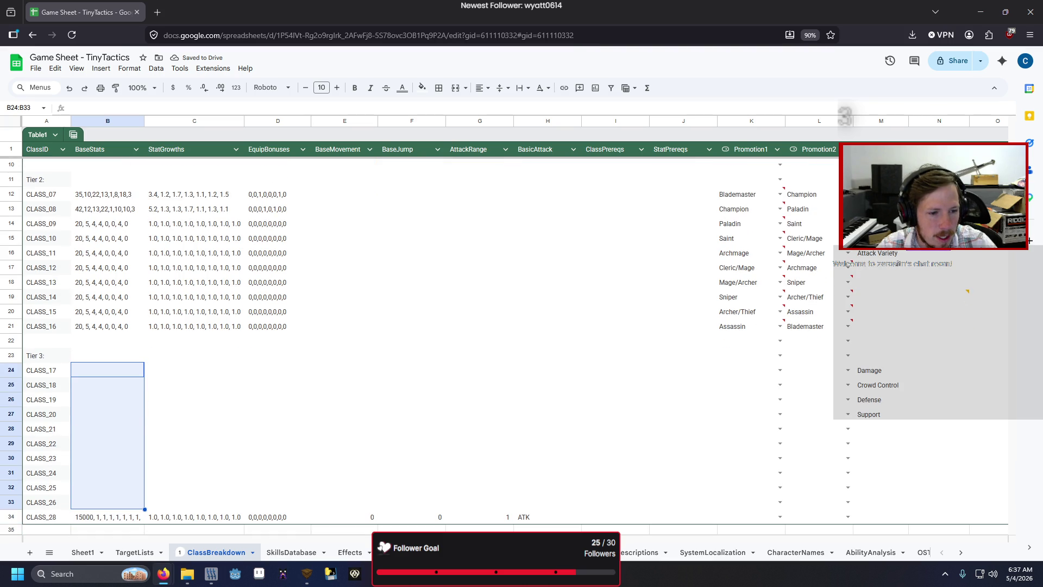
text(20, 5, 4, 4, 0, 0, 4, 0	1.0, 1.0, 1.0, 1.0, 1.0, 1.0, 1.0, 1.0	0,0,0,0,0,0,0,0 20, 5, 4, 4, 0, 0, 4, 0	1.0, 1.0, 1.0, 1.0, 1.0, 1.0, 1.0, 1.0	0,0,0,0,0,0,0,0 20, 5, 4, 4, 0, 0, 4, 0	1.0, 1.0, 1.0, 1.0, 1.0, 1.0, 1.0, 1.0	0,0,0,0,0,0,0,0 20, 5, 4, 4, 0, 0, 4, 0	1.0, 1.0, 1.0, 1.0, 1.0, 1.0, 1.0, 1.0	0,0,0,0,0,0,0,0 20, 5, 4, 4, 0, 0, 4, 0	1.0, 1.0, 1.0, 1.0, 1.0, 1.0, 1.0, 1.0	0,0,0,0,0,0,0,0 20, 5, 4, 4, 0, 0, 4, 0	1.0, 1.0, 1.0, 1.0, 1.0, 1.0, 1.0, 1.0	0,0,0,0,0,0,0,0 20, 5, 4, 4, 0, 0, 4, 0	1.0, 1.0, 1.0, 1.0, 1.0, 1.0, 1.0, 1.0	0,0,0,0,0,0,0,0 20, 5, 4, 4, 0, 0, 4, 0	1.0, 1.0, 1.0, 1.0, 1.0, 1.0, 1.0, 1.0	0,0,0,0,0,0,0,0 20, 5, 4, 4, 0, 0, 4, 0	1.0, 1.0, 1.0, 1.0, 1.0, 1.0, 1.0, 1.0	0,0,0,0,0,0,0,0 20, 5, 4, 4, 0, 0, 4, 0	1.0, 1.0, 1.0, 1.0, 1.0, 1.0, 1.0, 1.0	0,0,0,0,0,0,0,0)
click(265, 225)
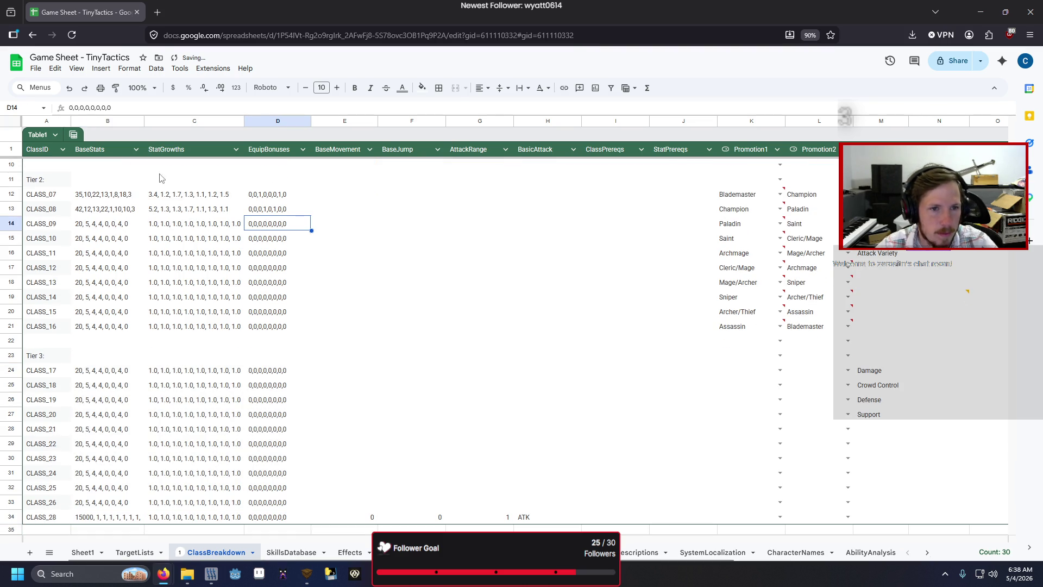
- Download ClassBreakdown again as a CSV file and check the finished download
click(35, 69)
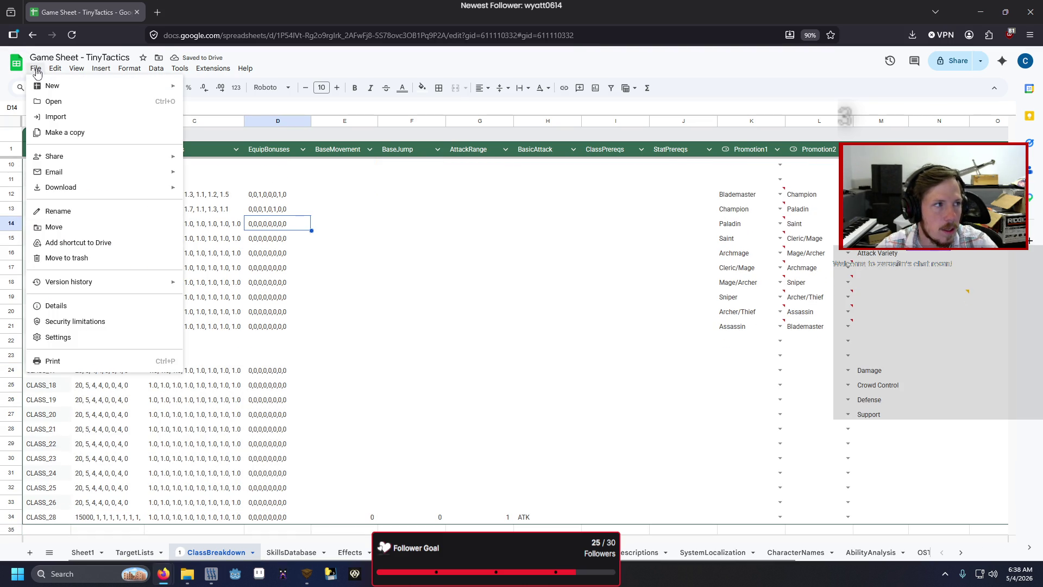
mouse_move(112, 194)
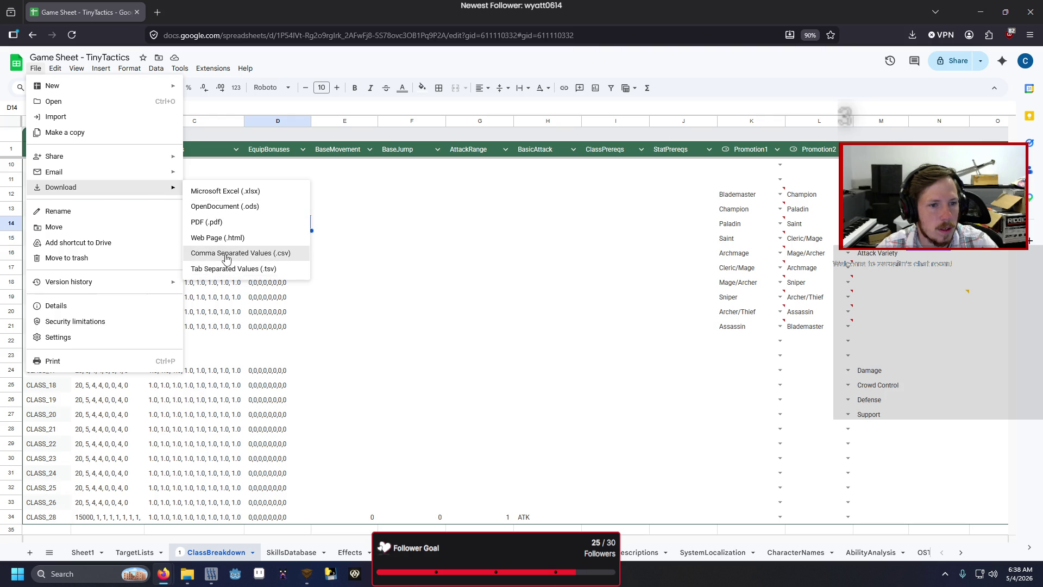
click(222, 259)
mouse_move(491, 585)
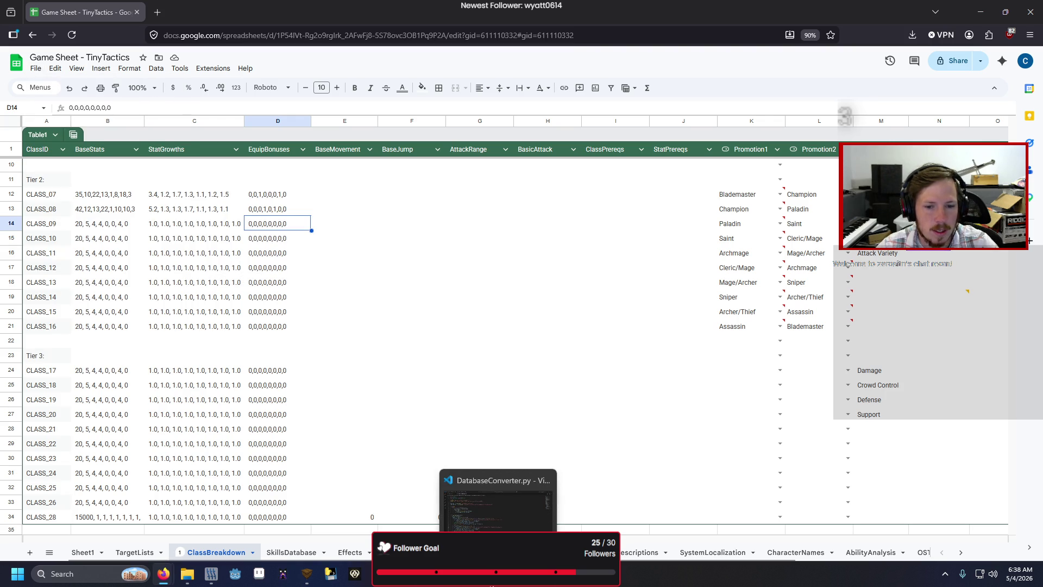
click(578, 342)
click(912, 36)
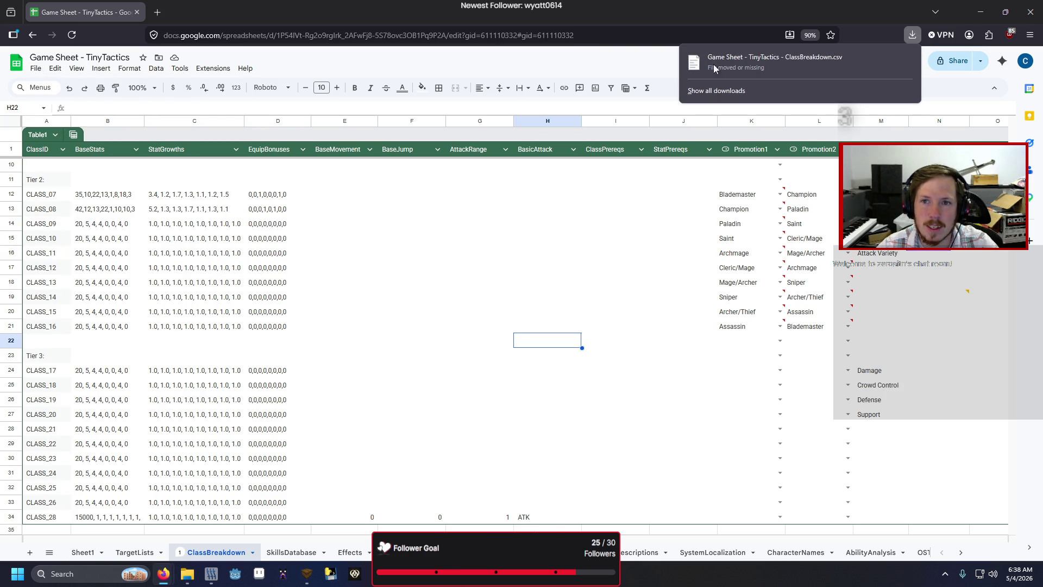
- Back in Godot, relaunch the game and restart it twice until it halts at TacticsBattler.gd line 141
click(607, 63)
key(alt+Tab)
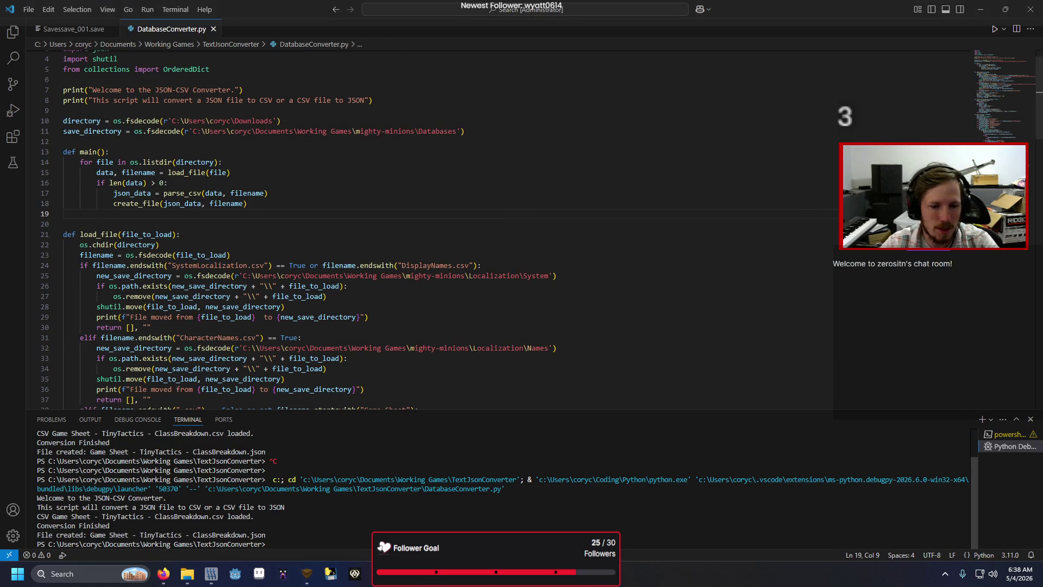
mouse_move(307, 573)
click(353, 517)
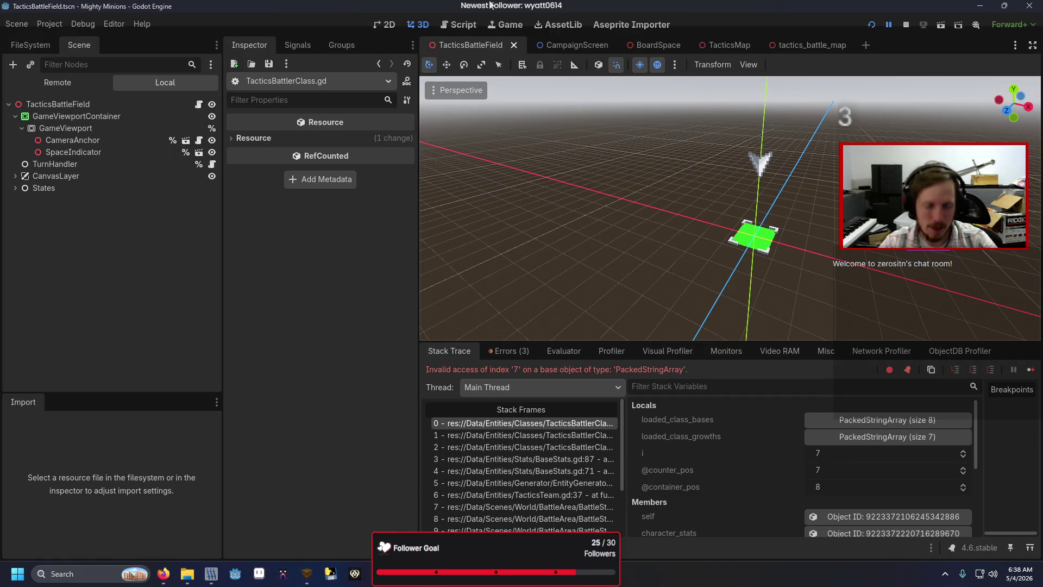
key(F5)
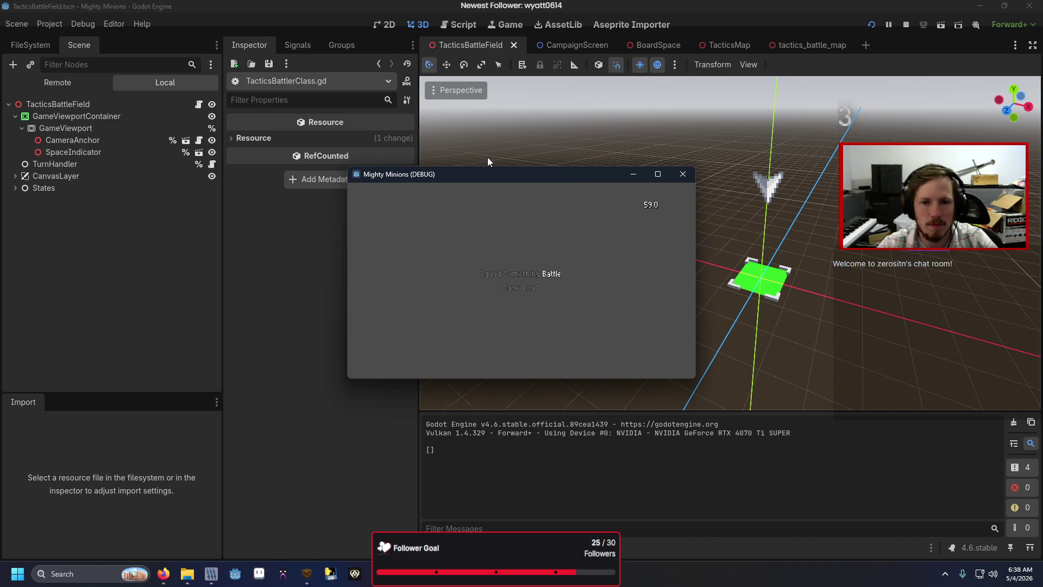
key(Return)
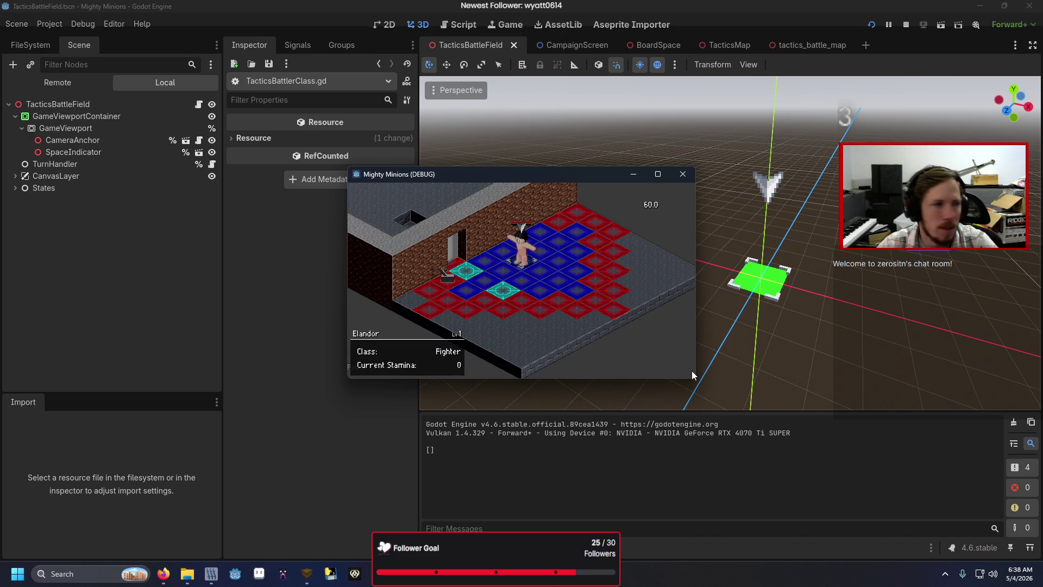
key(F5)
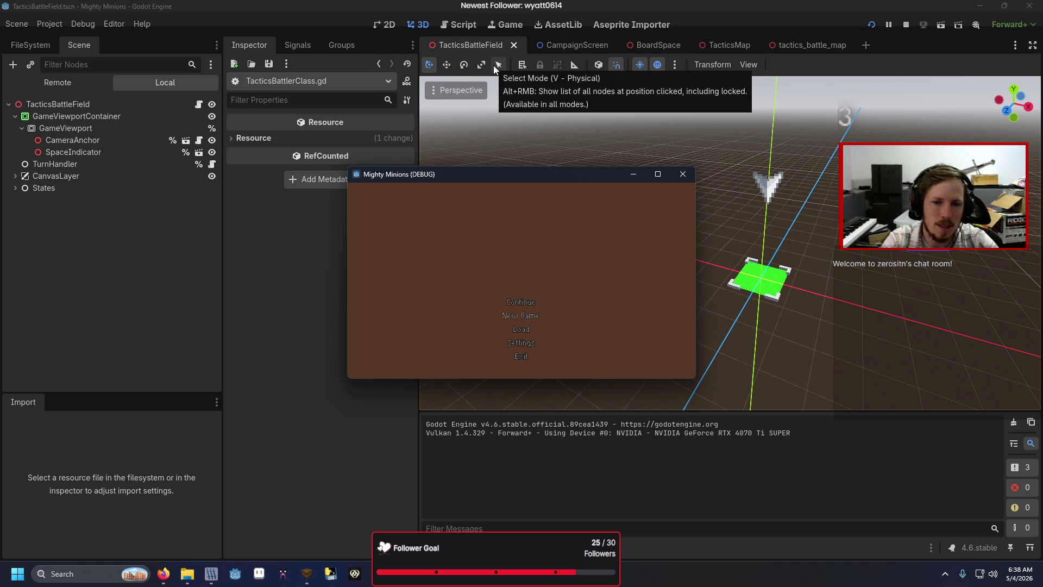
key(Return)
key(Return)
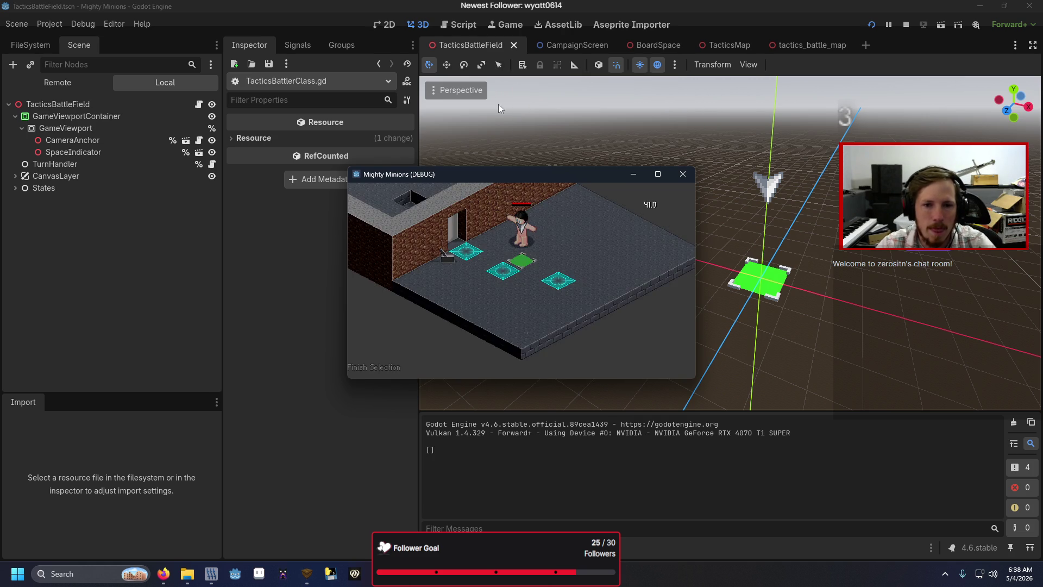
key(F5)
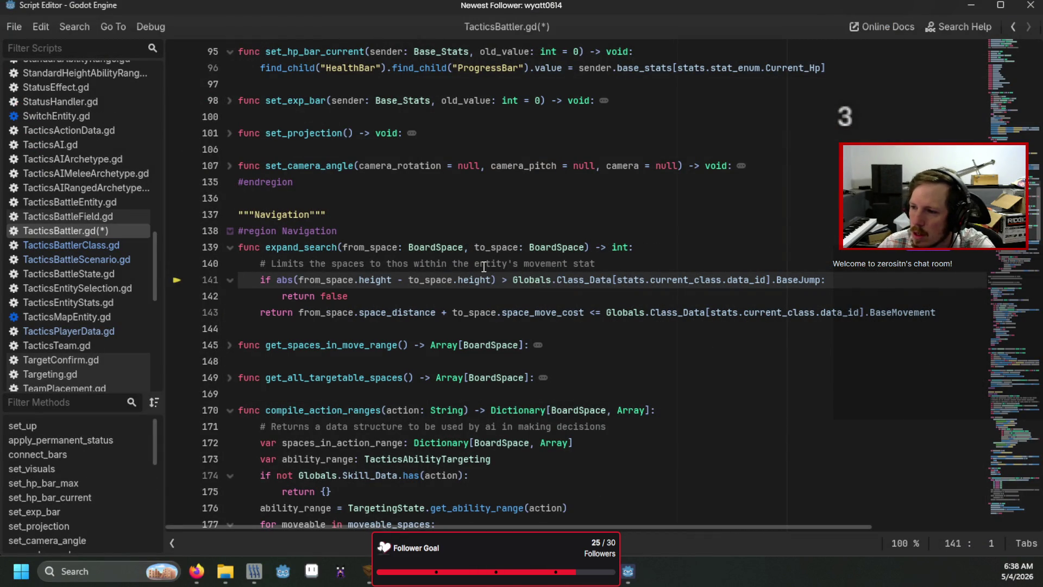
- Step out into BoardContainer.gd's search code, then read the float-versus-Nil '>' error in the debugger
key(F5)
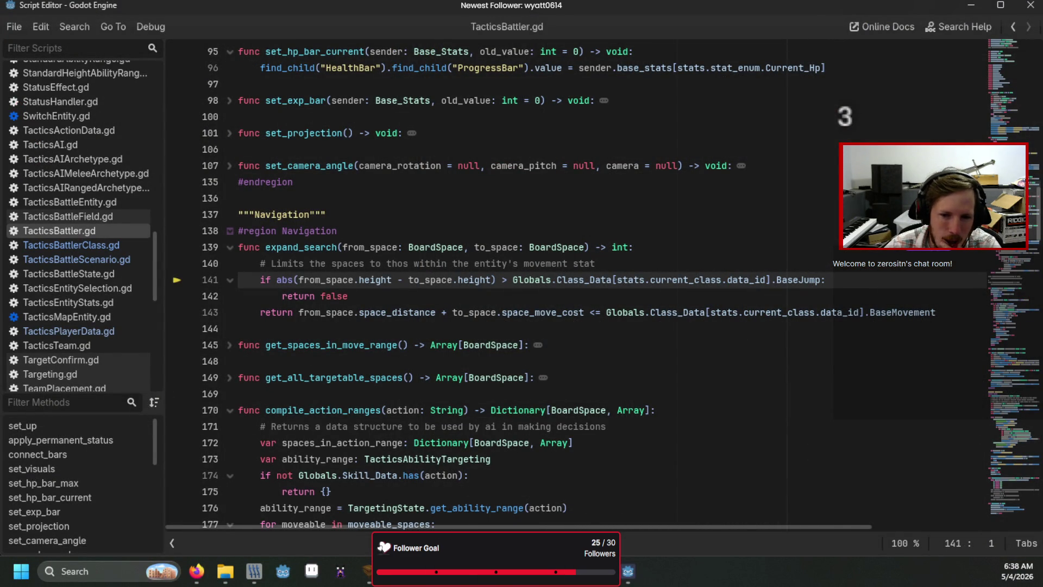
key(F10)
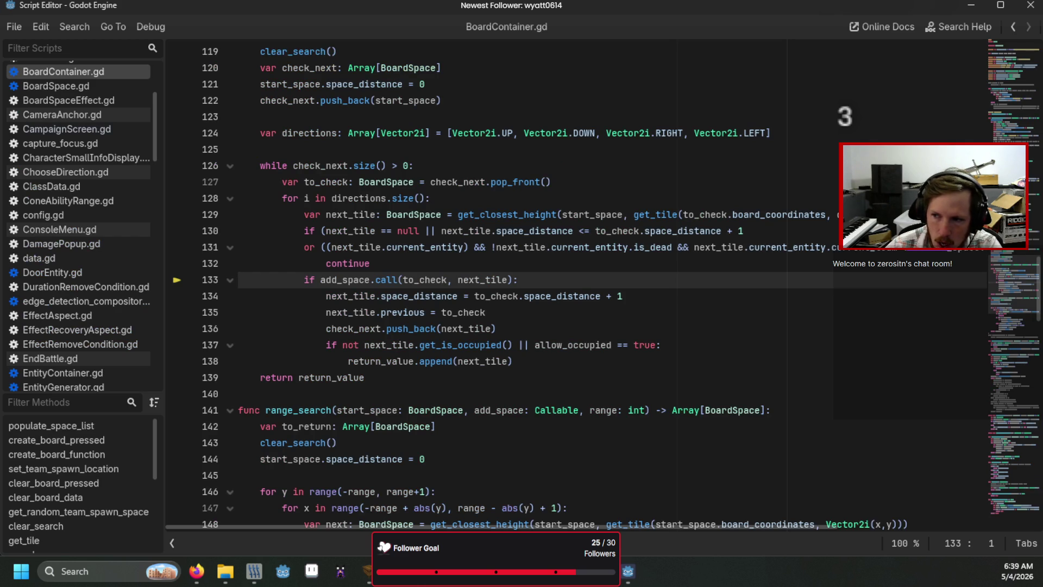
scroll(647, 372, up, 3)
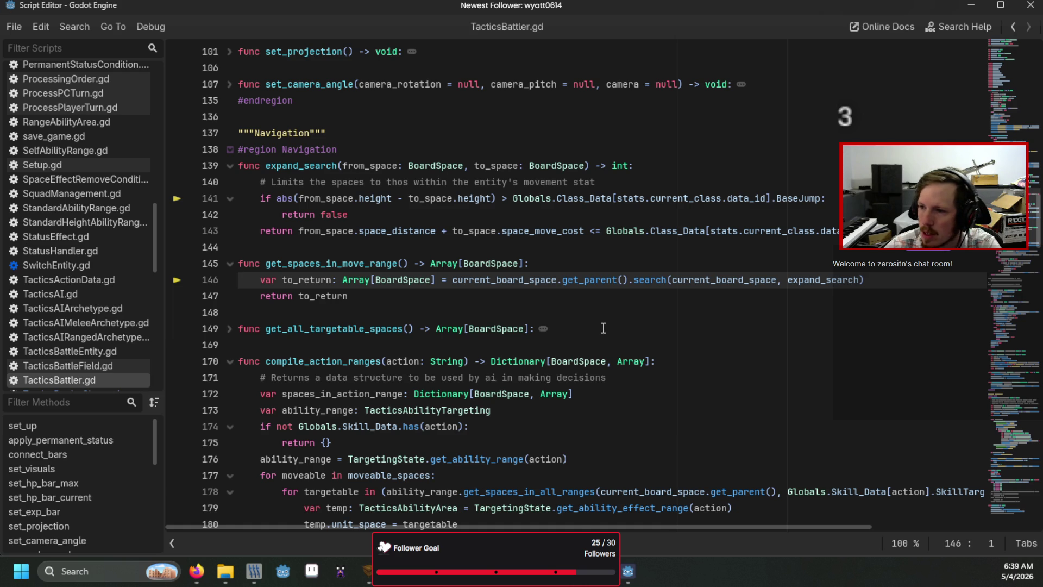
scroll(603, 328, up, 10)
scroll(603, 328, up, 3)
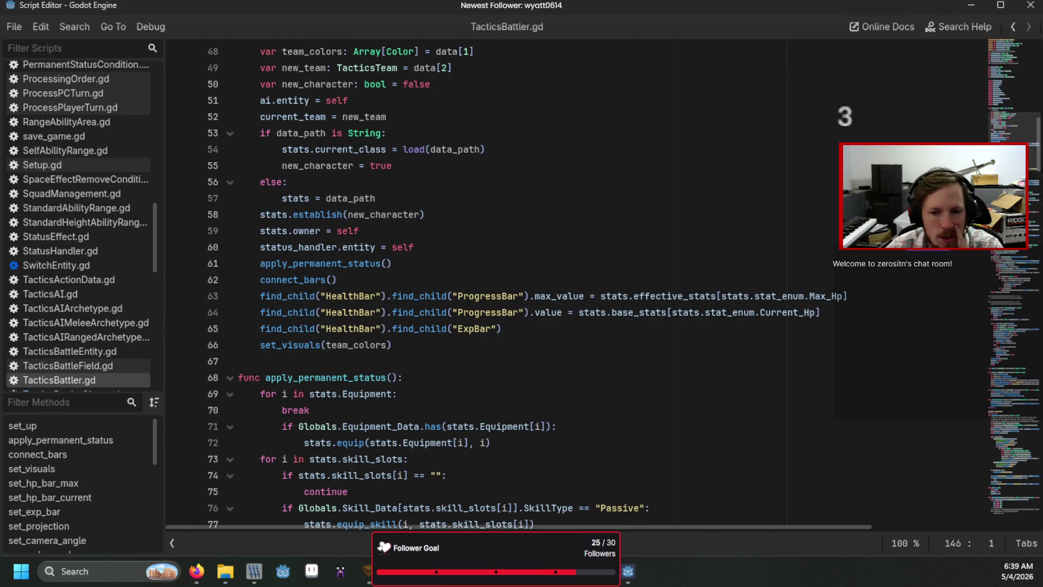
key(alt+Tab)
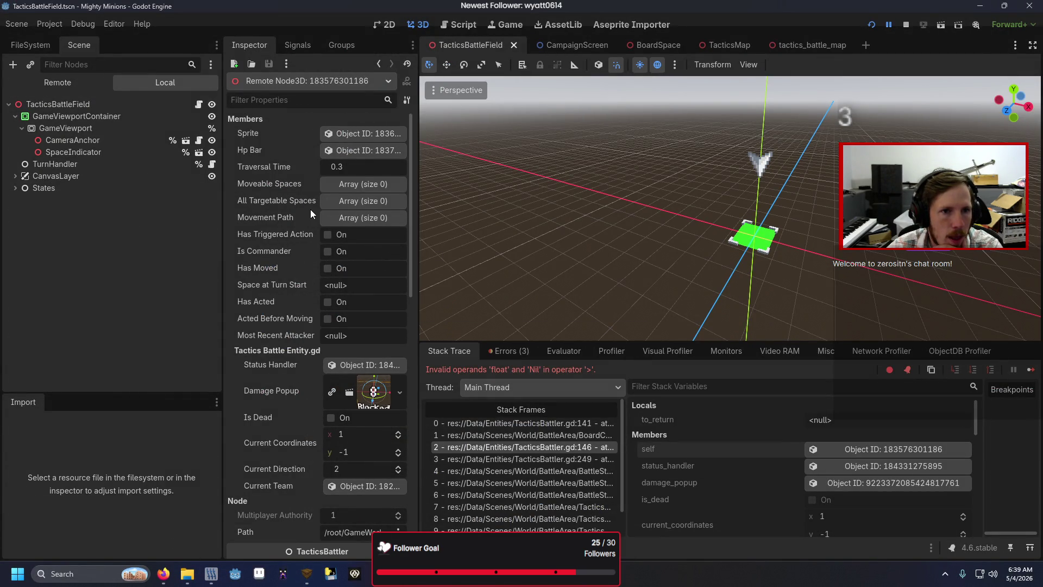
- Open the battler's Stats resource (level 0, CLASS_13), then bring up the TrenchBroom Maps folder
scroll(288, 283, down, 5)
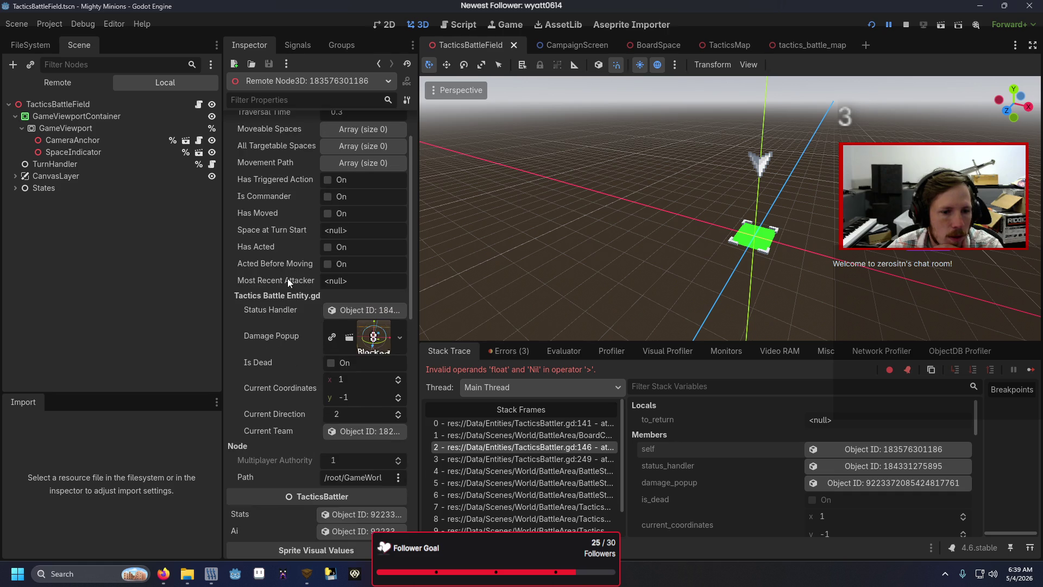
click(326, 459)
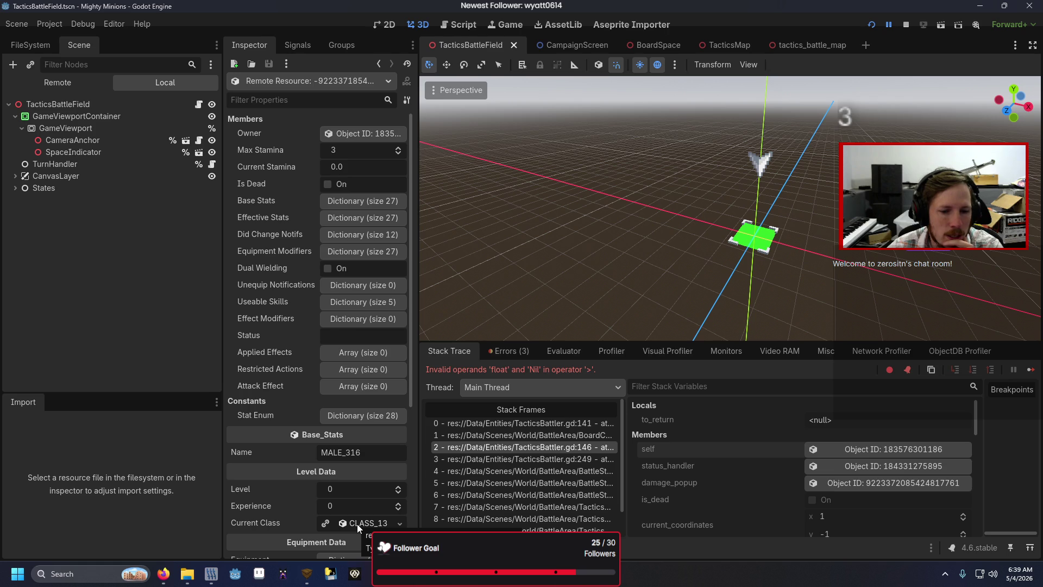
click(187, 574)
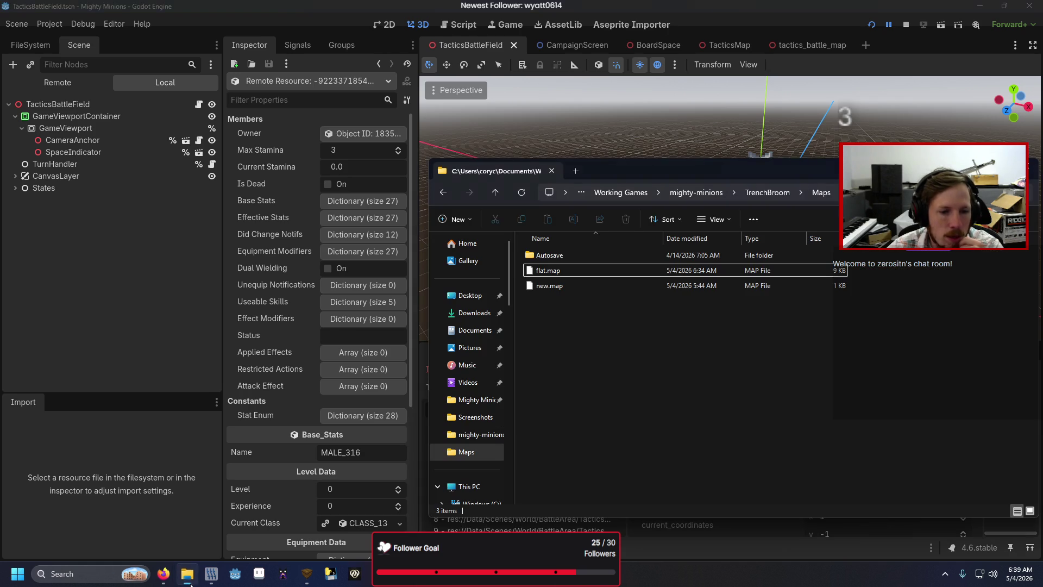
- Copy E3:H3 (movement 3, jump 2, range 1, ATK) into the Tier 2 rows E12:H21
mouse_move(163, 574)
click(212, 511)
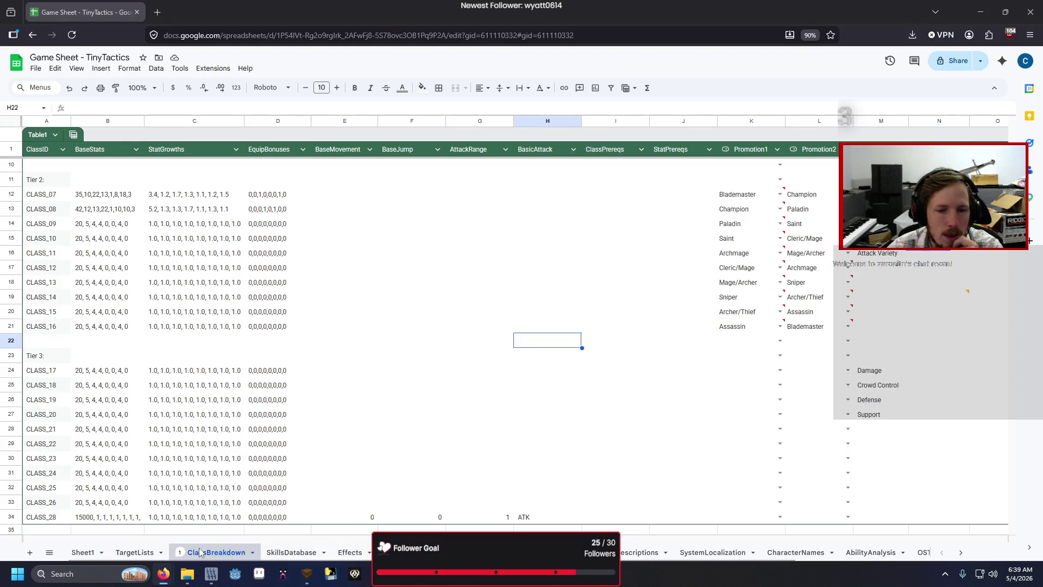
scroll(461, 374, up, 3)
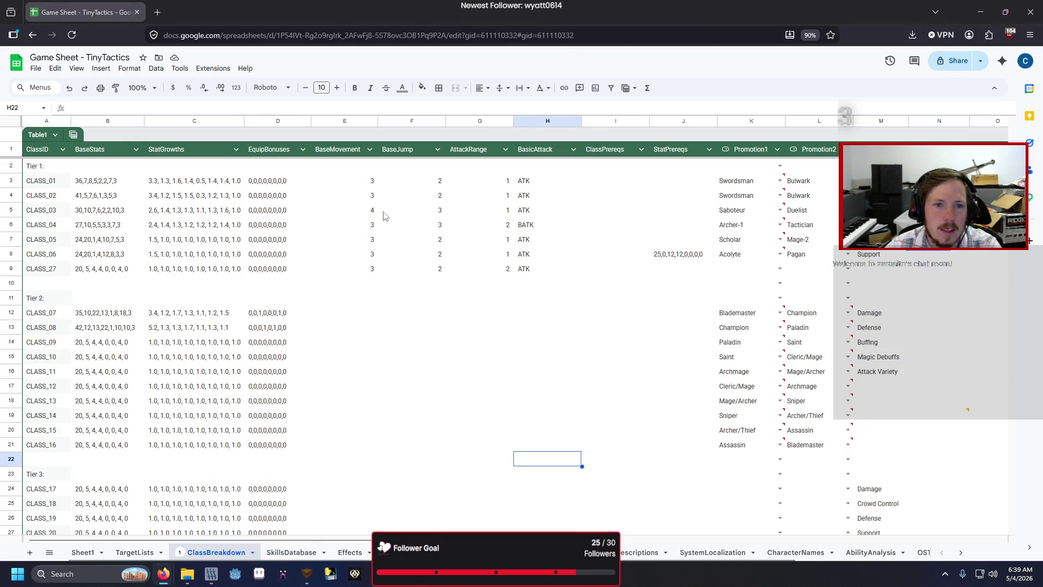
drag(374, 182, 525, 191)
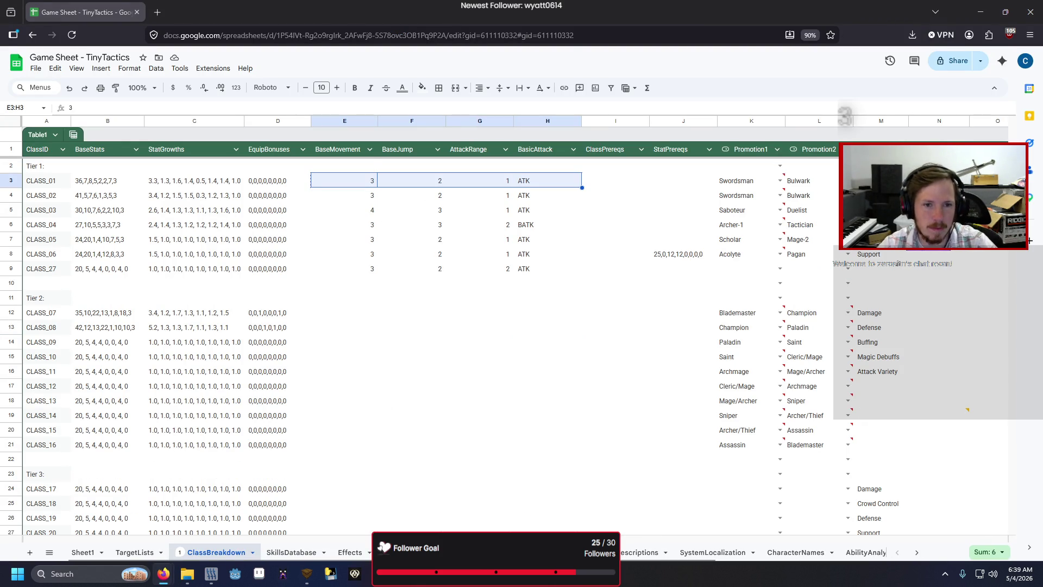
key(Down)
key(Down)
key(Down)
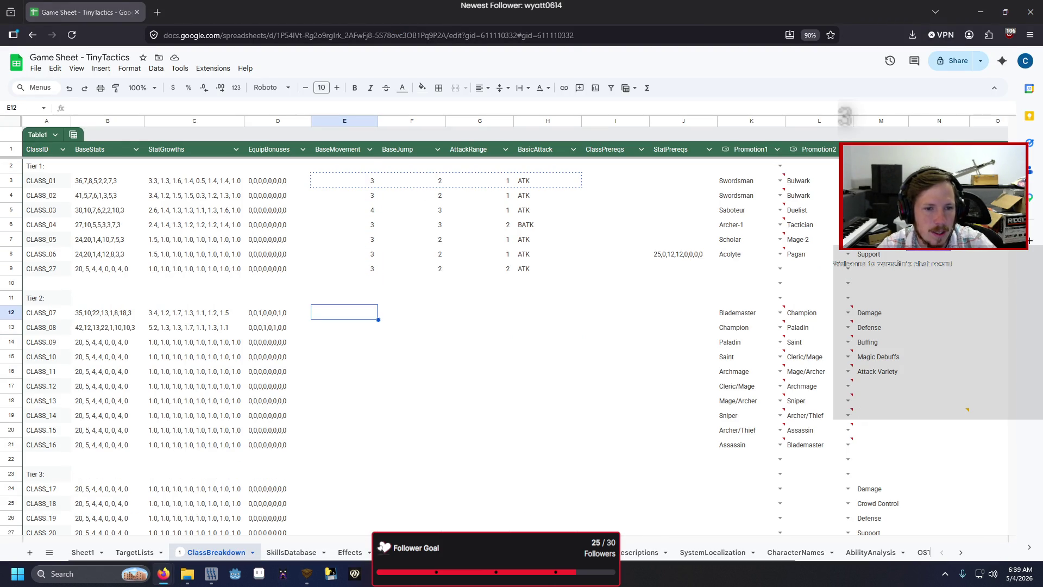
key(shift+Down)
key(shift+Down)
key(shift+Down)
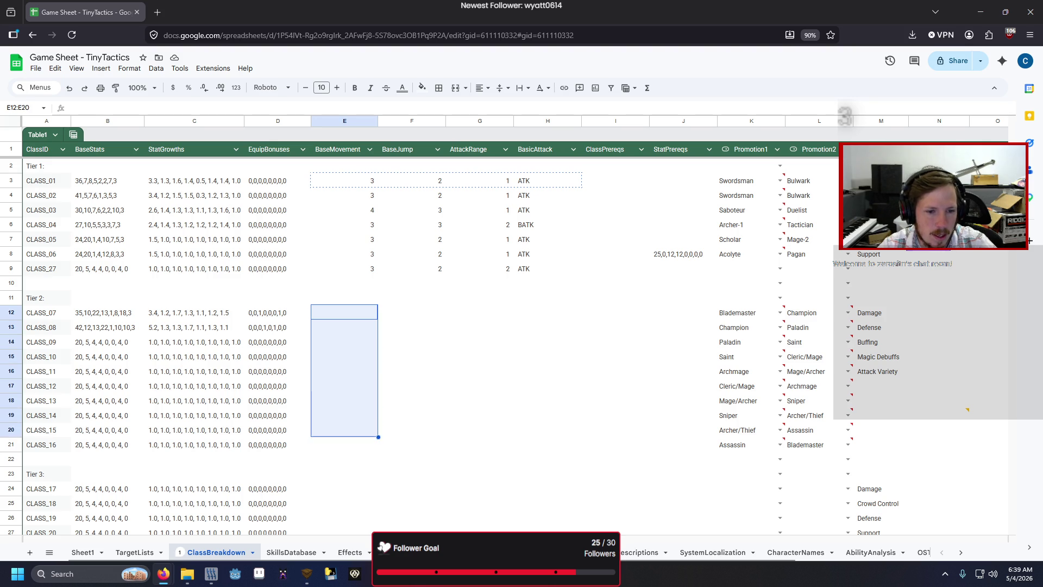
key(shift+Down)
key(ctrl+v)
- Paste the same movement, jump, range and ATK values into the Tier 3 rows E24:H33
scroll(337, 429, down, 1)
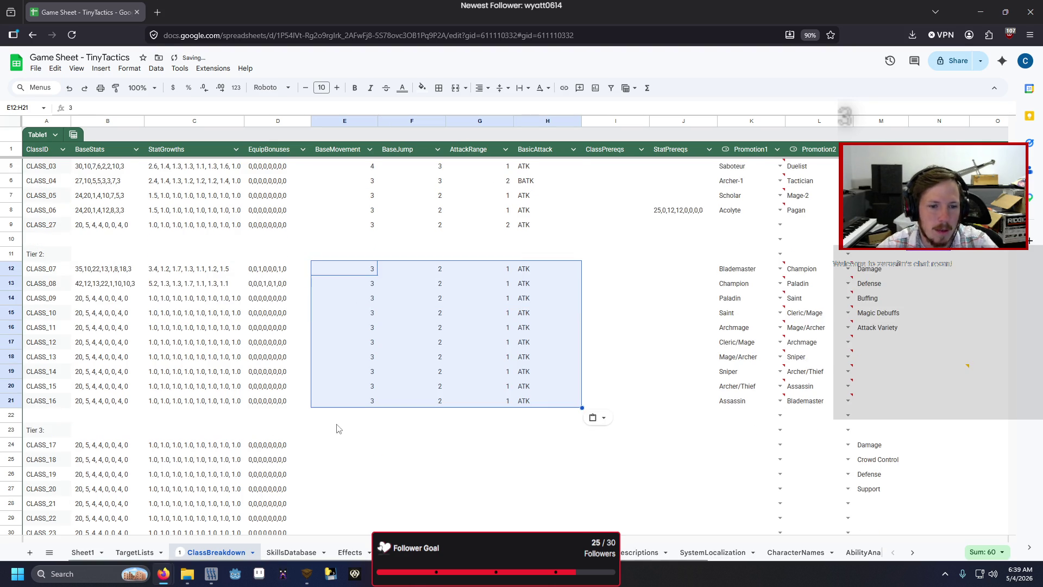
scroll(339, 412, down, 3)
drag(356, 312, 359, 450)
key(ctrl+v)
click(411, 253)
scroll(381, 271, up, 4)
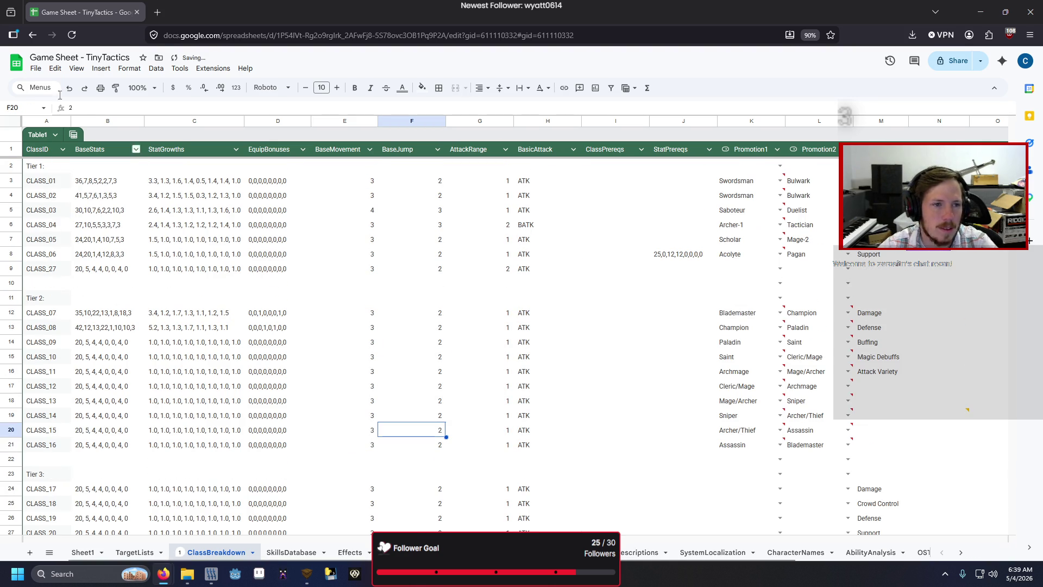
- Download the sheet as Comma Separated Values (.csv) and run the VS Code CSV-to-JSON converter
click(35, 68)
mouse_move(116, 190)
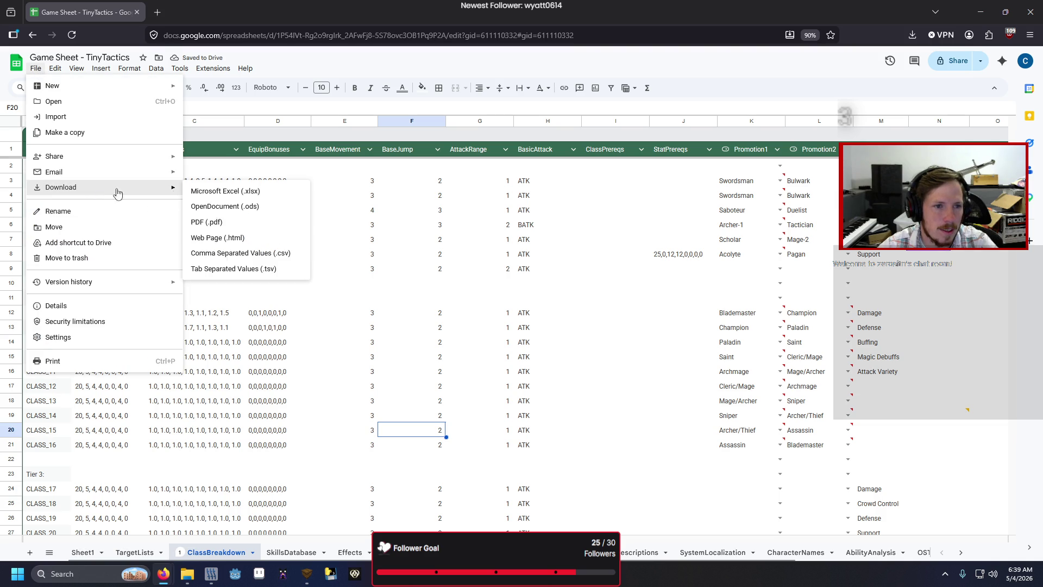
click(230, 253)
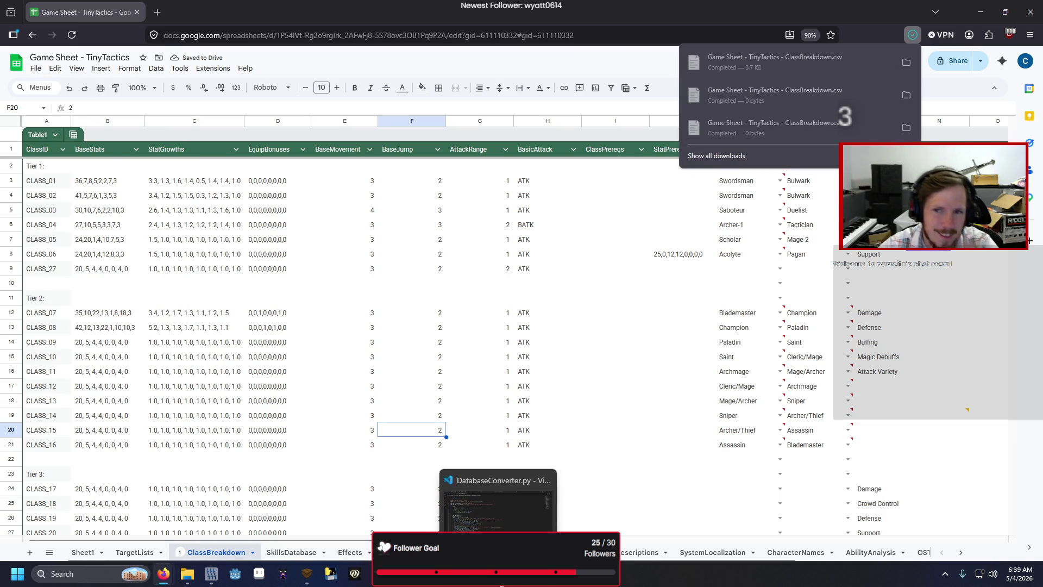
click(501, 585)
key(F5)
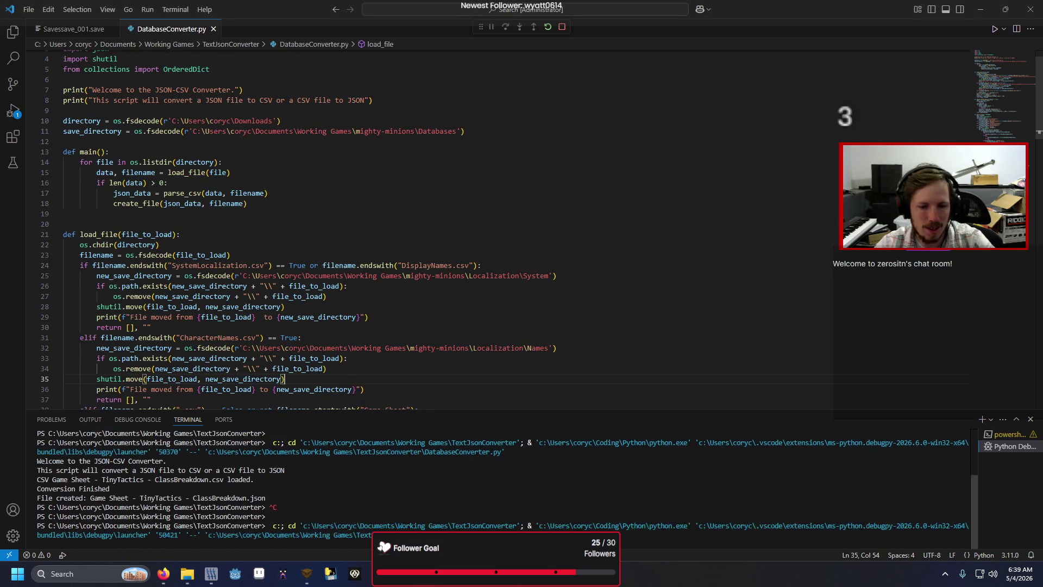
- Relaunch the game from Godot and restart it until it stops at TacticsBattleScenario.gd line 29
click(348, 506)
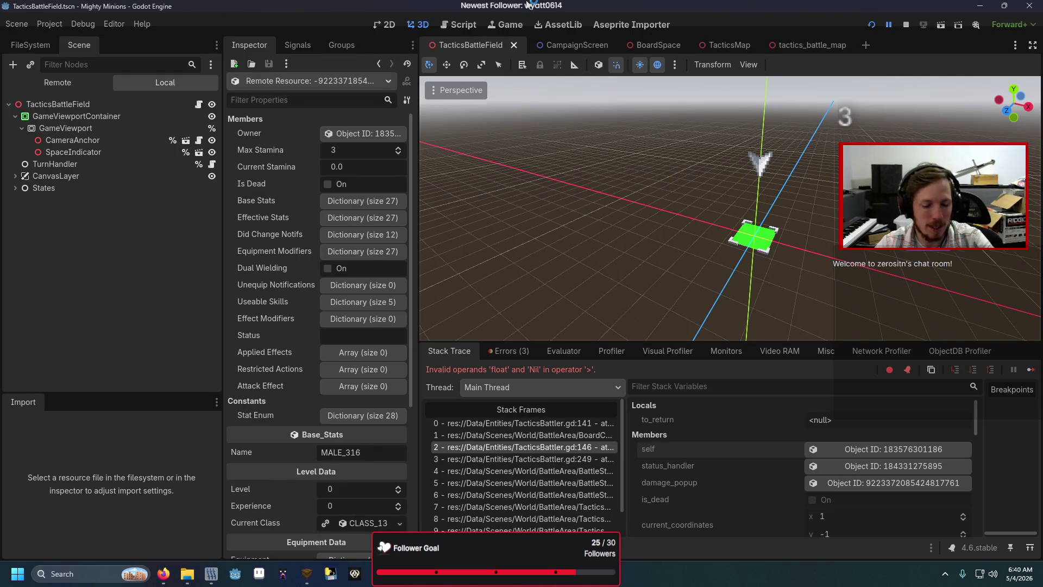
key(F5)
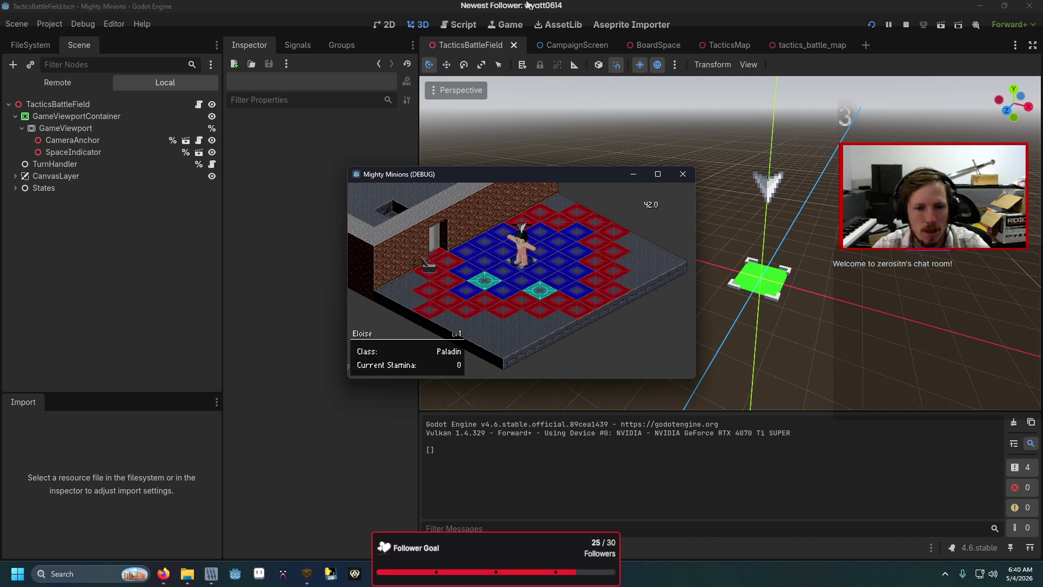
key(F5)
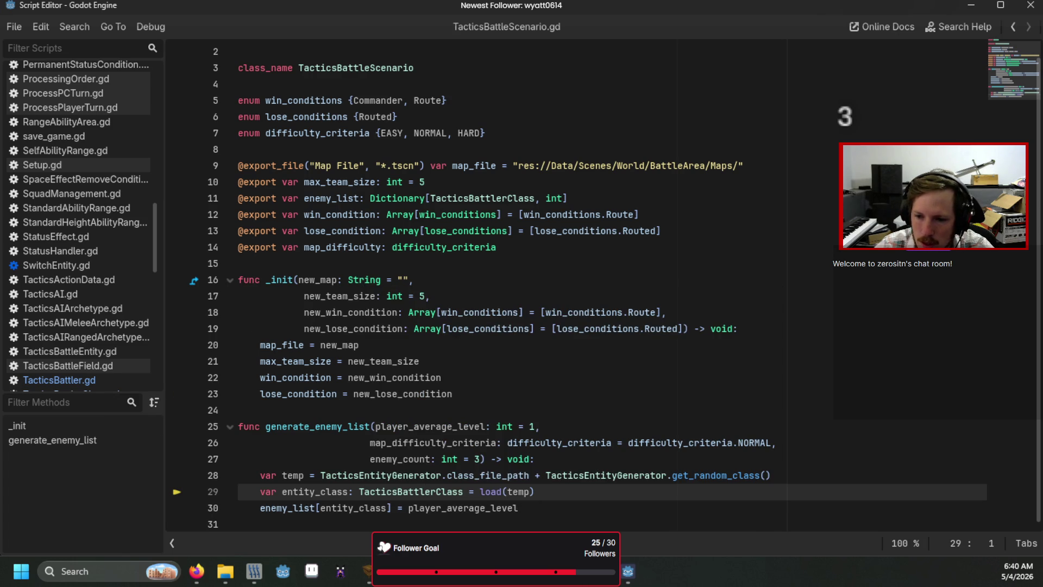
- Browse File Explorer to Data/Entities/Classes (CLASS_01–CLASS_28.tres, TacticsBattlerClass.gd), then return to EntityGenerator.gd
key(alt+Tab)
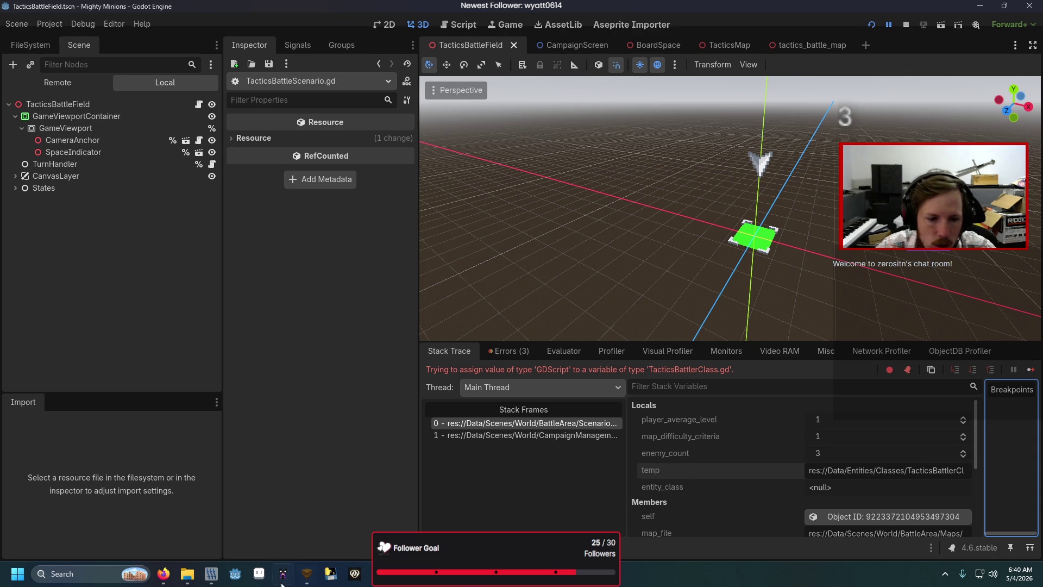
mouse_move(163, 576)
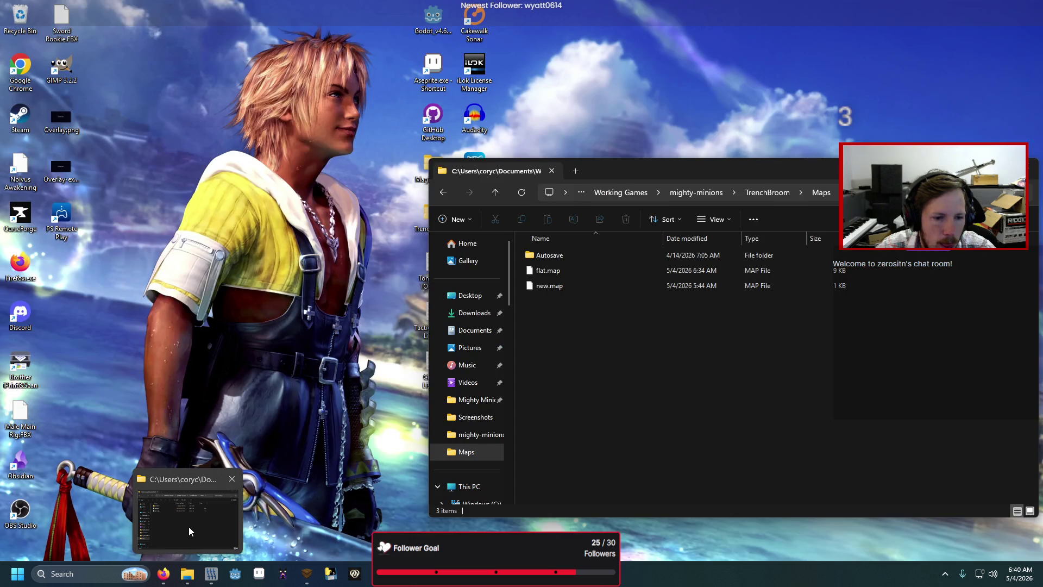
click(188, 526)
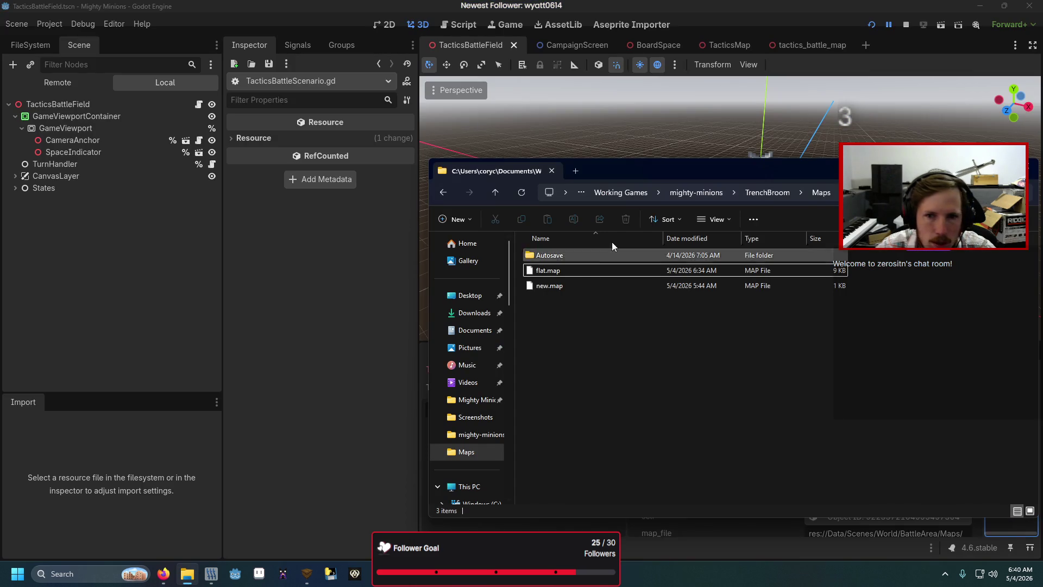
click(696, 192)
double_click(552, 331)
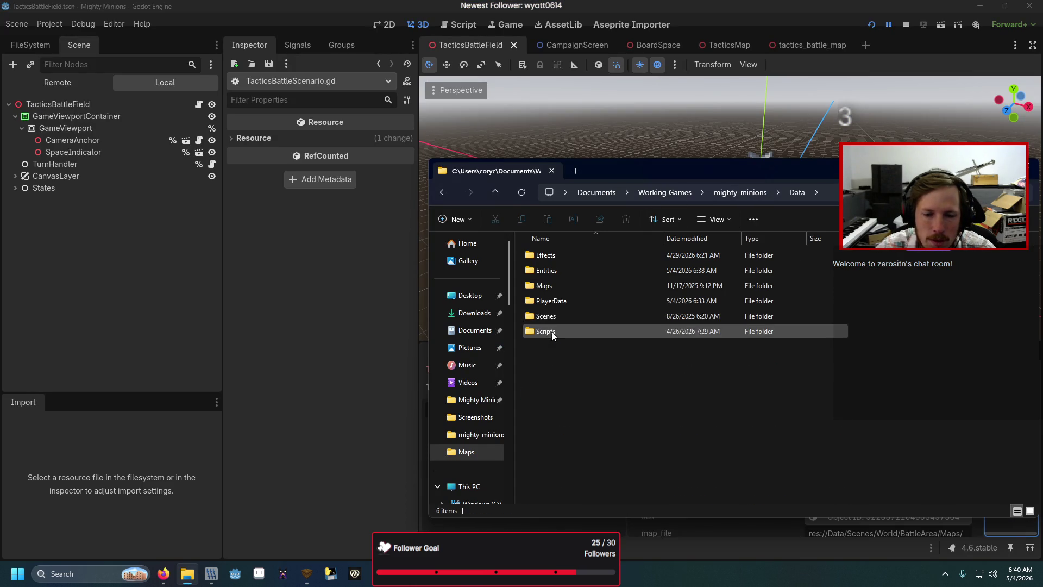
click(561, 272)
double_click(561, 272)
double_click(562, 272)
scroll(572, 385, down, 5)
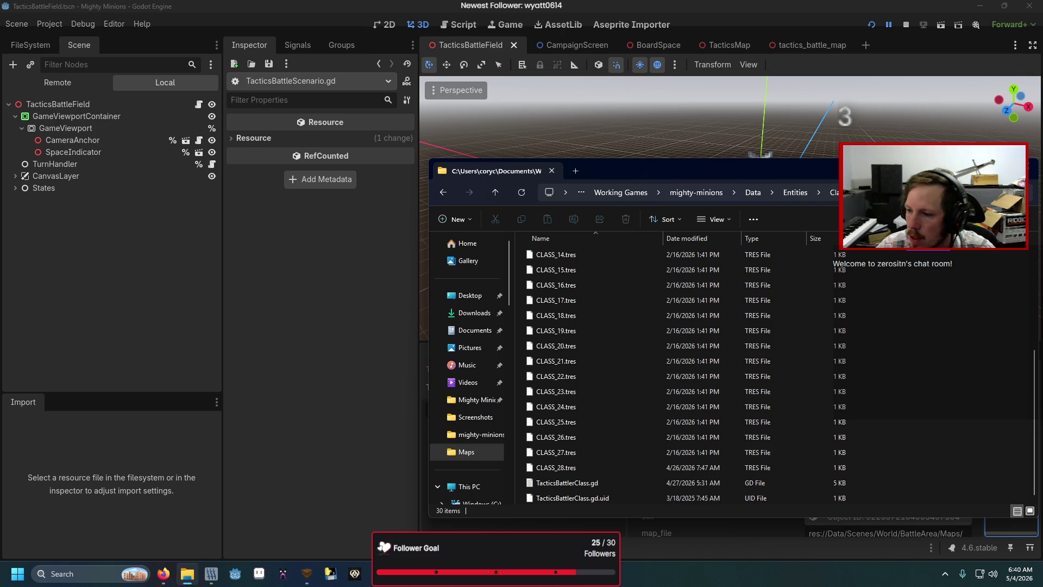
key(alt+Tab)
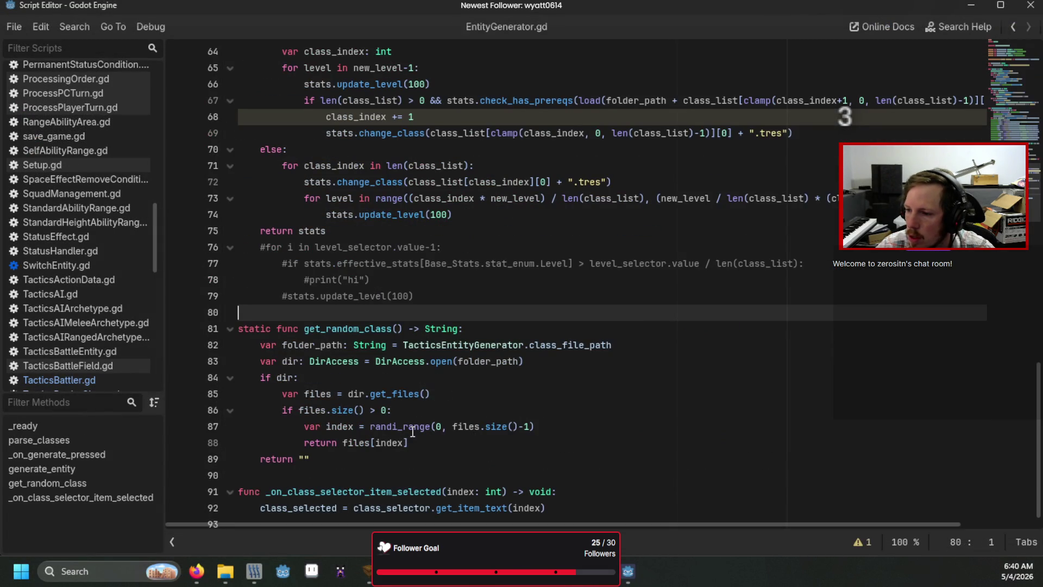
- In get_random_class, discard a false-start line and return to the size check on line 86
scroll(412, 431, down, 1)
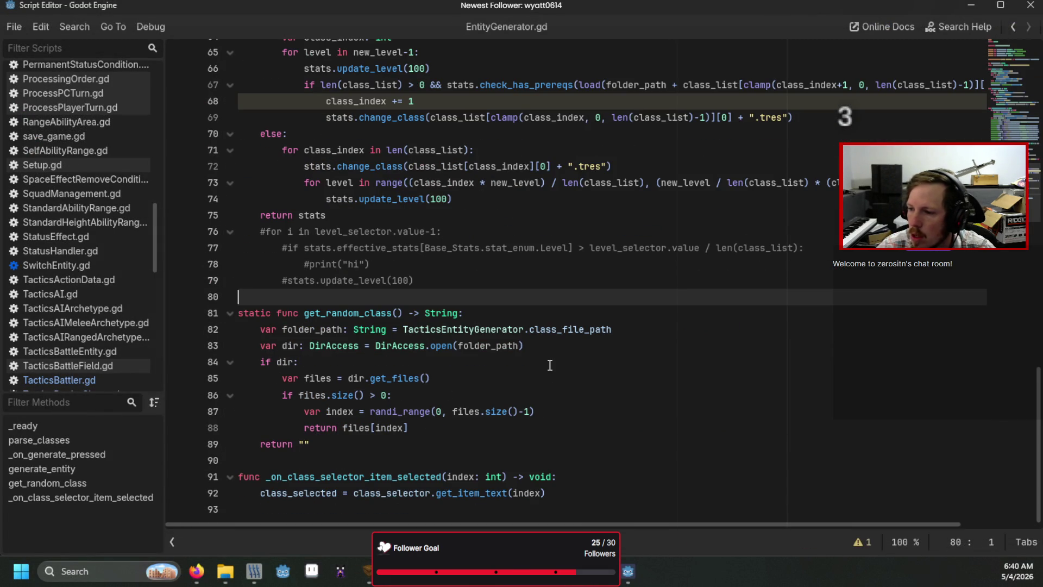
click(580, 404)
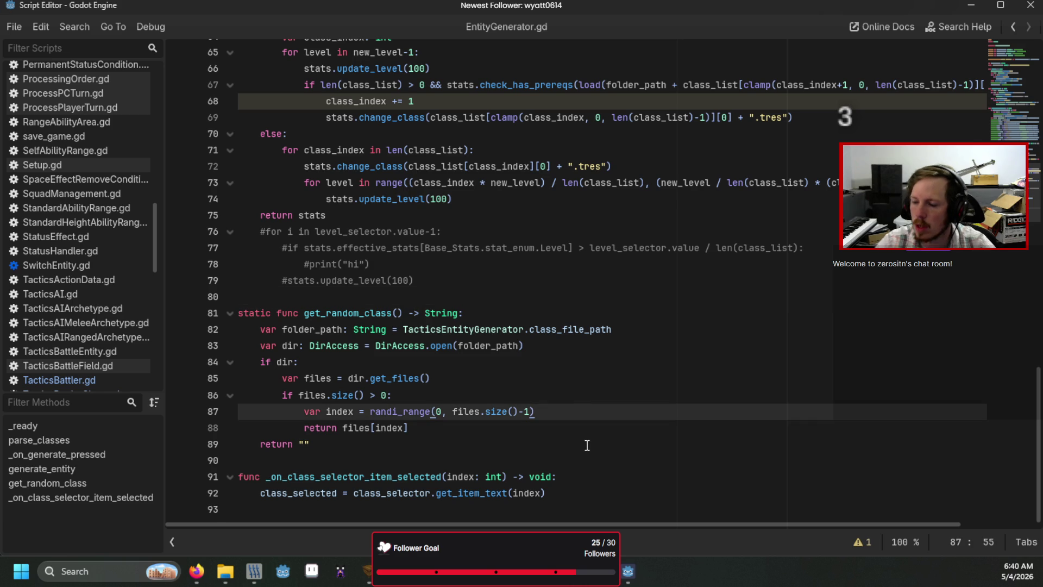
key(Return)
text(if file)
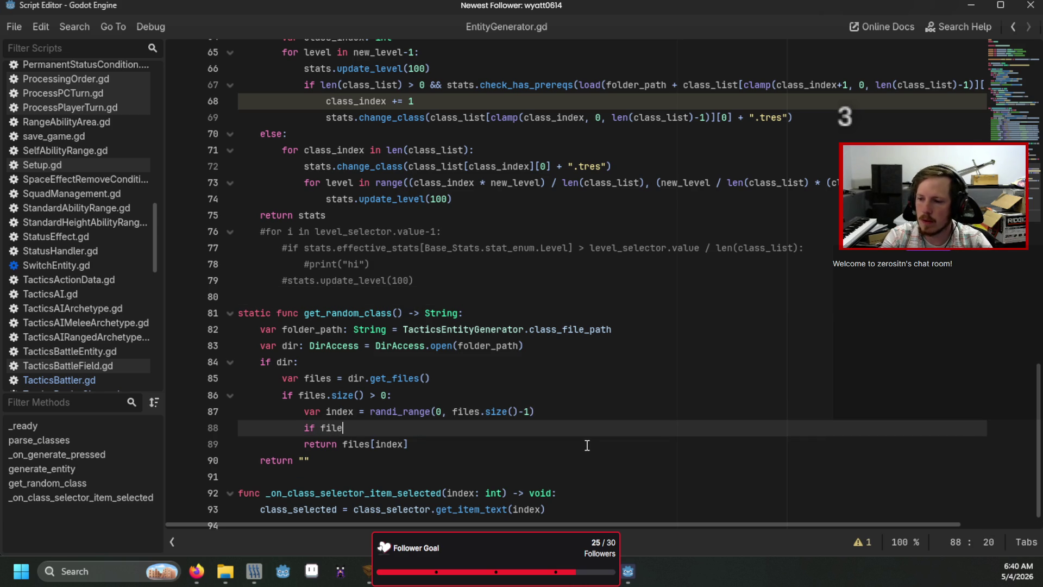
key(BackSpace)
key(BackSpace)
key(BackSpace)
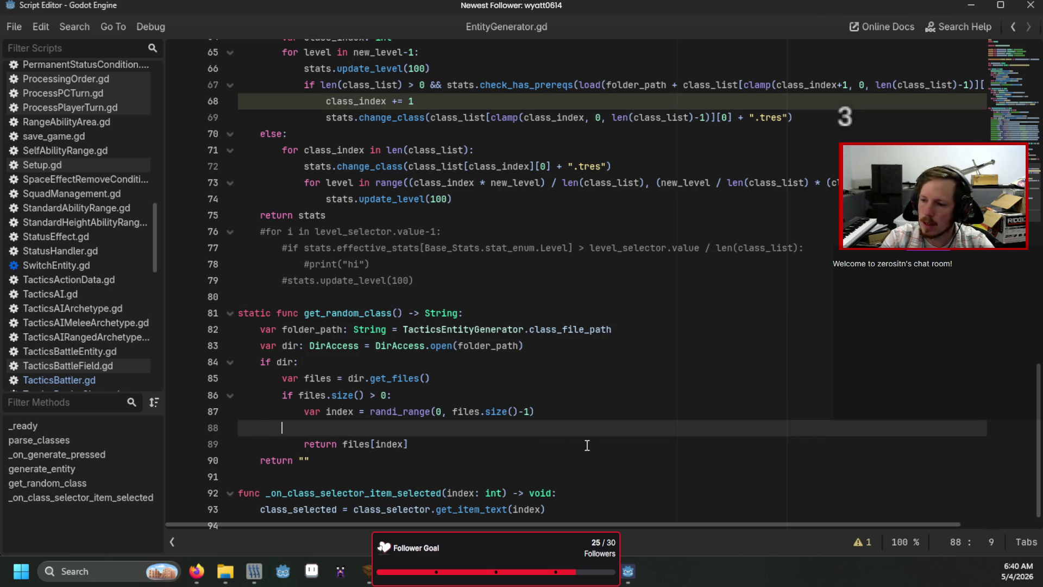
key(BackSpace)
key(BackSpace)
key(BackSpace)
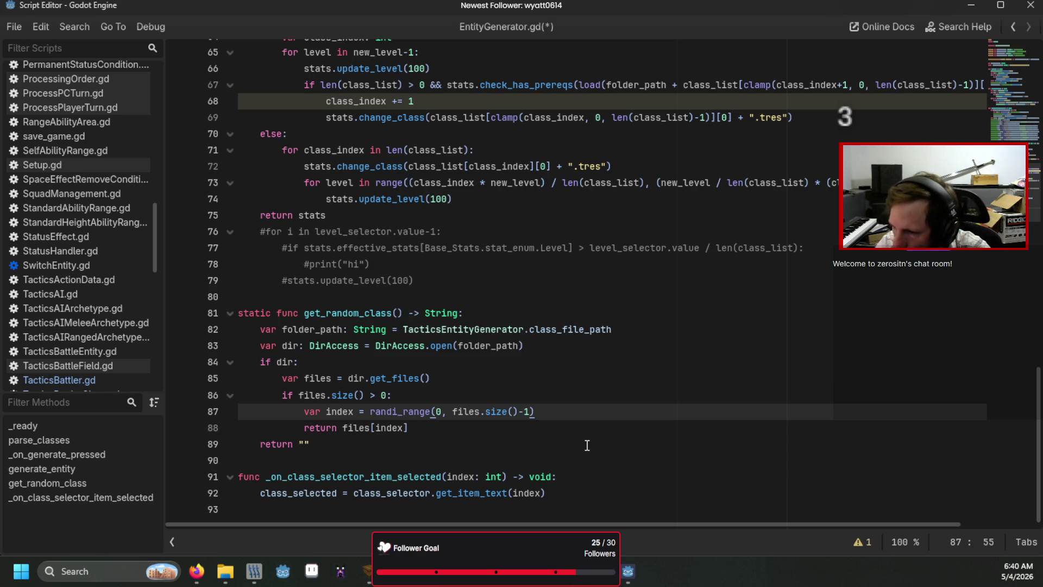
key(Return)
text(i)
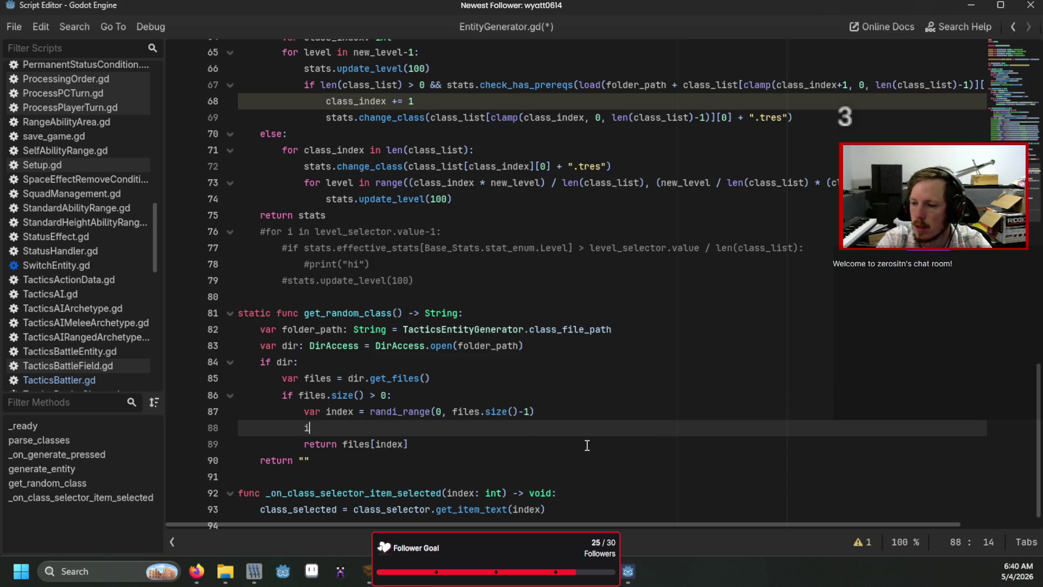
key(BackSpace)
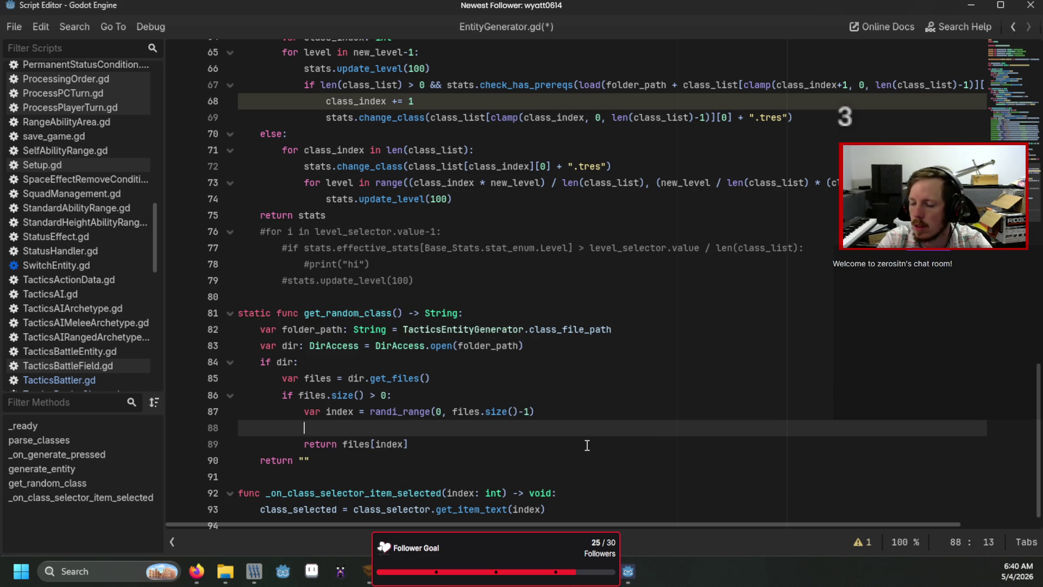
key(BackSpace)
key(BackSpace)
key(BackSpace)
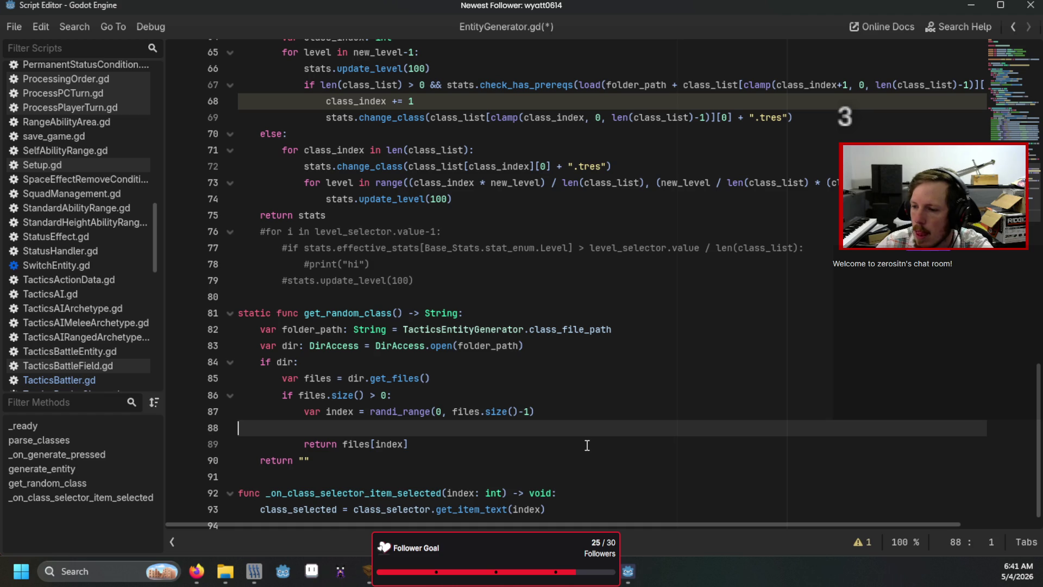
key(BackSpace)
key(Up)
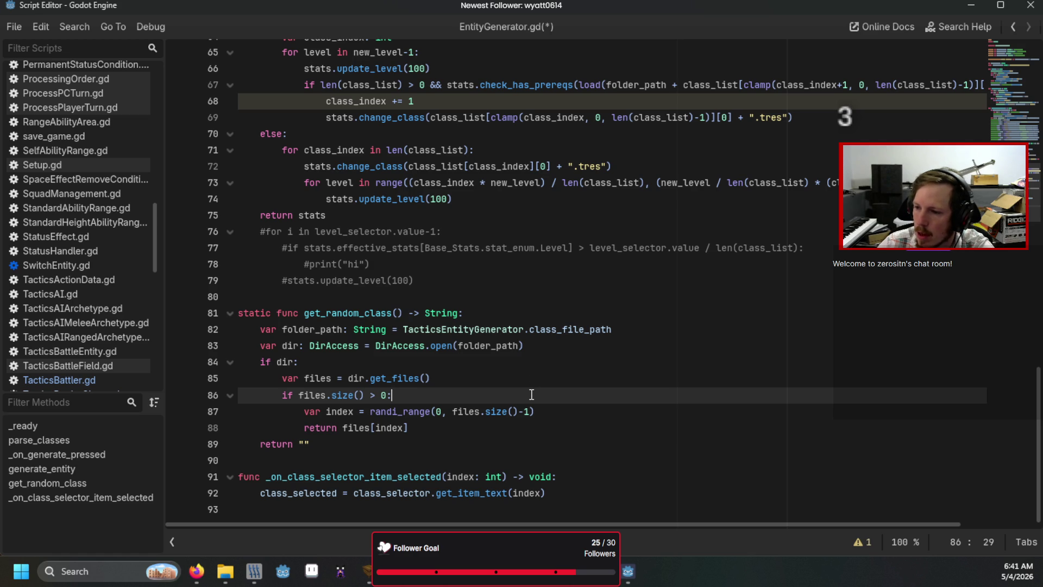
- Add files.remove_at(files.find("TacticsBattlerClass.gd")) after the size check
key(Return)
text(files.)
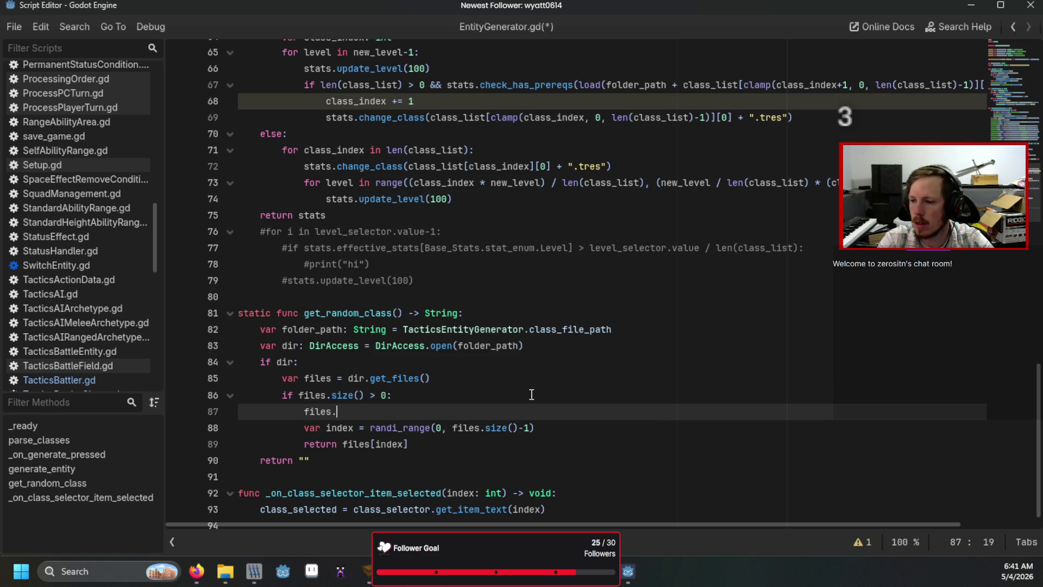
text(re)
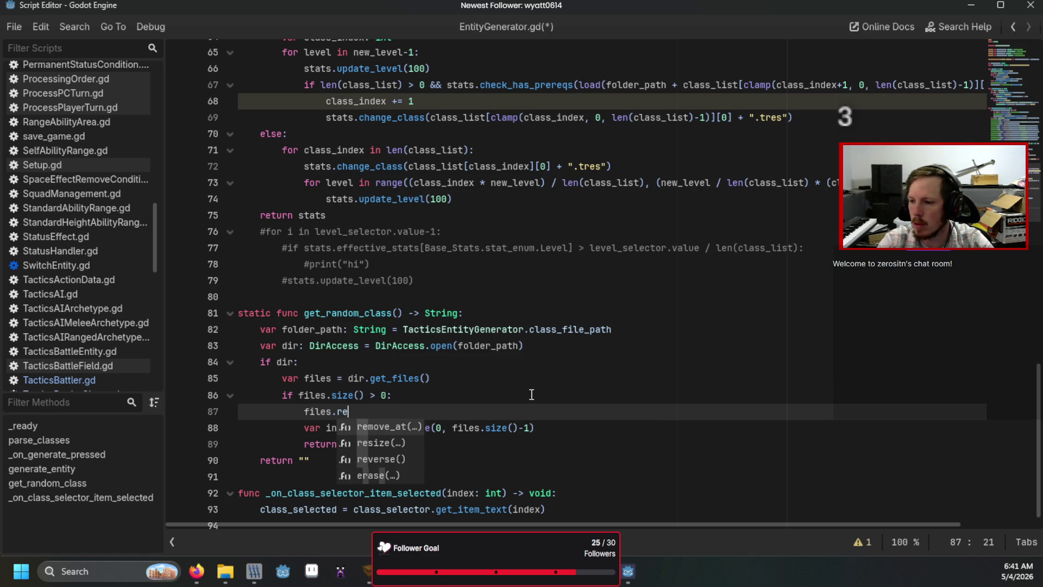
key(Return)
text(files.)
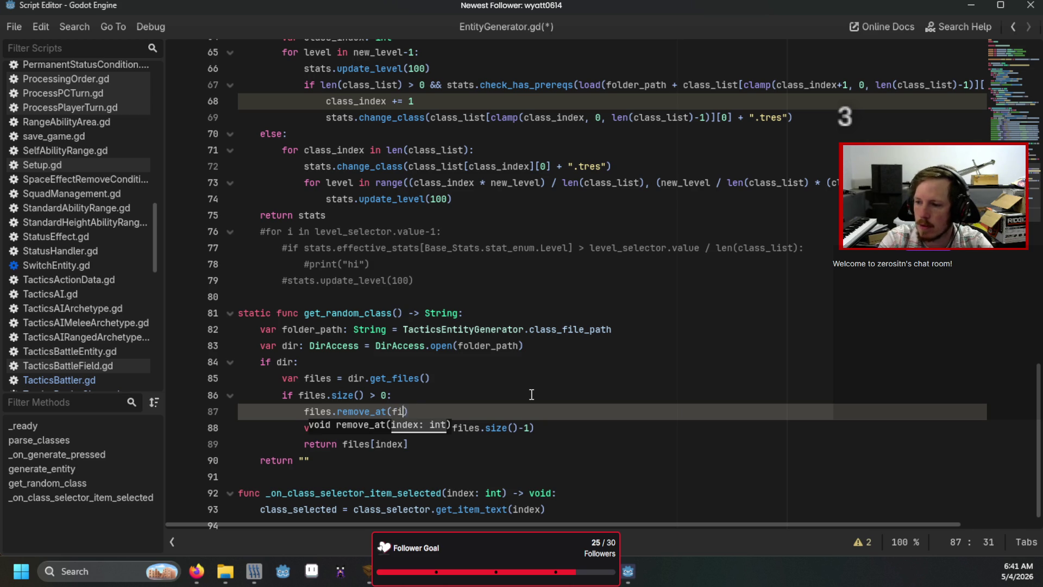
text(f)
key(Down)
key(Return)
text("Tactic)
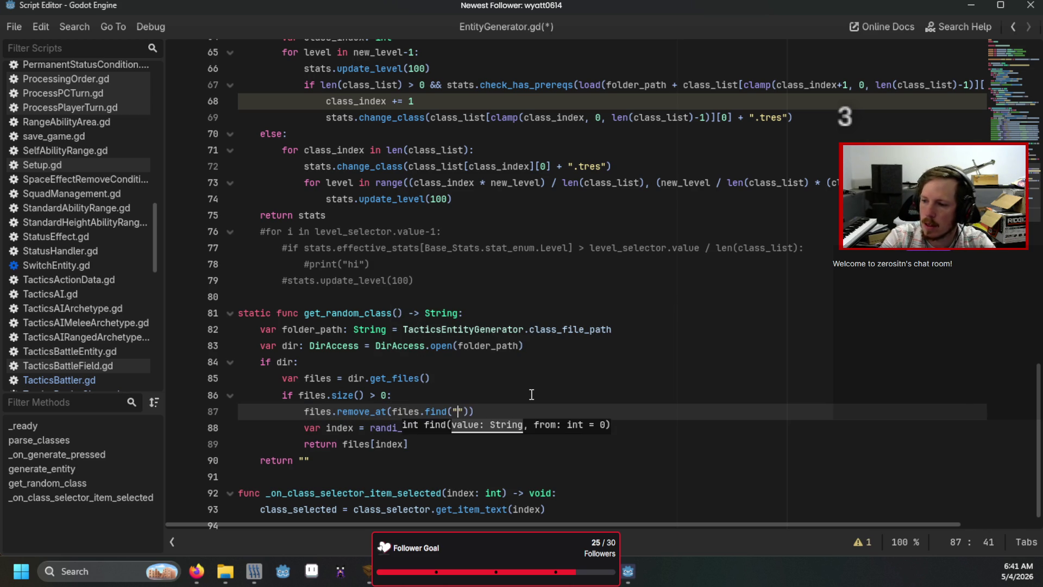
text(sBattlerCl)
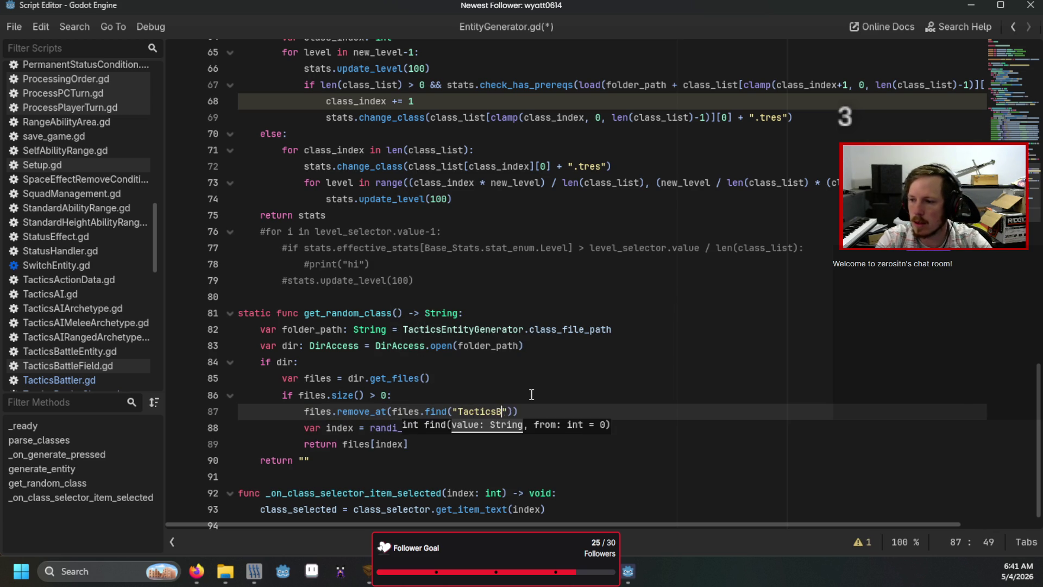
text(ass)
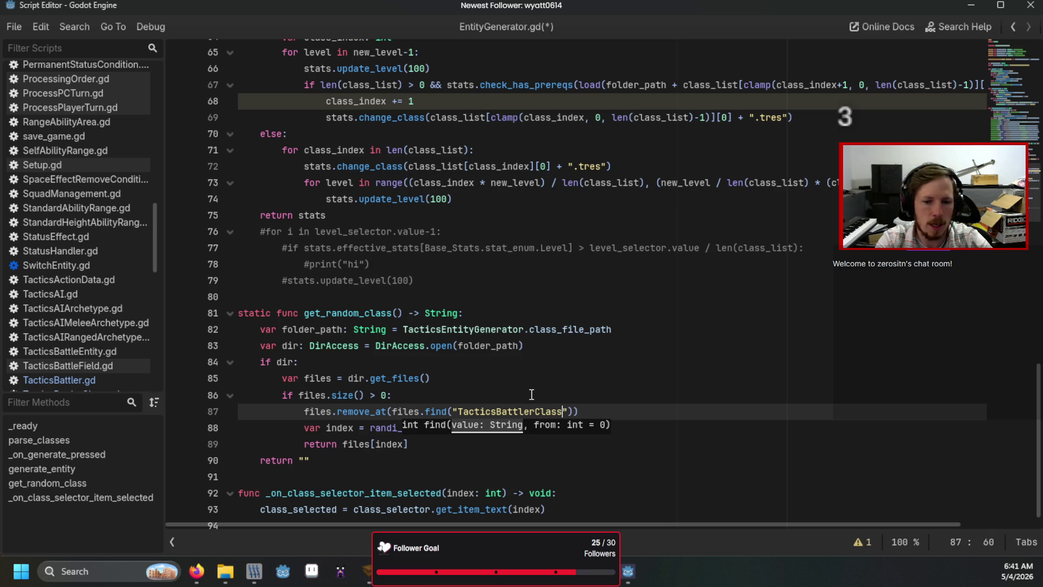
text(.gd)
key(End)
- Add a matching removal line for "TacticsBattlerClass.gd.uid" and save EntityGenerator.gd
key(Return)
text(files.remo)
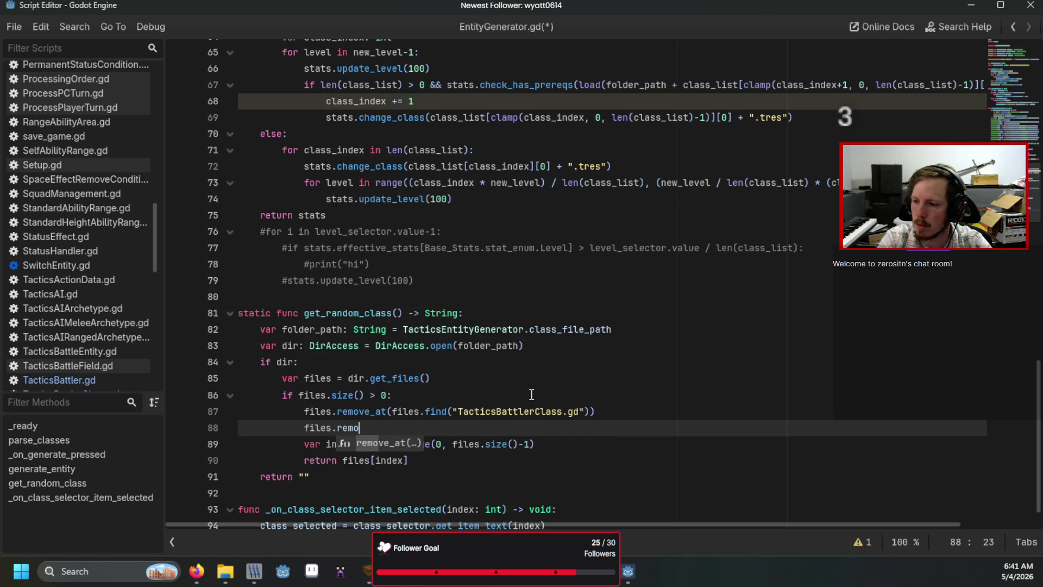
key(Return)
text(files.find()
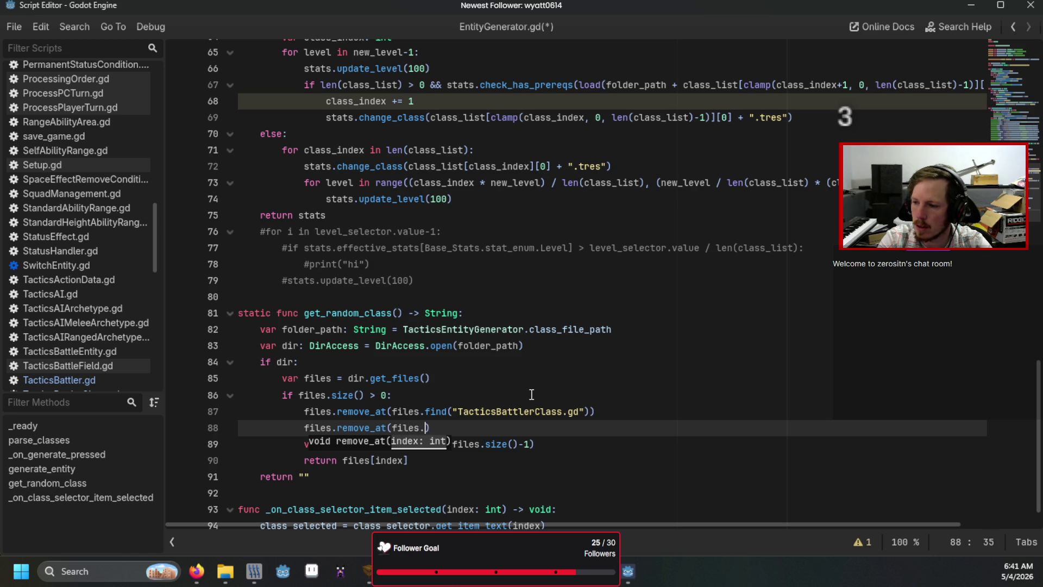
text("Tactic)
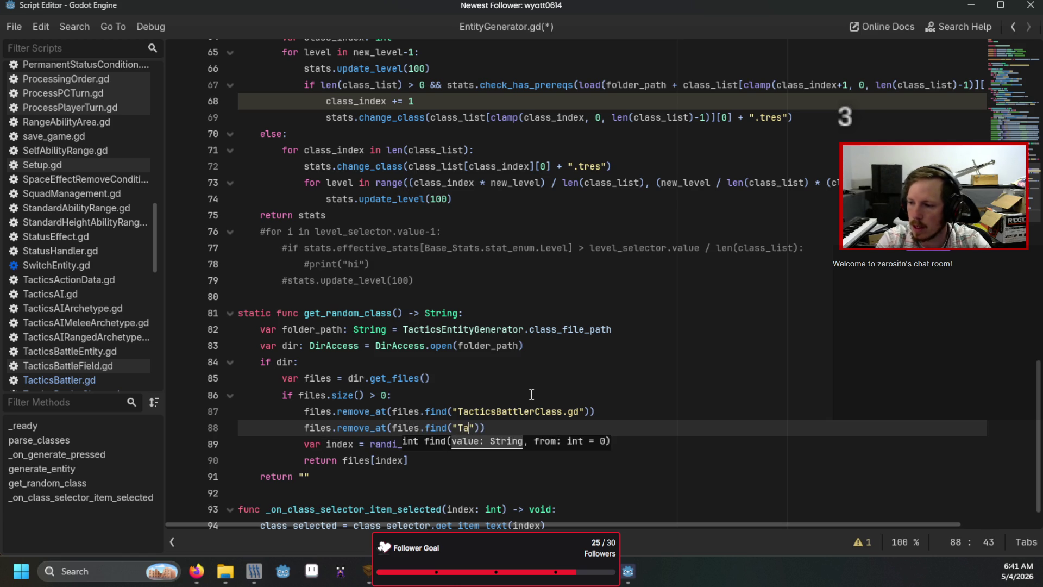
text(sBattlerCla)
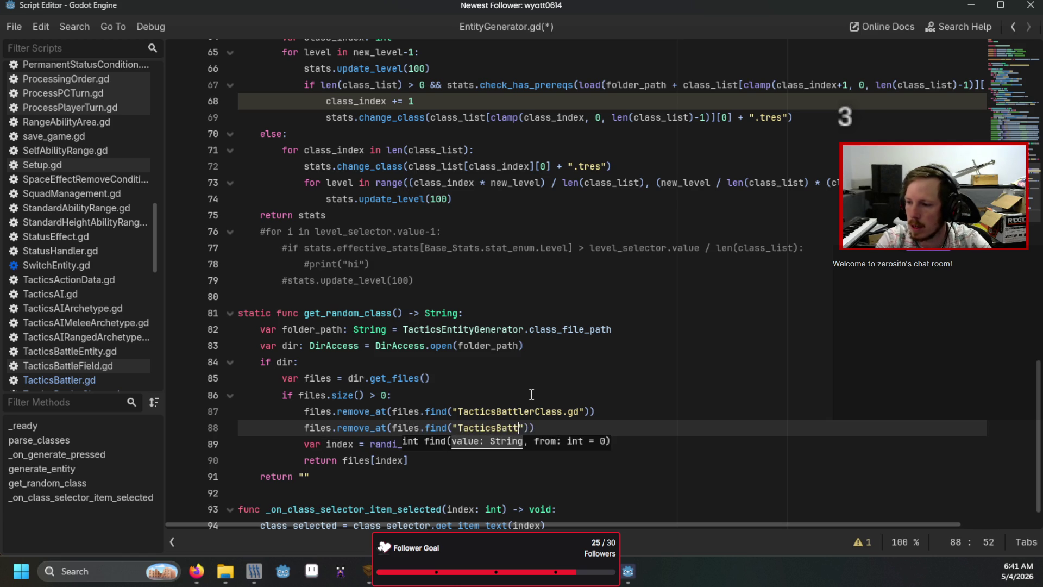
text(ss.)
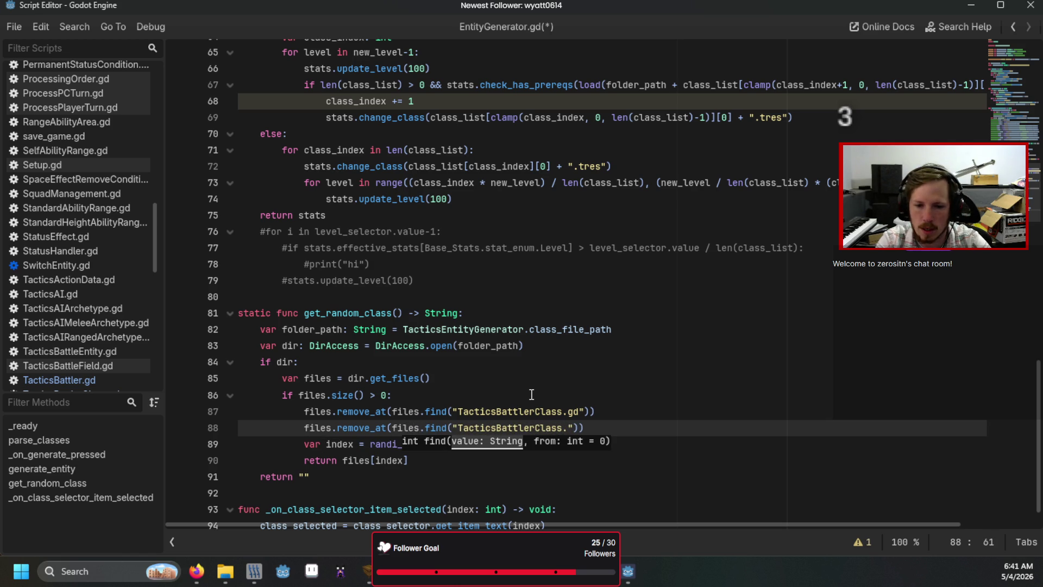
text(gd.uid)
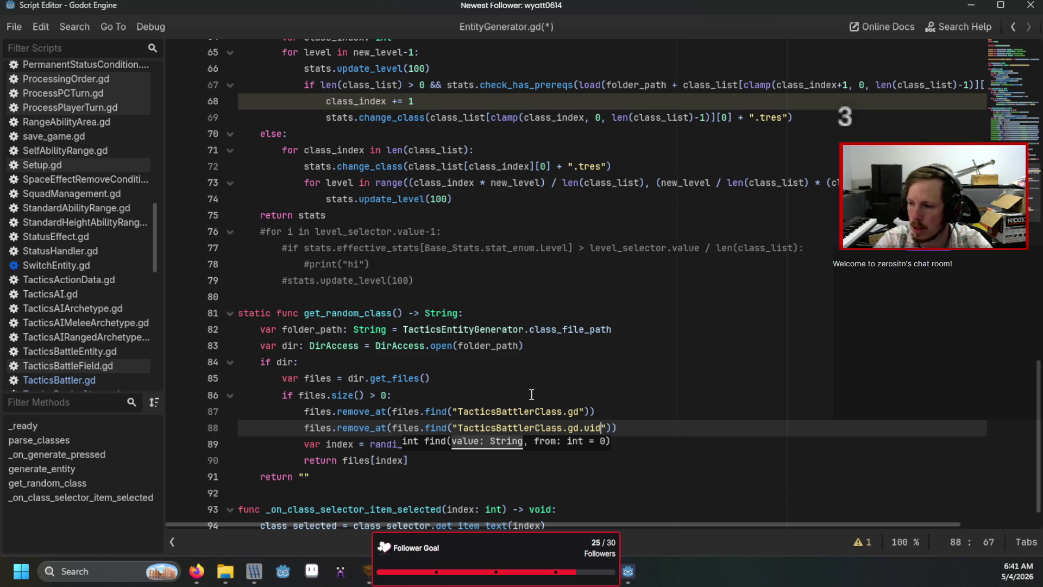
click(531, 394)
key(ctrl+s)
key(F5)
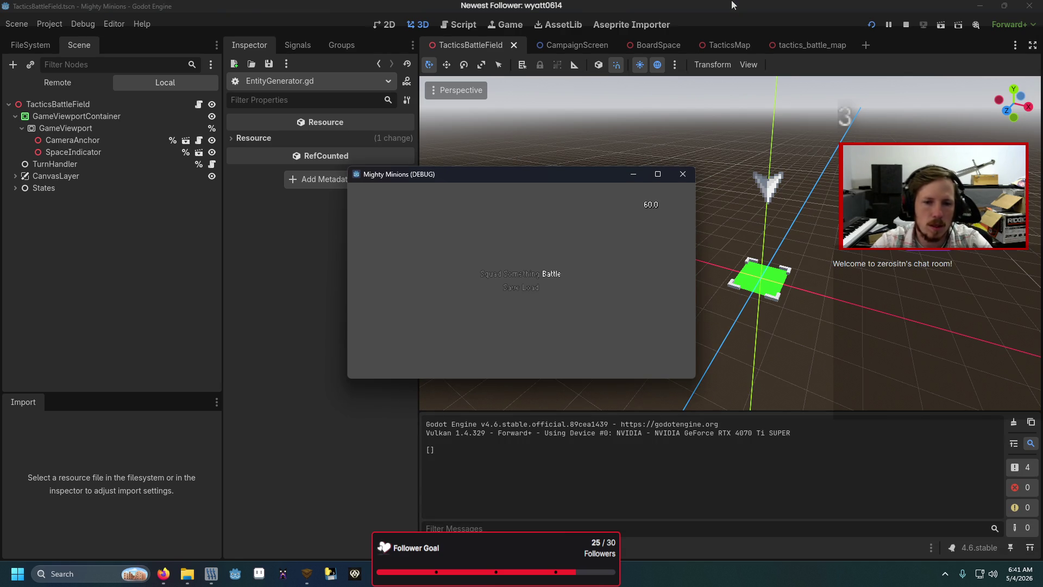
key(F5)
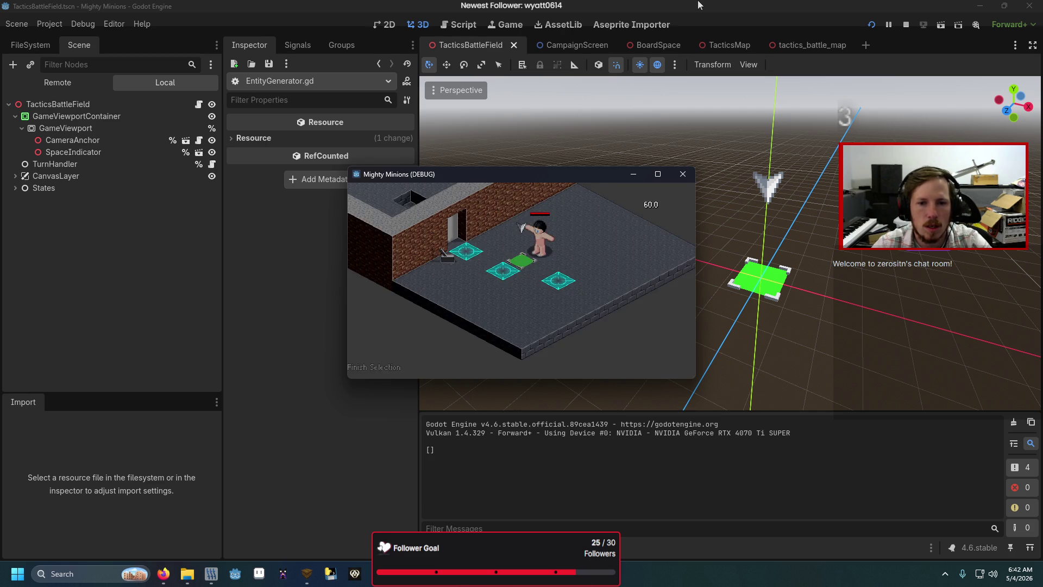
click(682, 173)
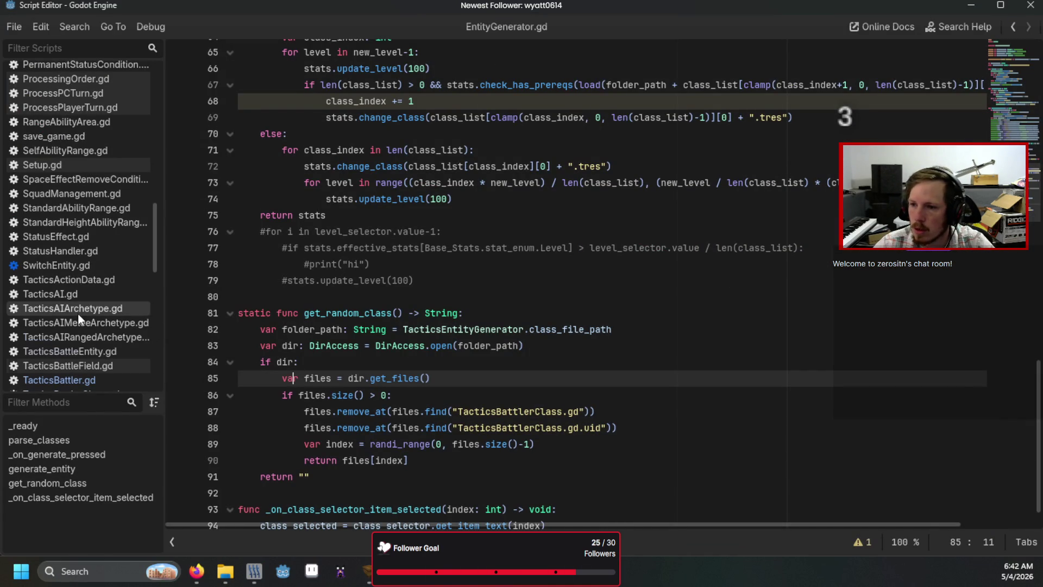
scroll(77, 314, down, 5)
- In TacticsBattleScenario.gd, add 'for i in enemy_count:' at line 28 and indent the enemy-creation lines under it
click(105, 168)
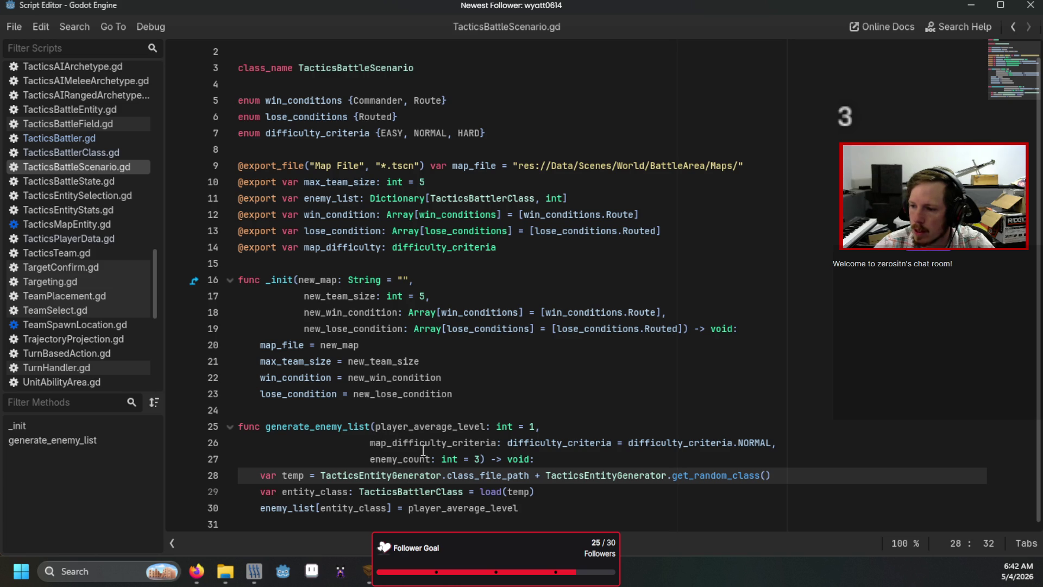
scroll(68, 307, up, 3)
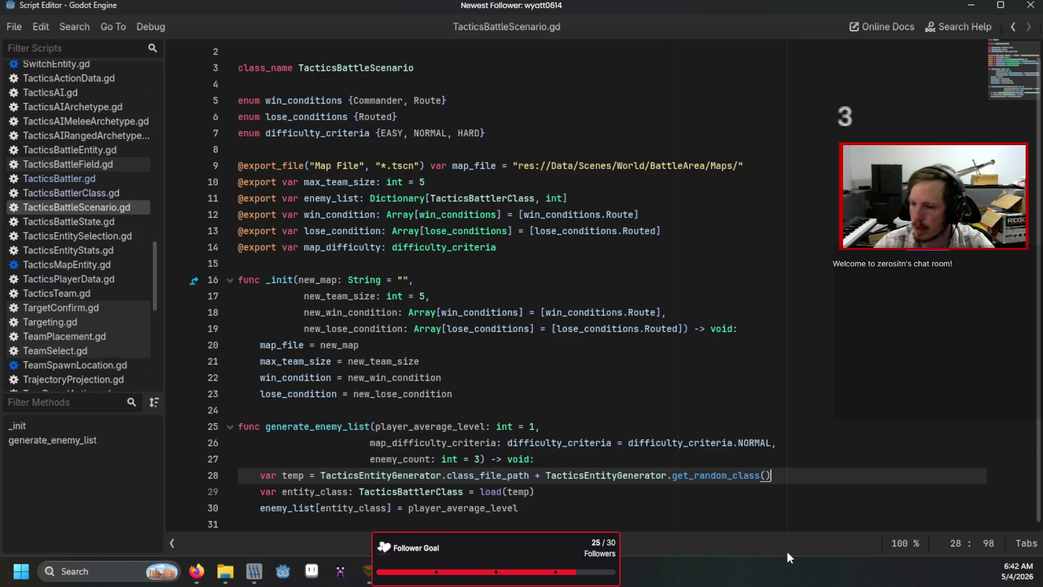
click(775, 459)
key(Return)
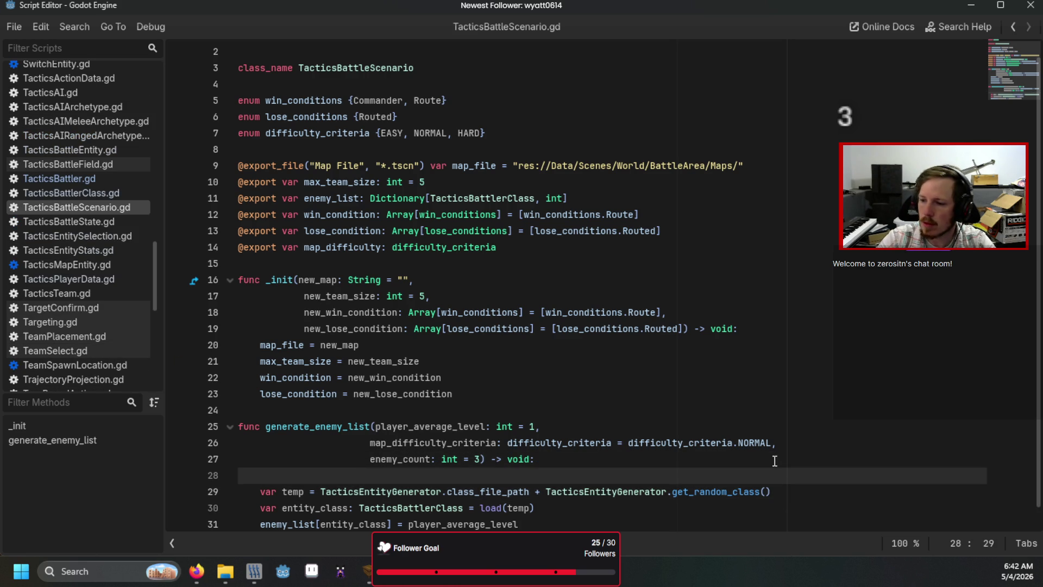
key(BackSpace)
key(BackSpace)
key(BackSpace)
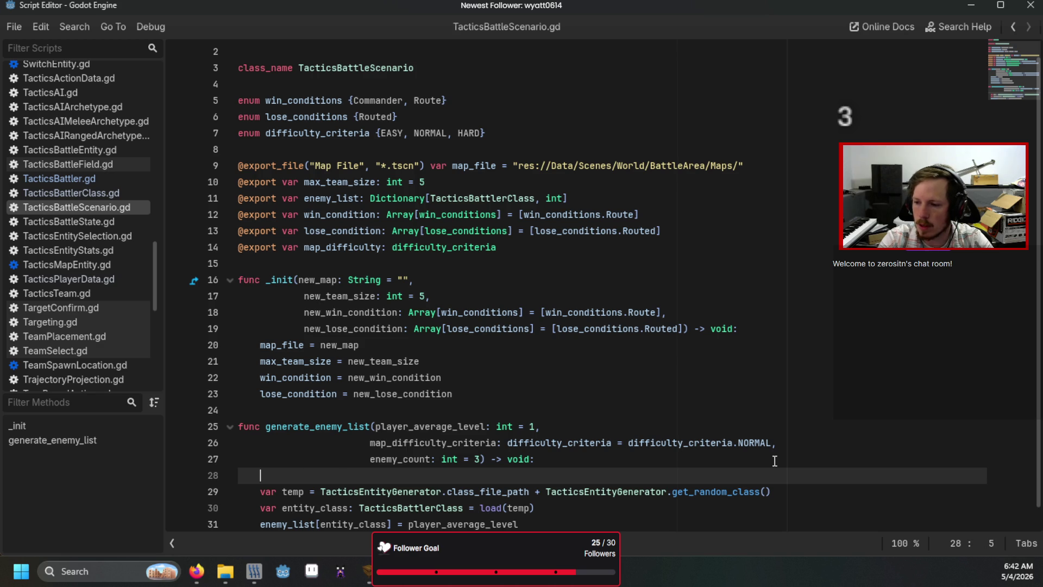
text(for )
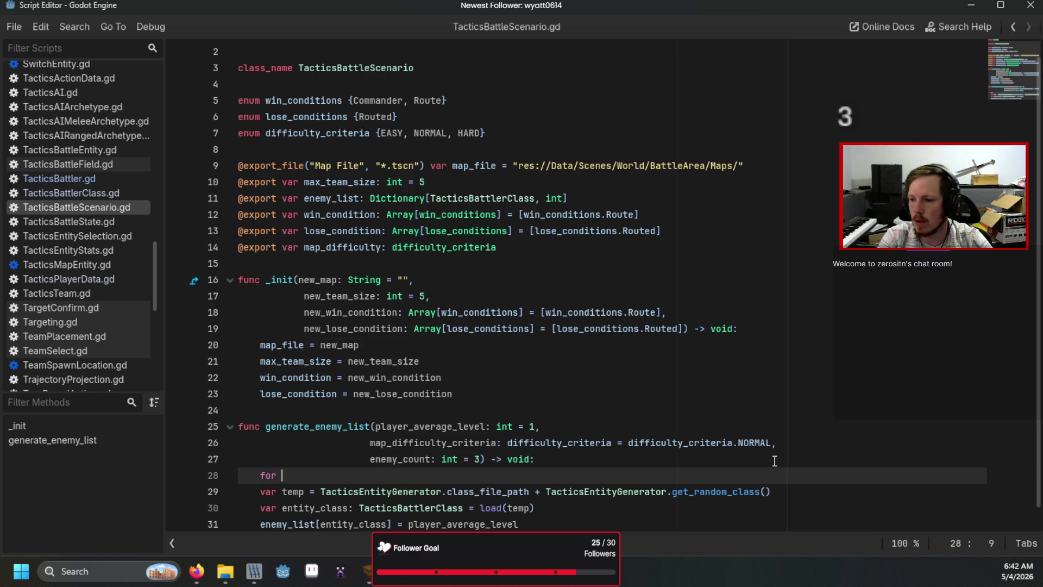
text(i in e)
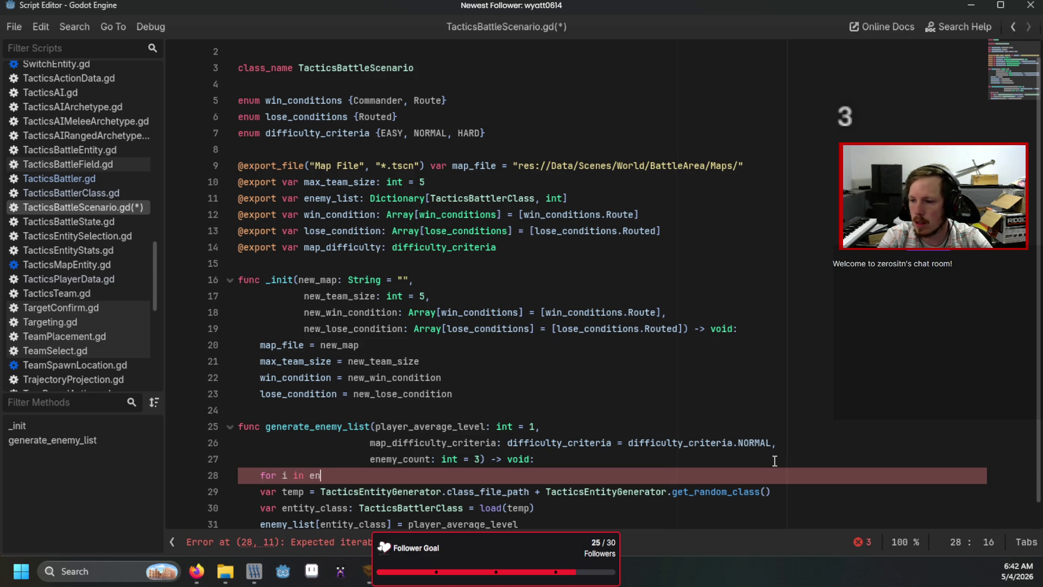
text(n)
key(Return)
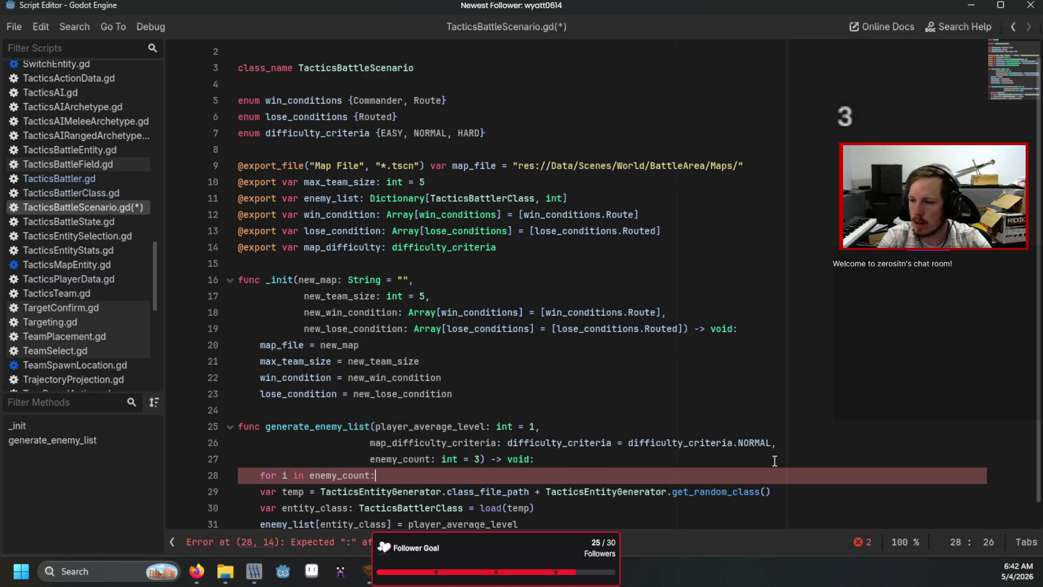
key(Down)
key(Tab)
key(Down)
key(Tab)
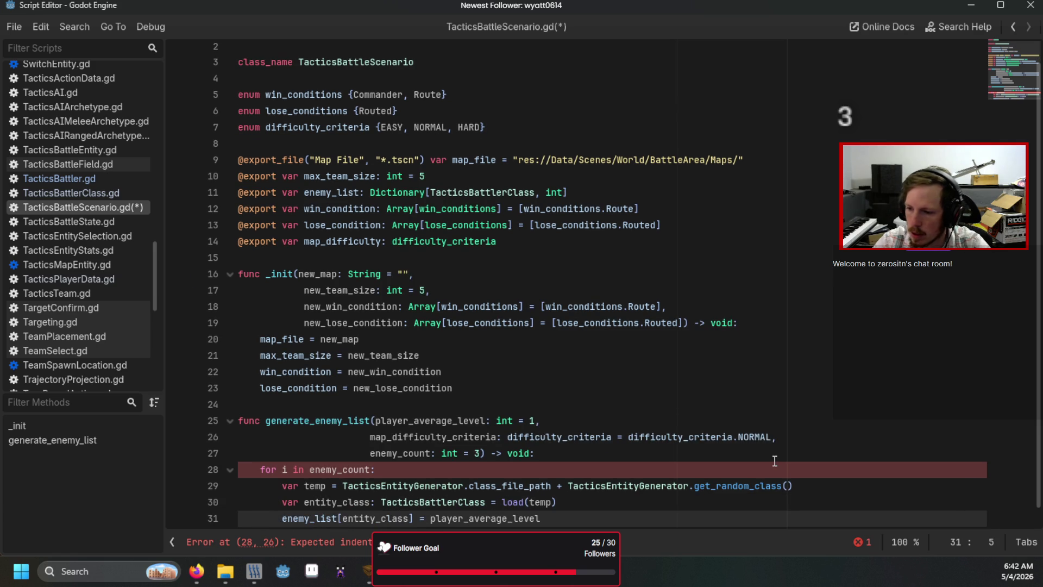
- Save TacticsBattleScenario.gd and run the project with F5
scroll(706, 451, down, 1)
click(669, 443)
scroll(645, 413, up, 1)
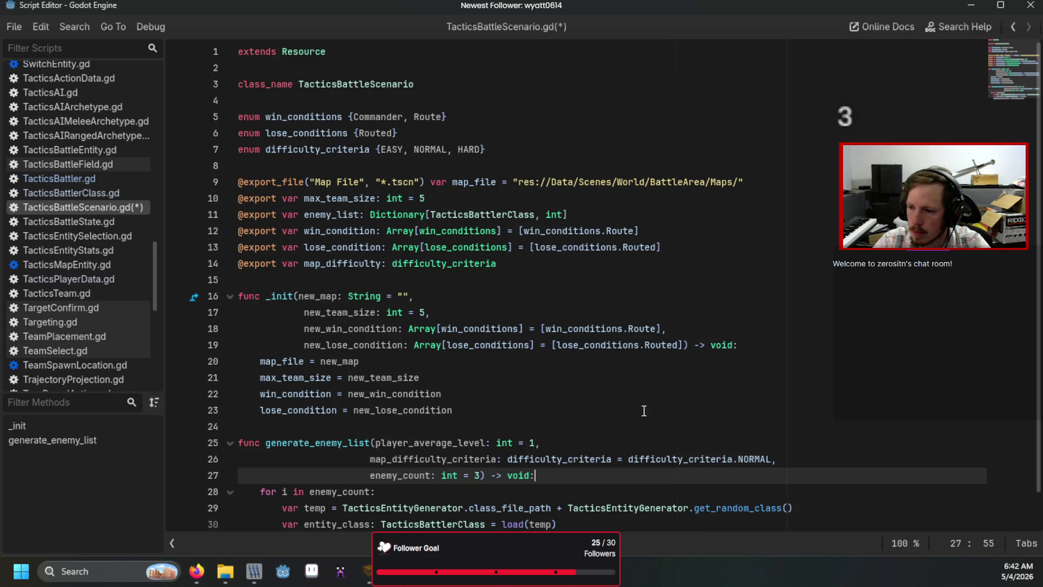
click(643, 411)
key(ctrl+s)
key(F5)
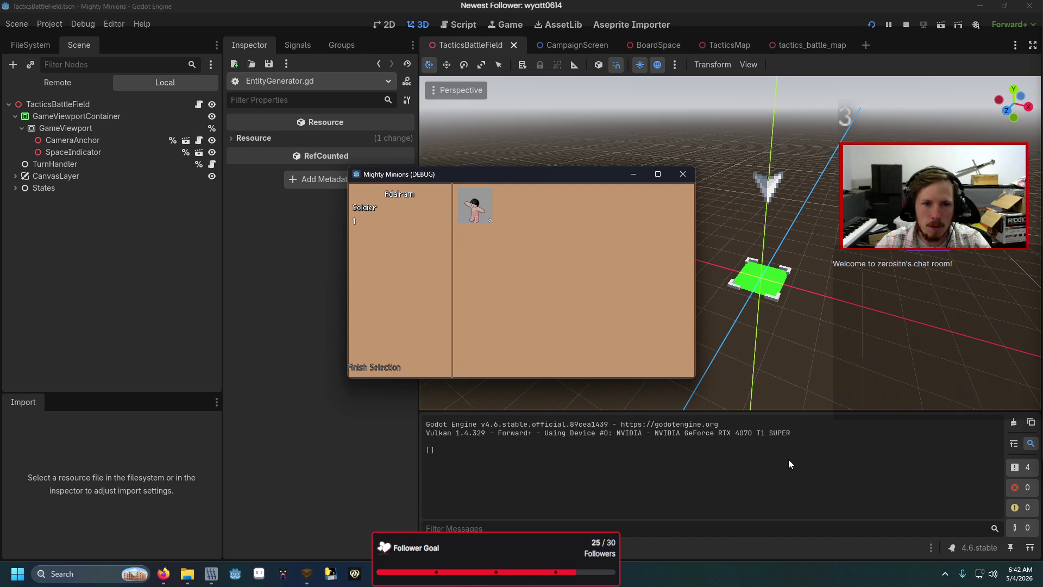
- Fight a battle against three generated enemies, restart once, then close the Mighty Minions (DEBUG) window
click(394, 367)
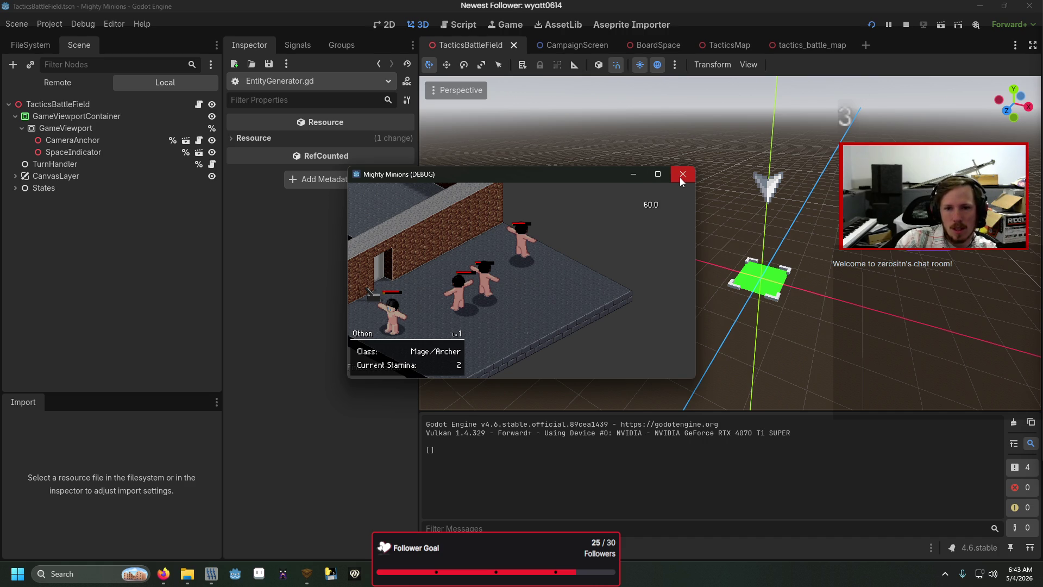
key(F5)
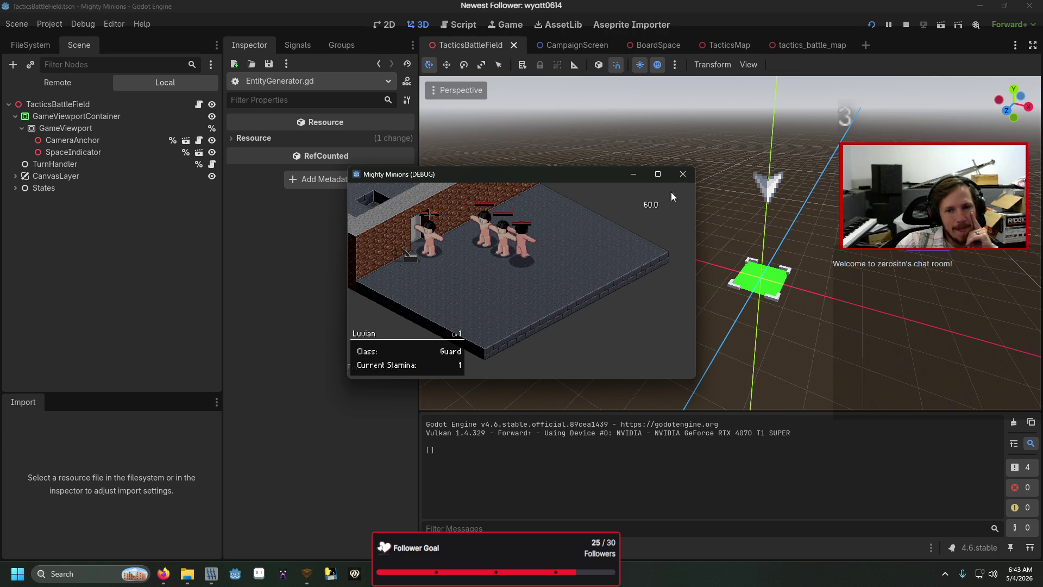
click(683, 174)
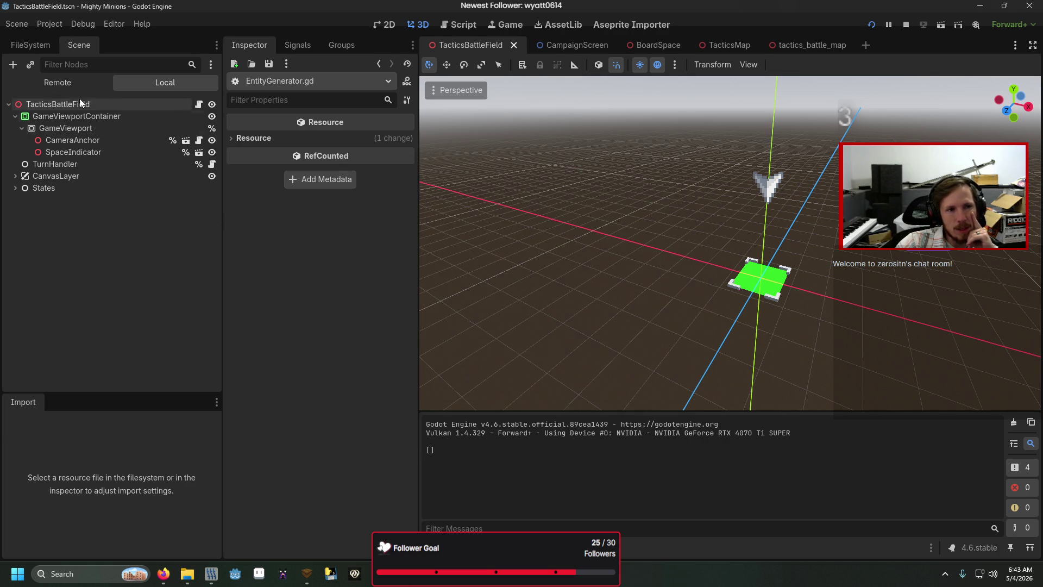
- Switch the Scene dock to Remote and select GameWorld > TacticsBattleField to see its live values
click(74, 89)
click(15, 140)
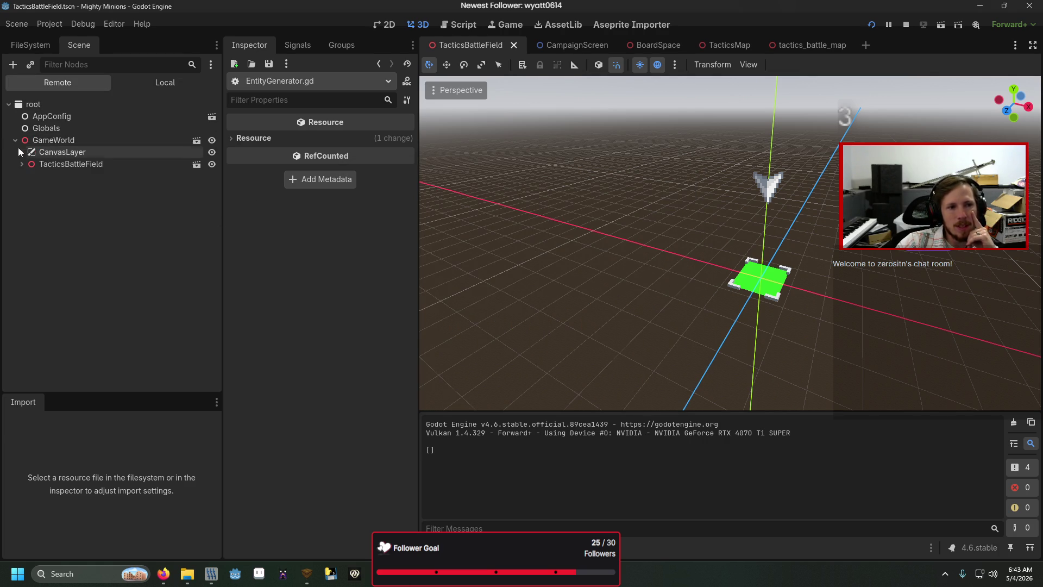
click(22, 164)
click(53, 165)
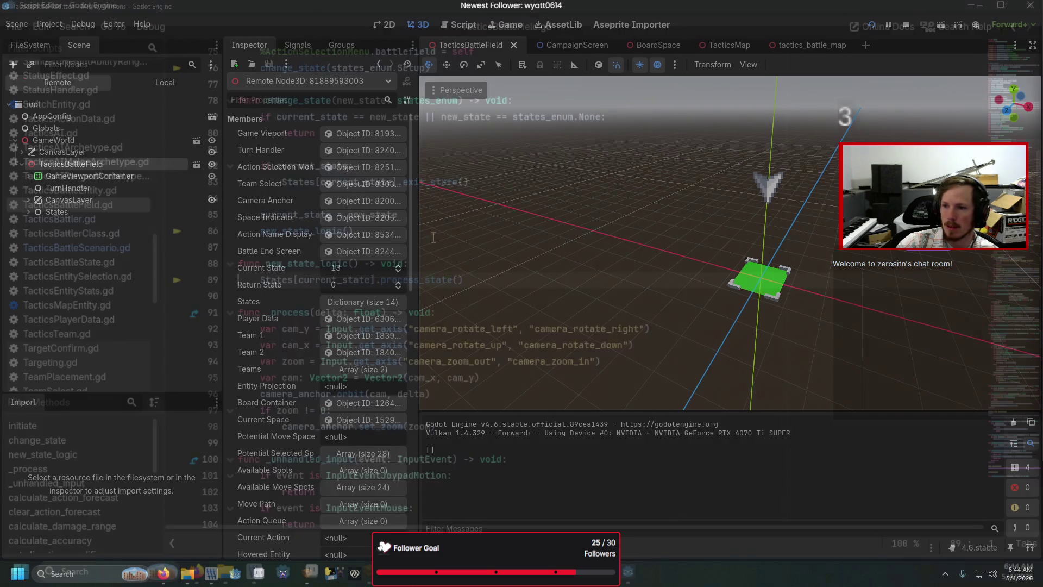
- Count through states_enum in TacticsBattleField.gd to identify state 13 as ActionAftermath, and open ActionAftermath.gd
scroll(317, 271, up, 15)
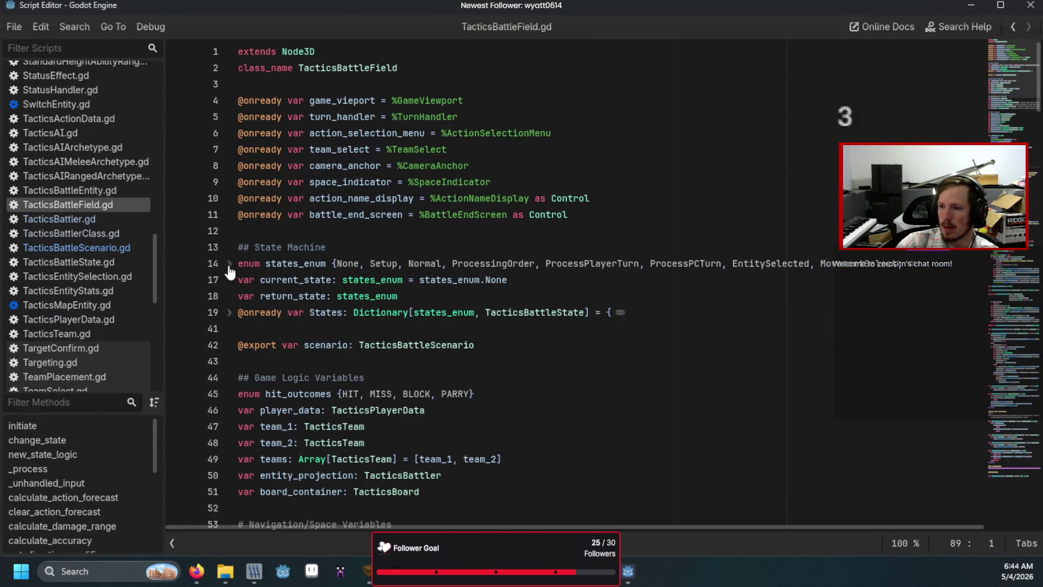
click(229, 264)
click(364, 263)
click(427, 264)
click(567, 263)
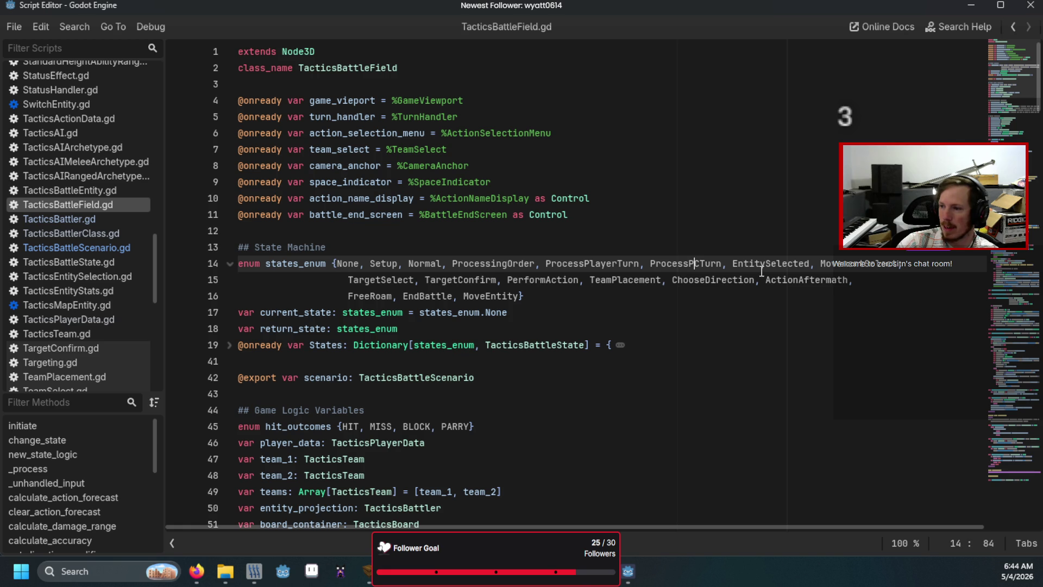
click(397, 280)
click(520, 279)
click(674, 278)
click(701, 278)
click(809, 282)
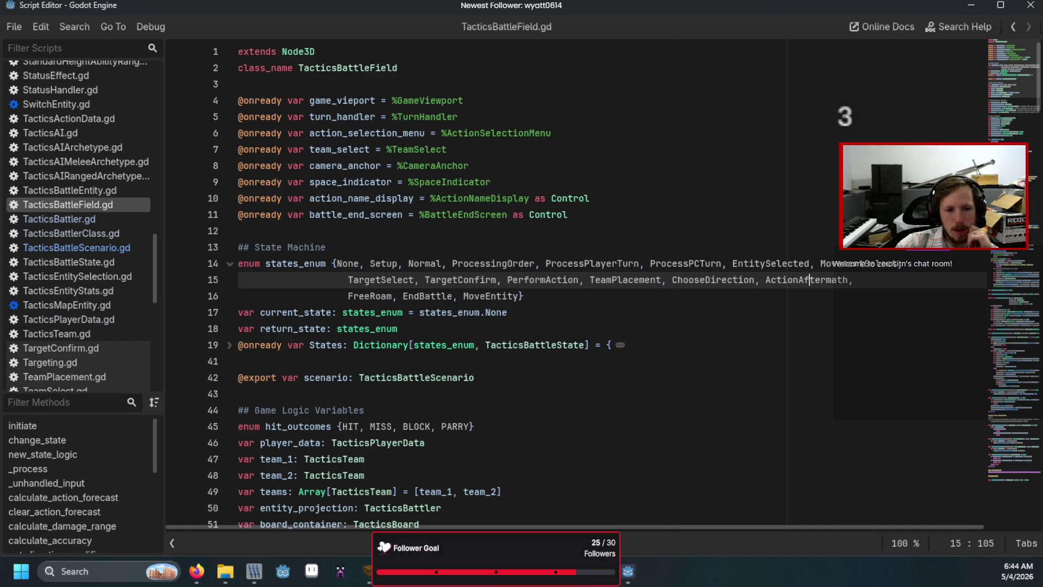
scroll(120, 191, up, 15)
scroll(82, 146, up, 3)
click(83, 99)
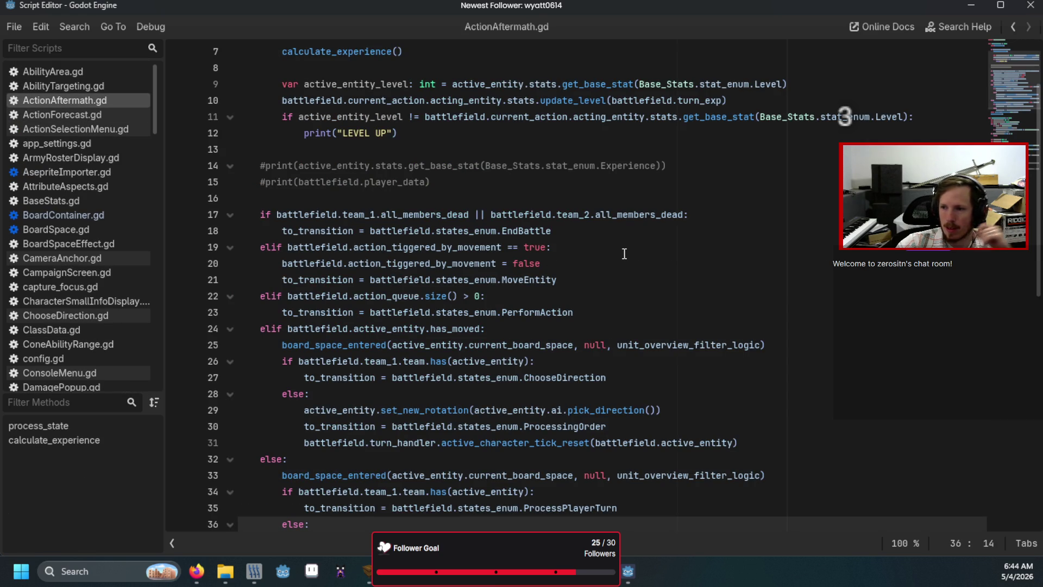
- Break at line 4 of ActionAftermath's process_state and step down to the else branch at line 33
scroll(627, 254, up, 3)
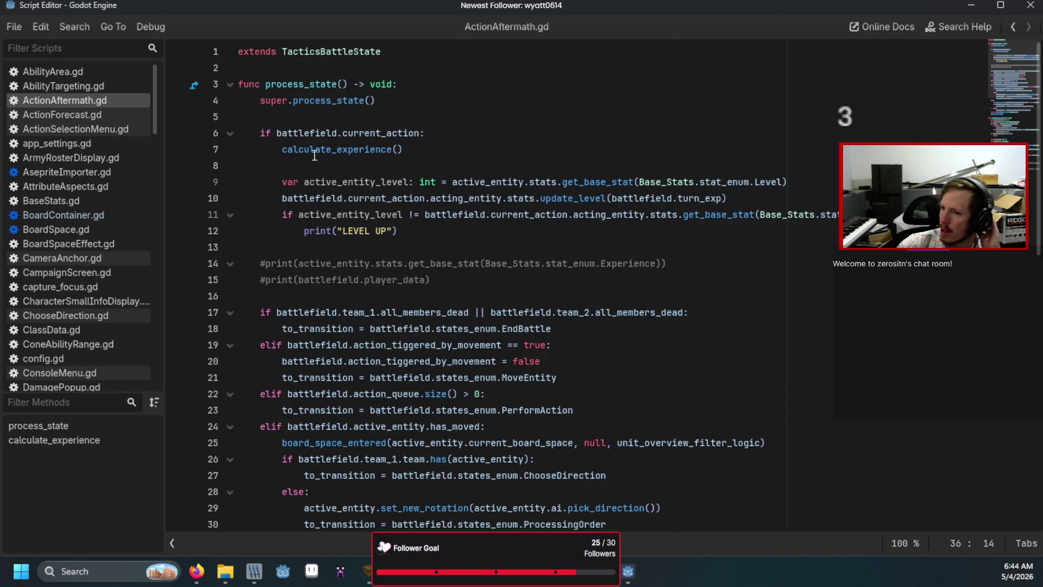
click(177, 101)
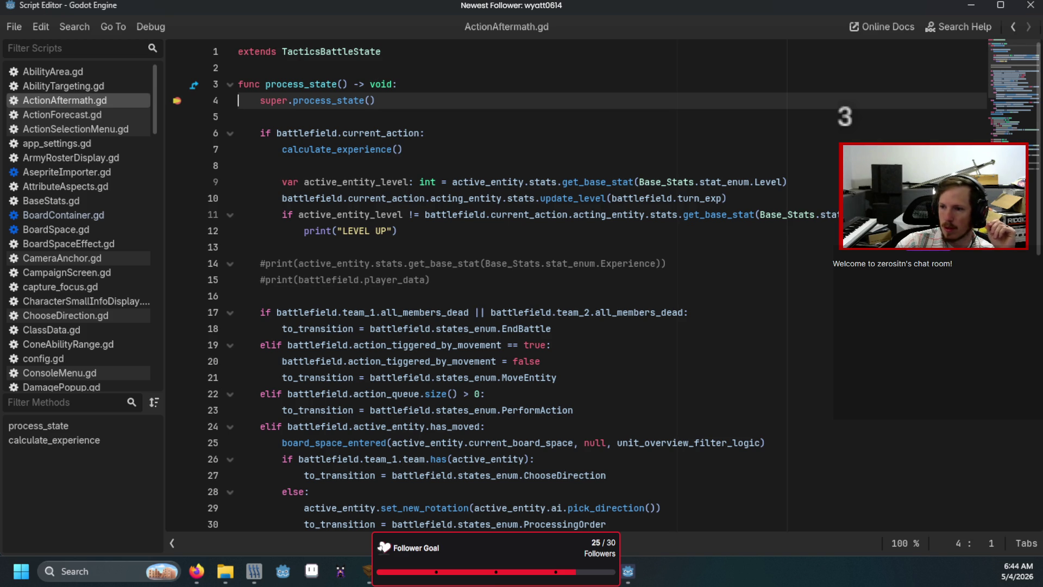
key(F10)
key(F10)
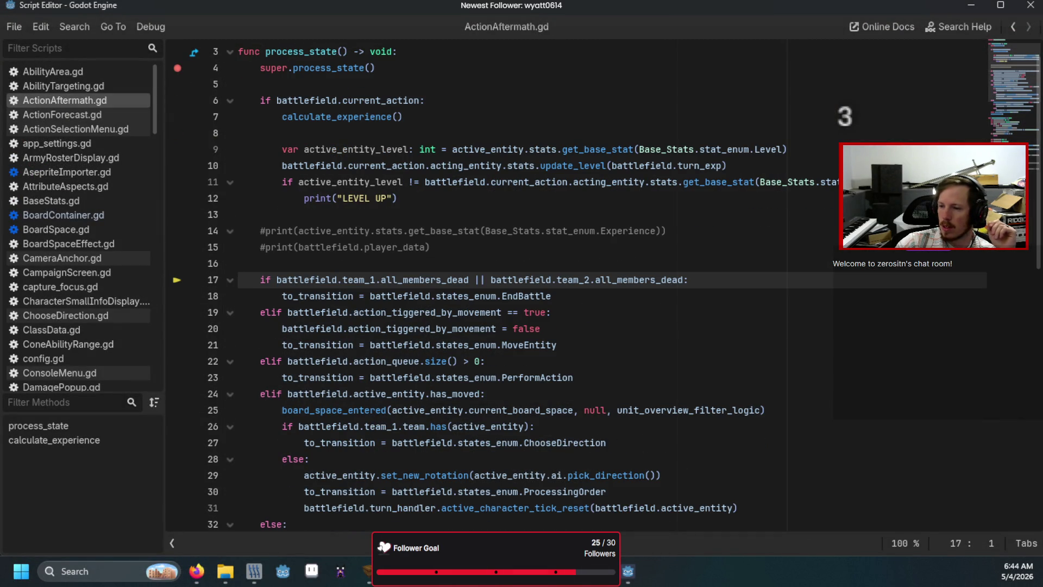
key(F10)
key(F10)
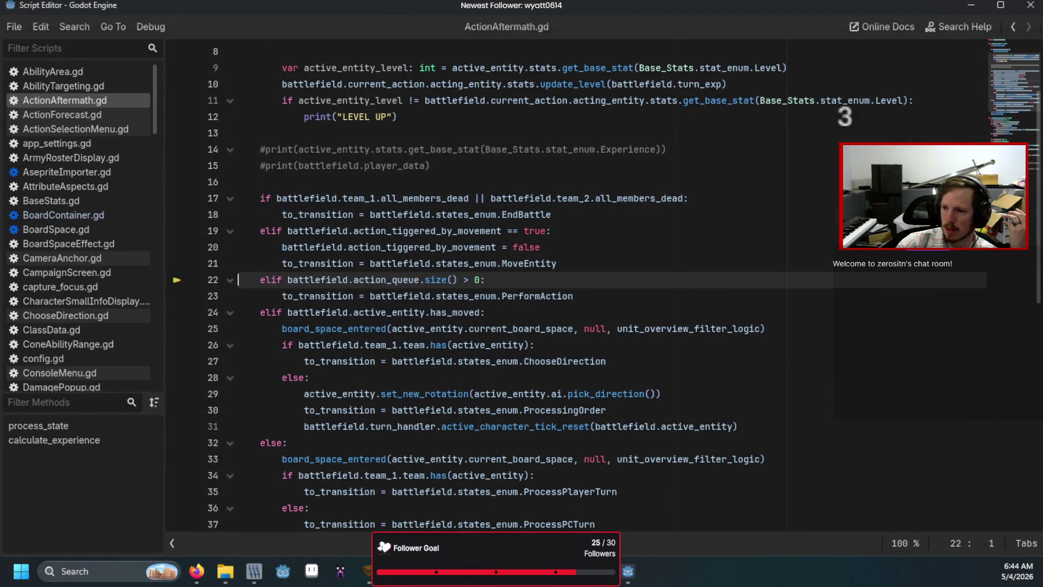
key(F10)
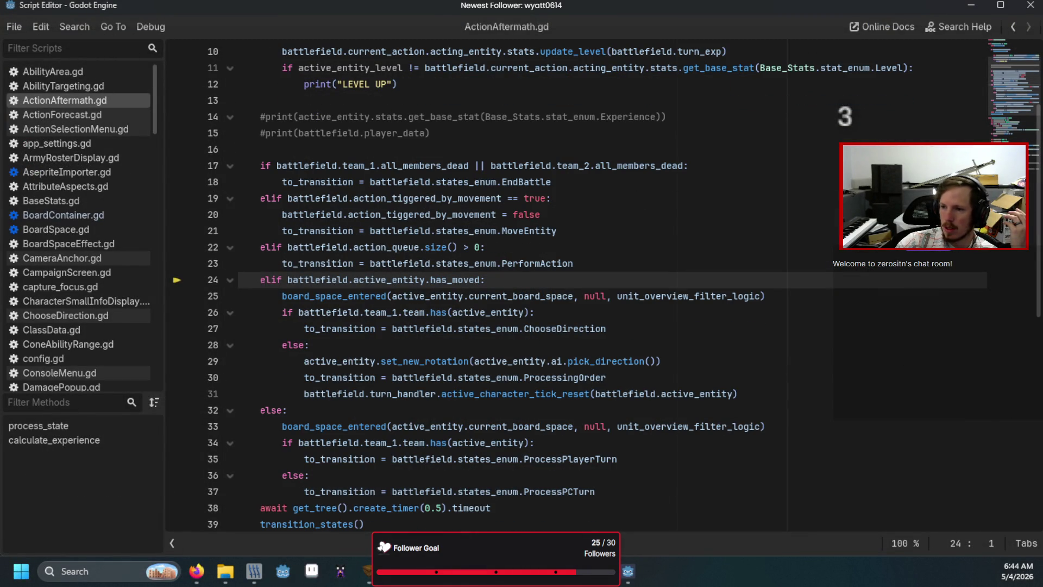
key(F10)
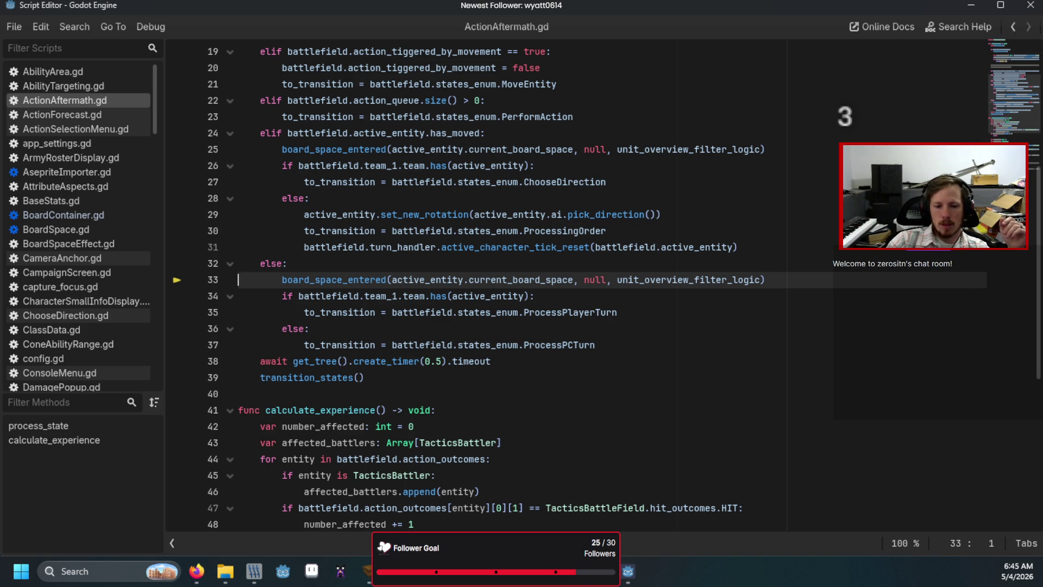
key(alt+Tab)
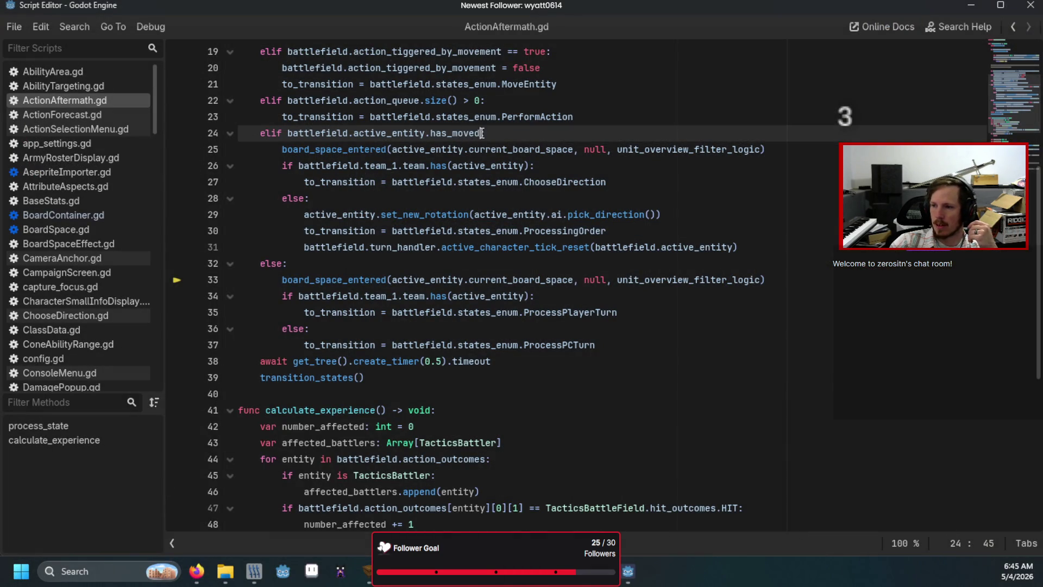
- Highlight the has_moved condition on line 24 and the else branch to read the turn transitions
drag(481, 133, 430, 133)
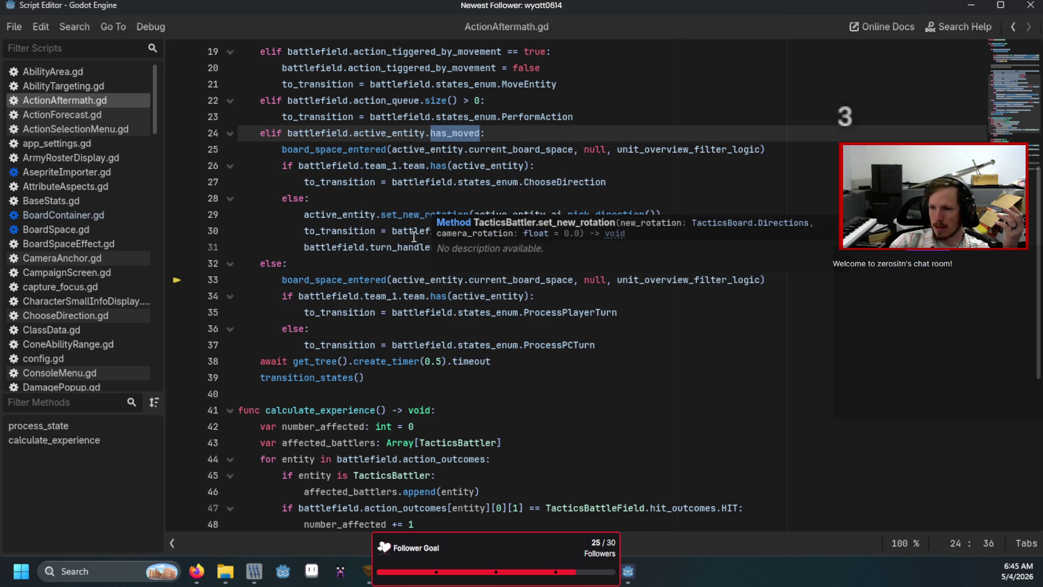
click(397, 248)
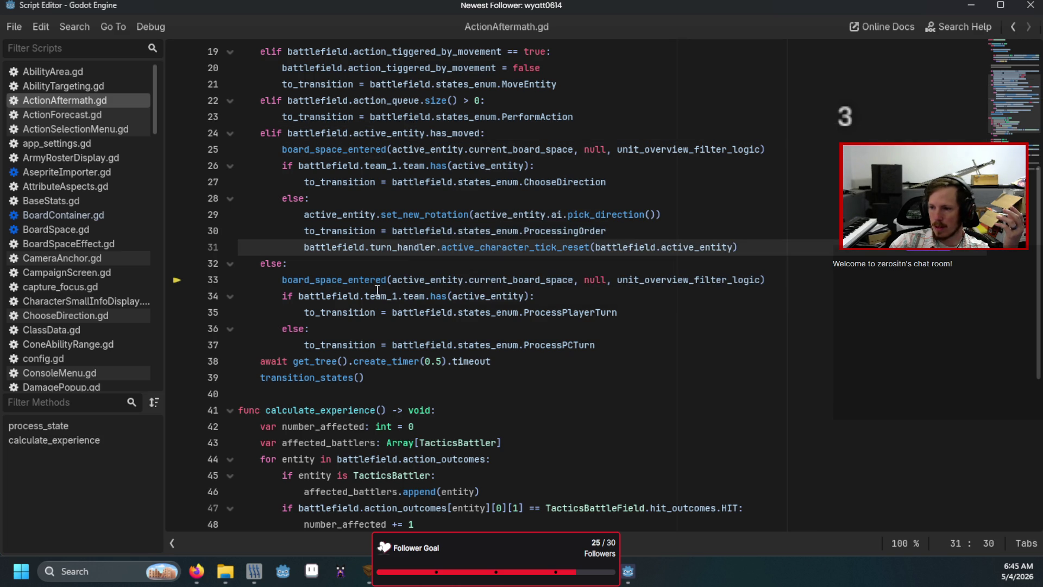
double_click(270, 263)
drag(316, 134, 495, 133)
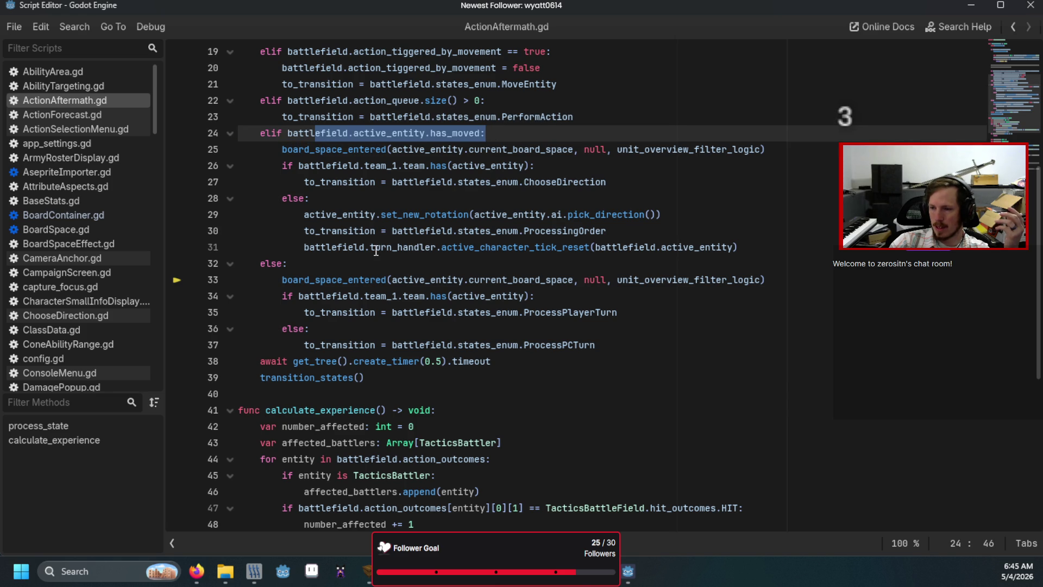
mouse_move(261, 264)
mouse_down()
mouse_move(382, 346)
mouse_move(543, 365)
mouse_up()
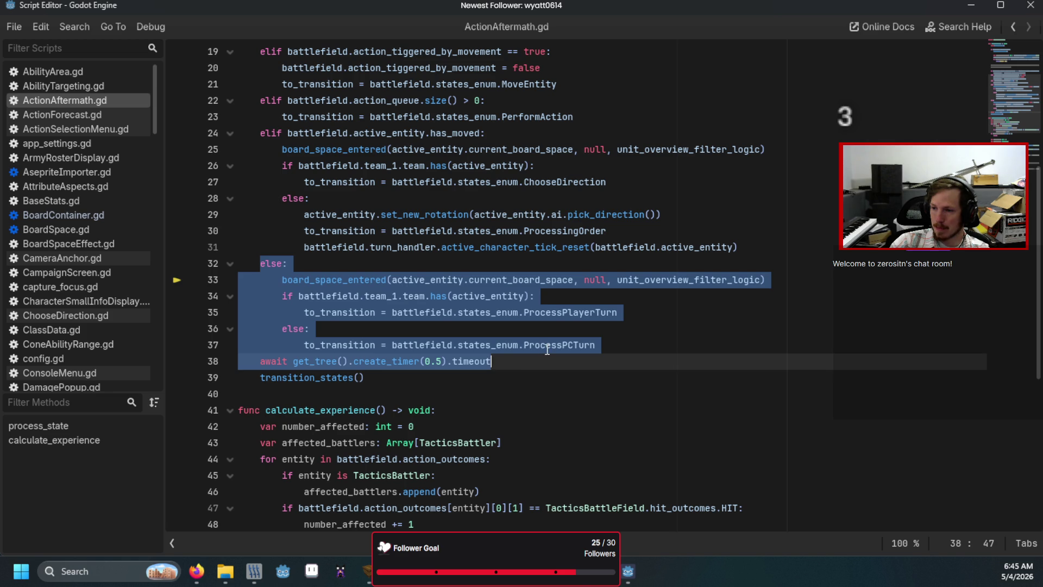
click(547, 346)
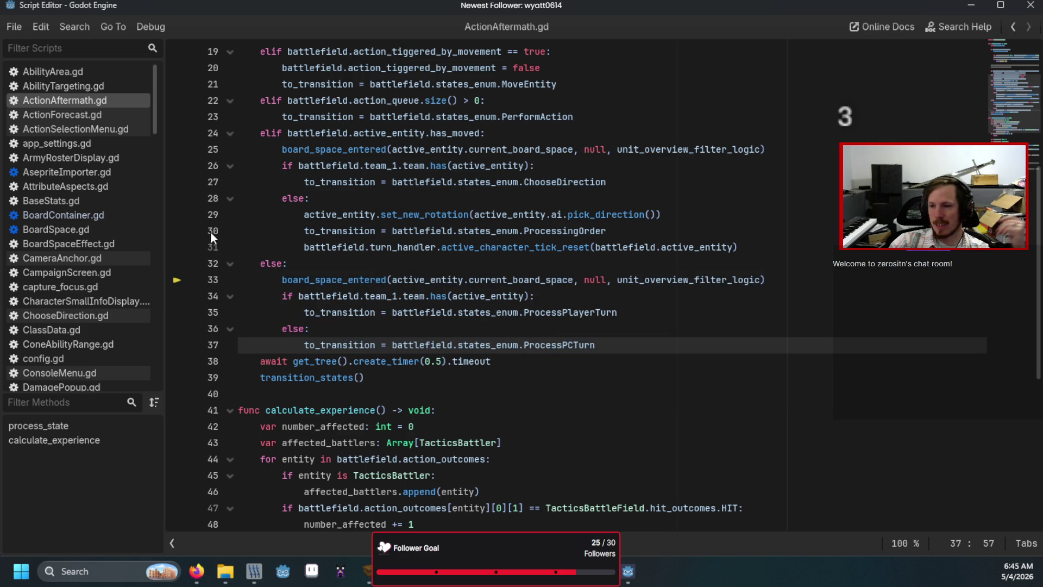
- Open ProcessPCTurn.gd from the script list
scroll(100, 245, down, 3)
scroll(95, 249, down, 5)
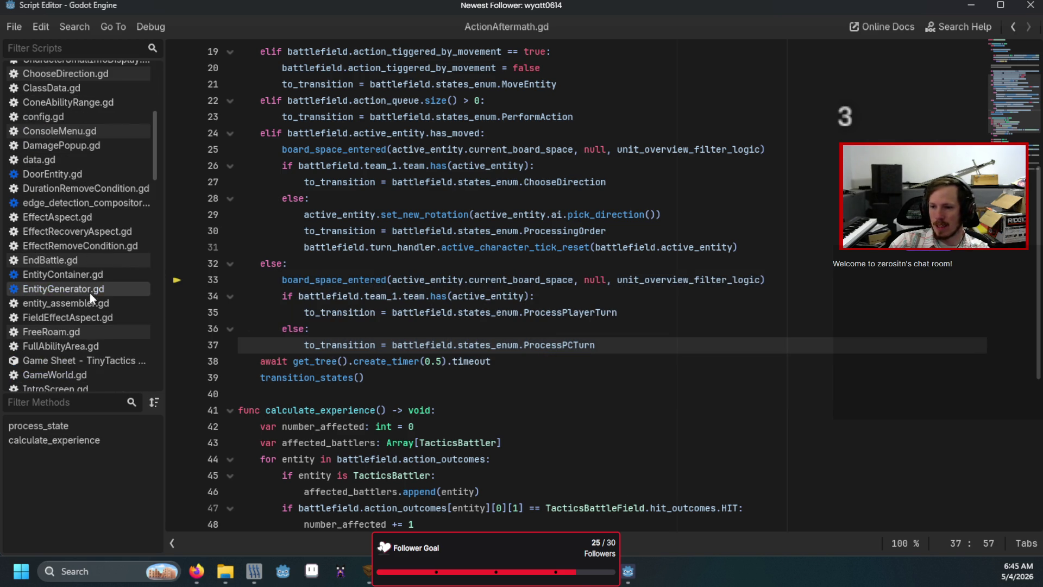
scroll(90, 292, down, 3)
scroll(90, 293, down, 1)
click(90, 333)
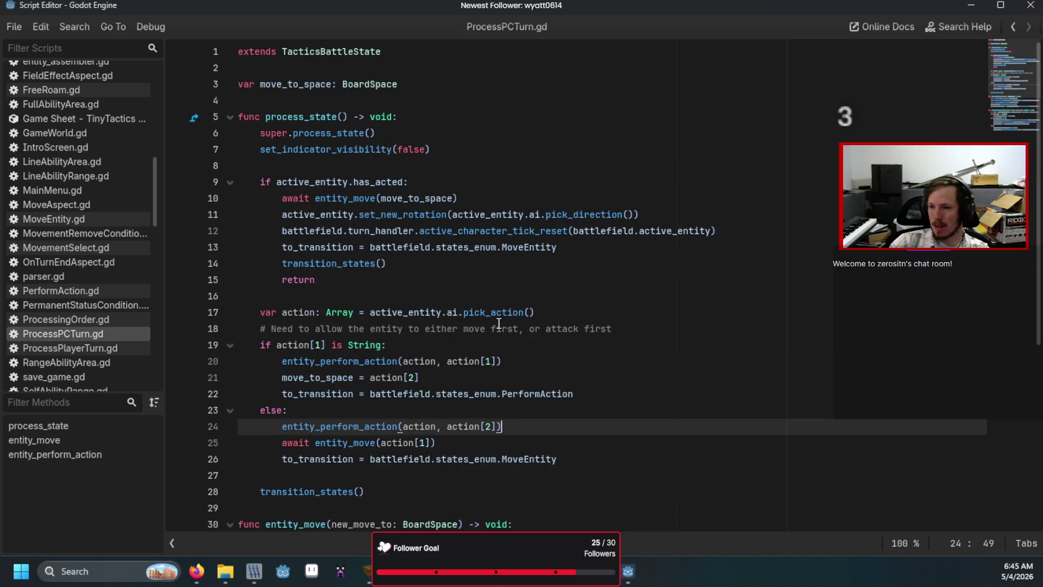
- Review ProcessPCTurn.gd's move-or-attack logic, then debug-run until it breaks in set_stat_data line 49
click(496, 328)
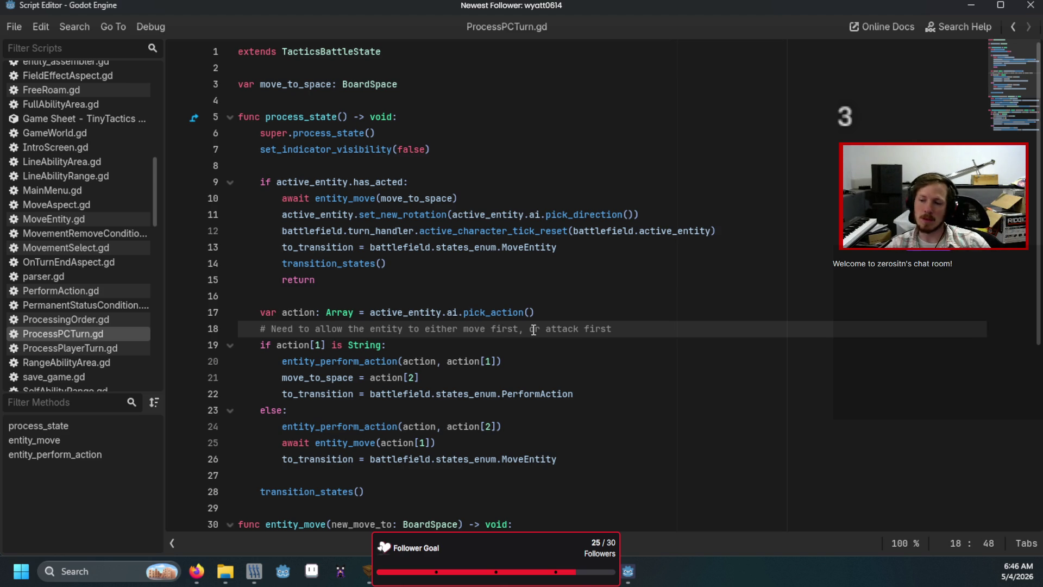
scroll(533, 329, down, 2)
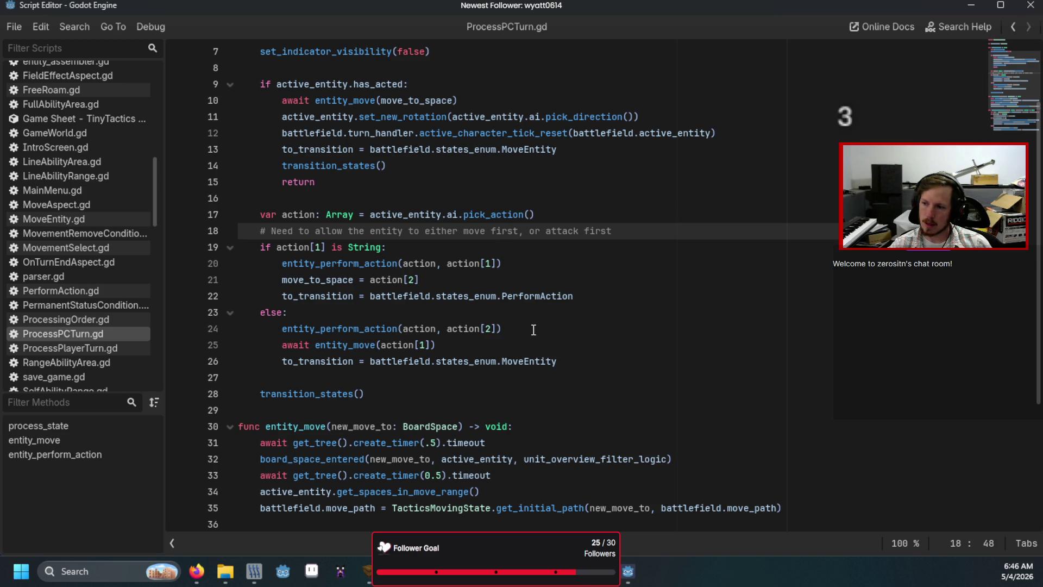
mouse_move(478, 328)
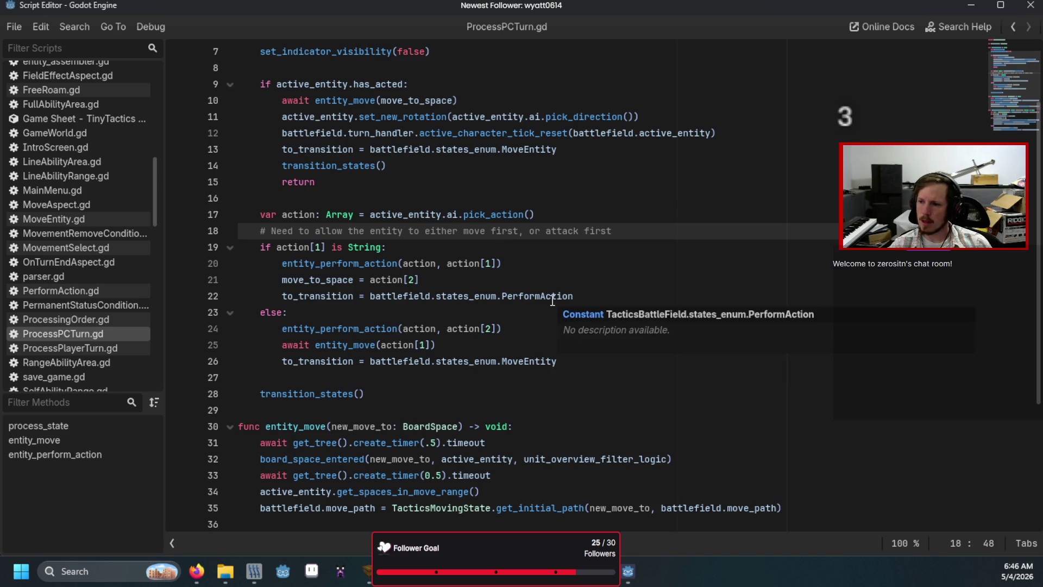
scroll(548, 302, down, 4)
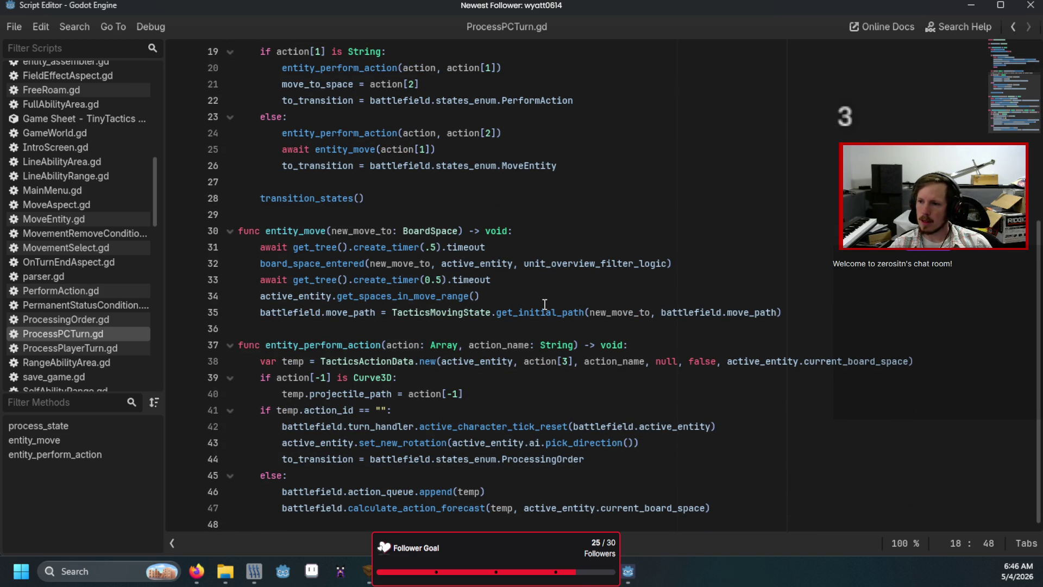
mouse_move(541, 306)
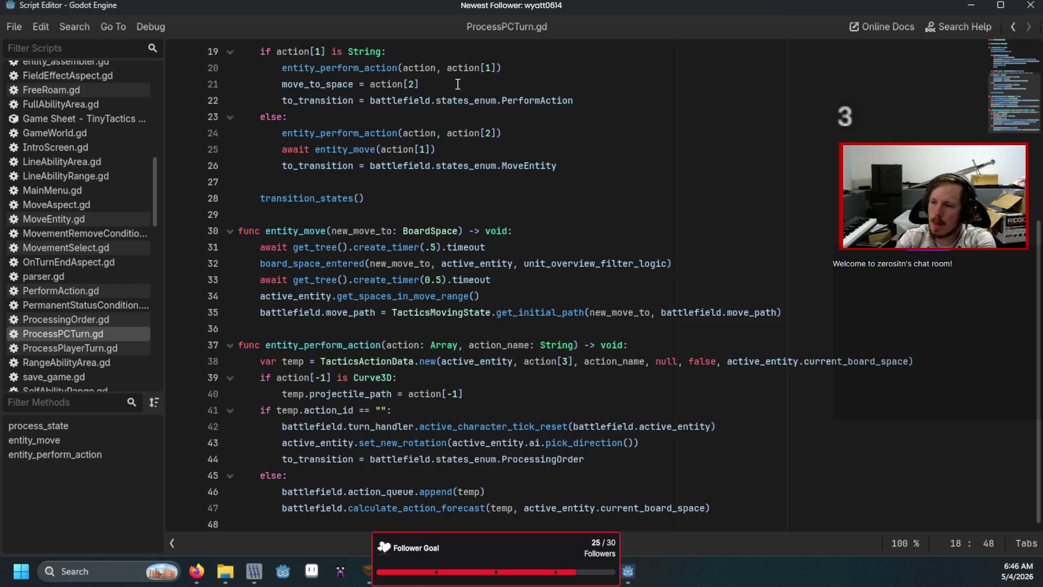
key(F5)
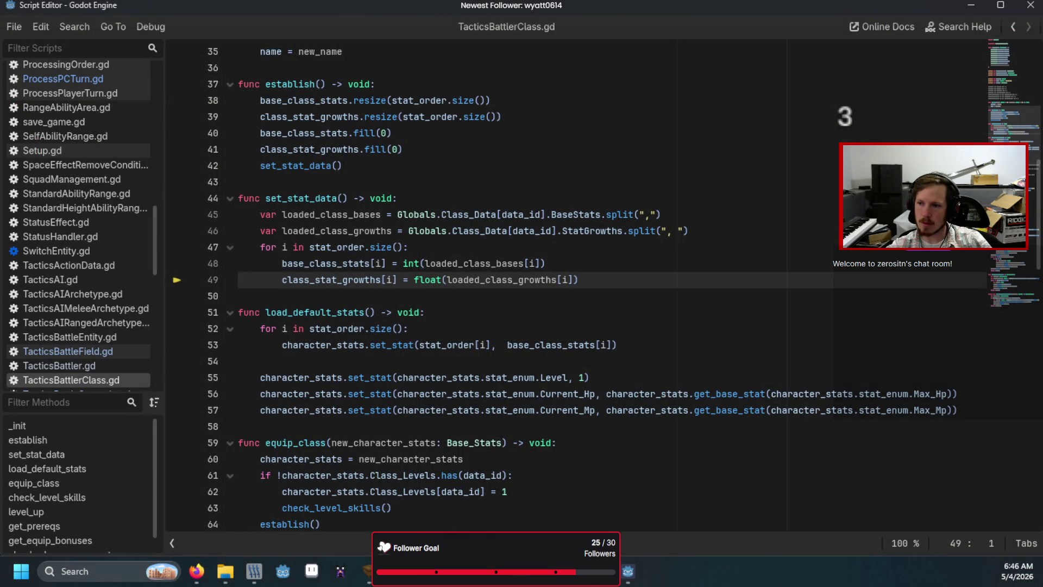
- Relaunch the game under the debugger, pausing again at set_stat_data line 49
key(F5)
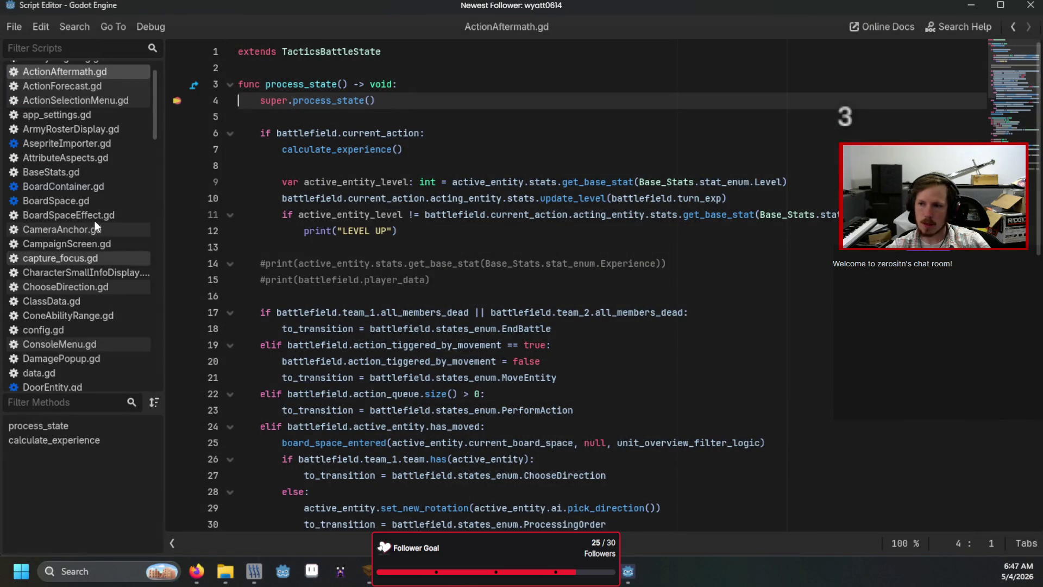
- Resume execution three times so units act until ActionAftermath.gd line 4 breaks again
key(F12)
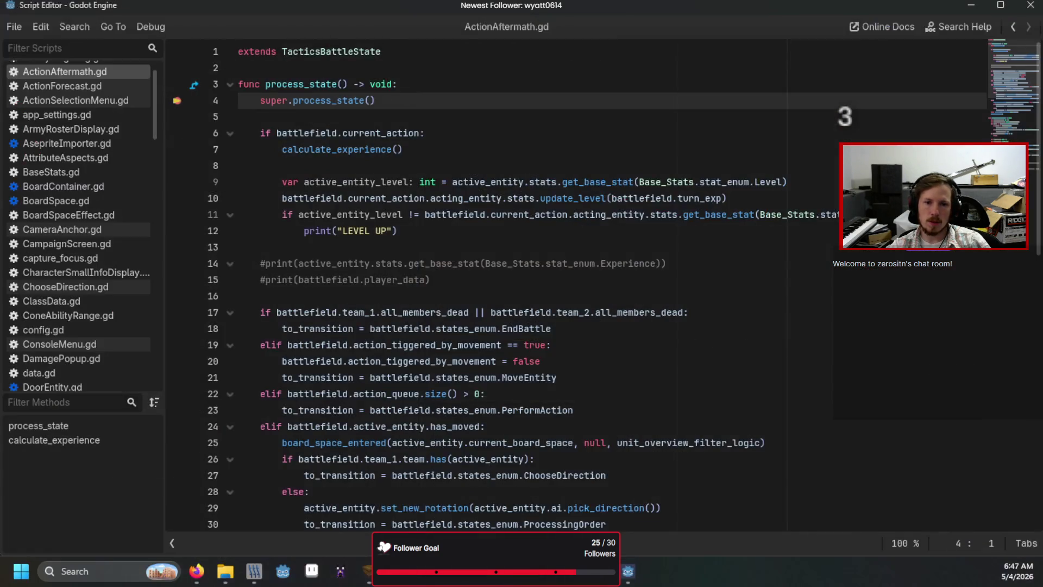
click(1031, 374)
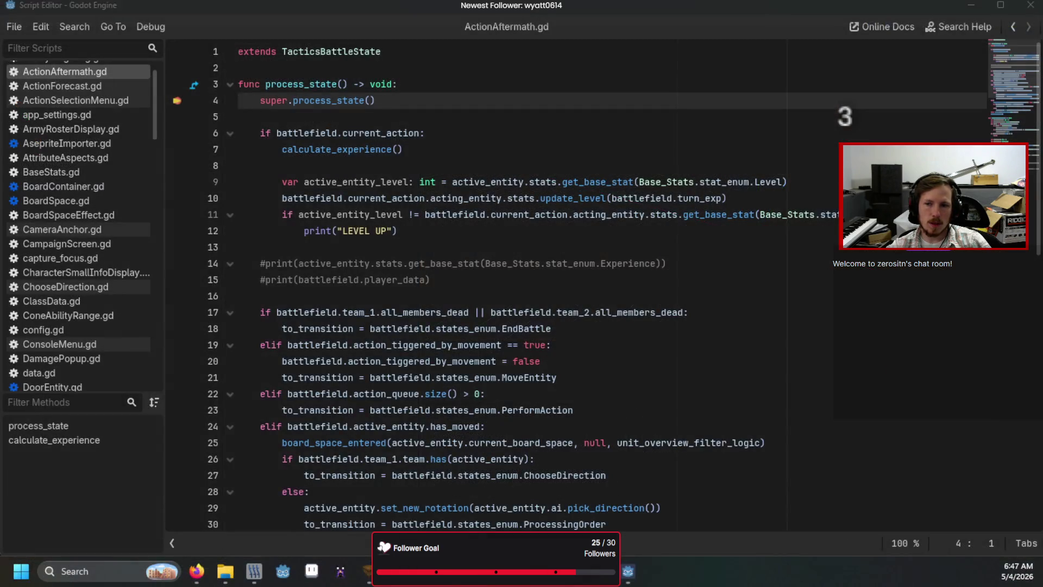
click(1030, 373)
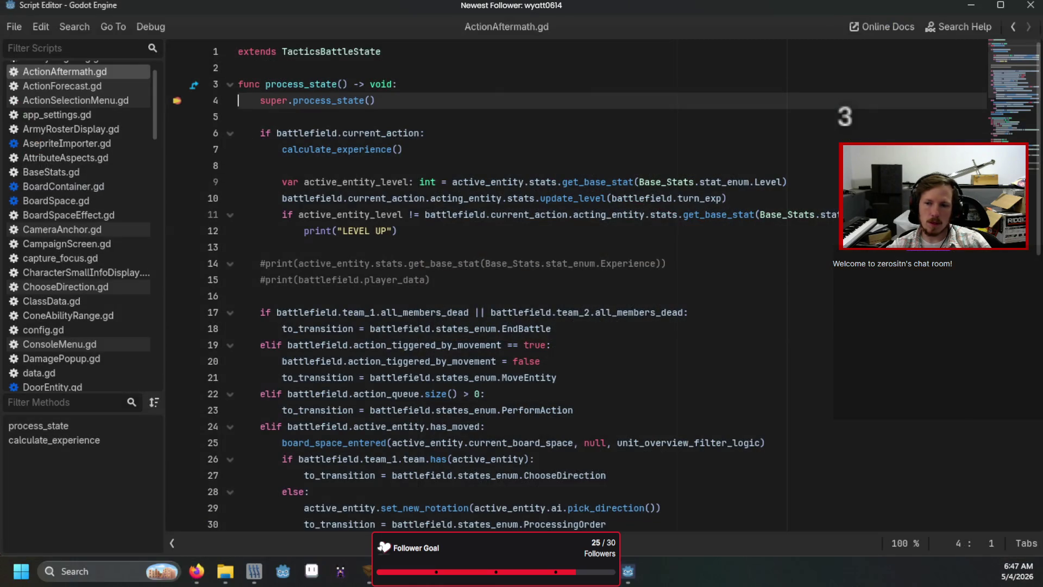
- Step ActionAftermath through experience, level-up and queue checks, into board_space_entered, on to line 29
click(1031, 376)
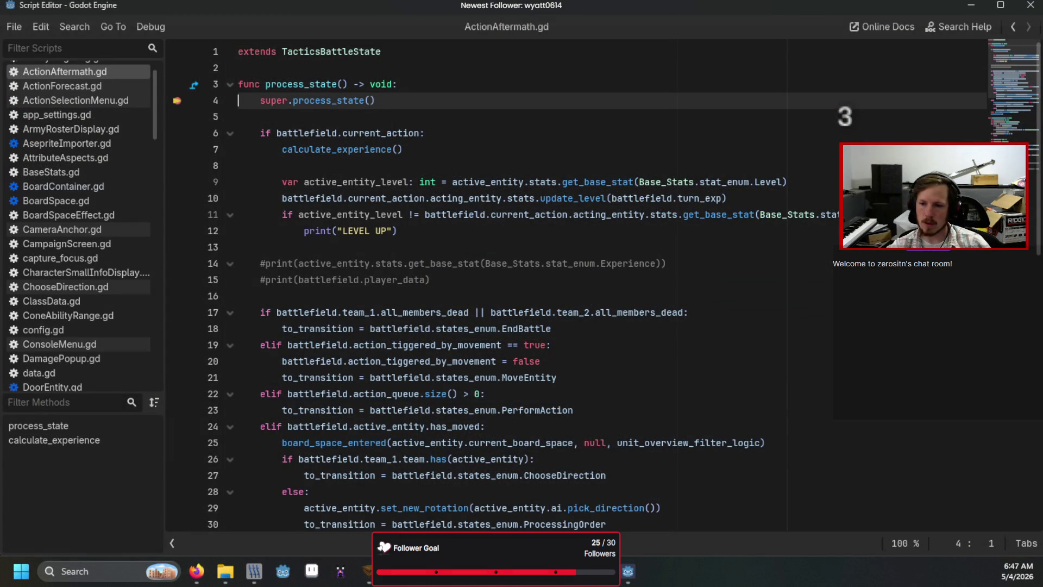
key(F11)
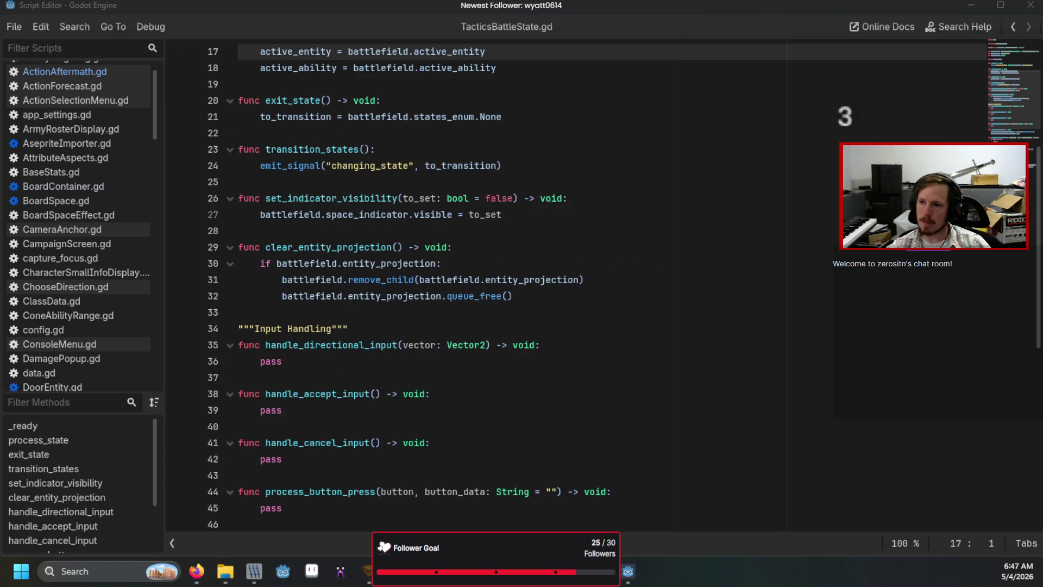
key(F11)
key(F11)
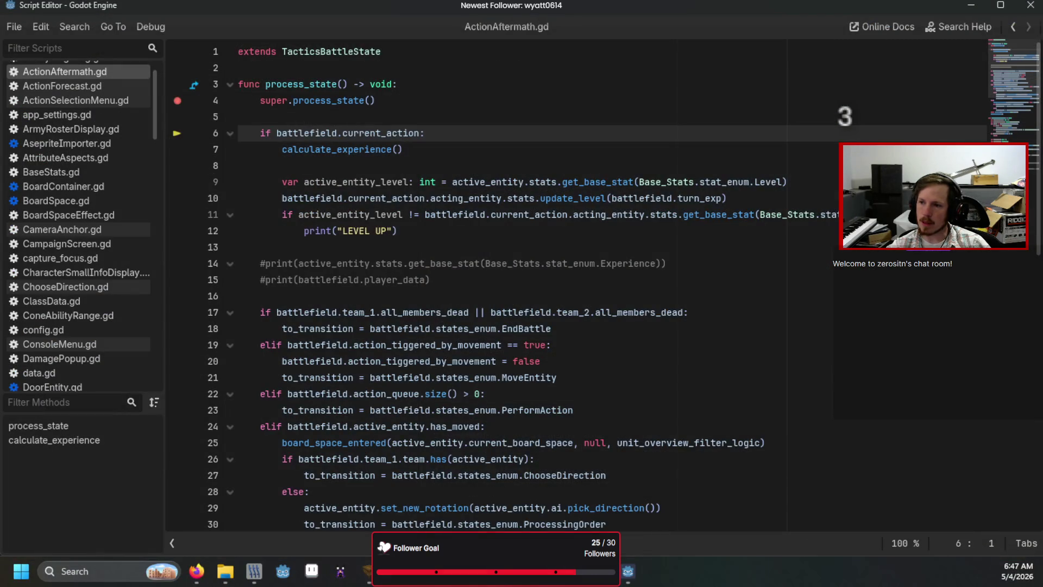
key(F10)
key(F10)
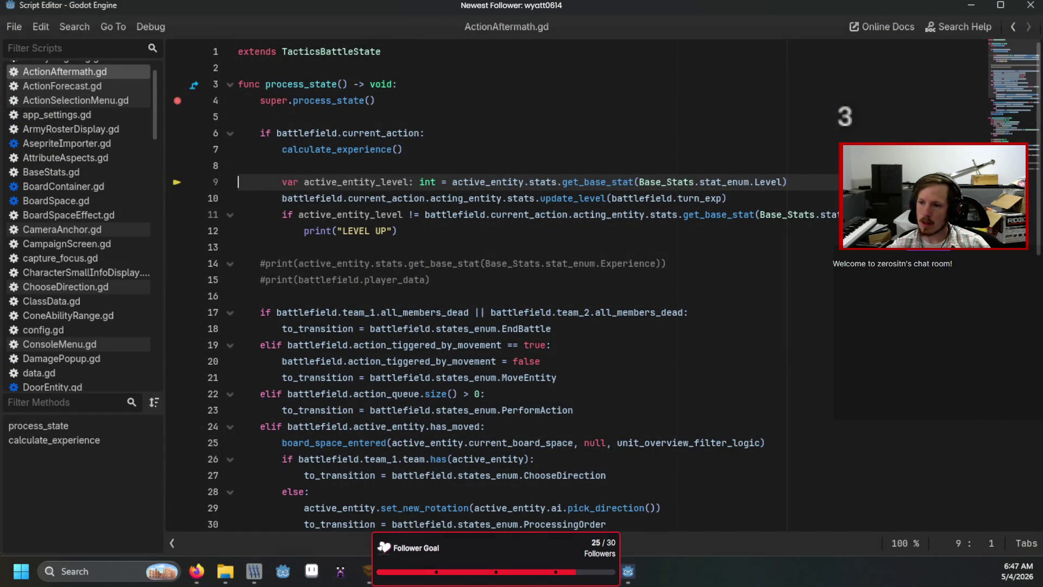
key(F10)
key(F10)
key(F10)
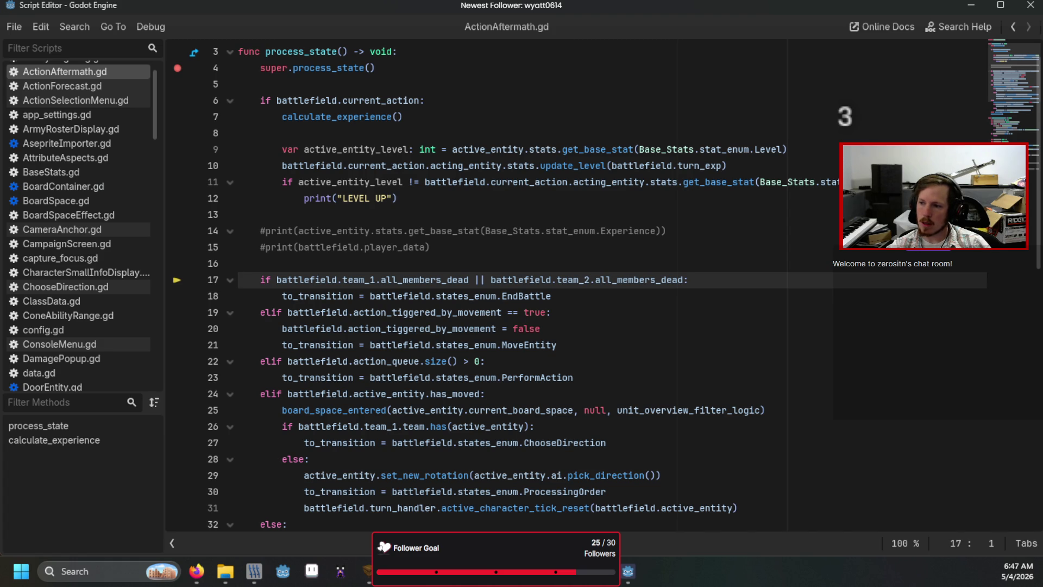
key(F10)
key(F10)
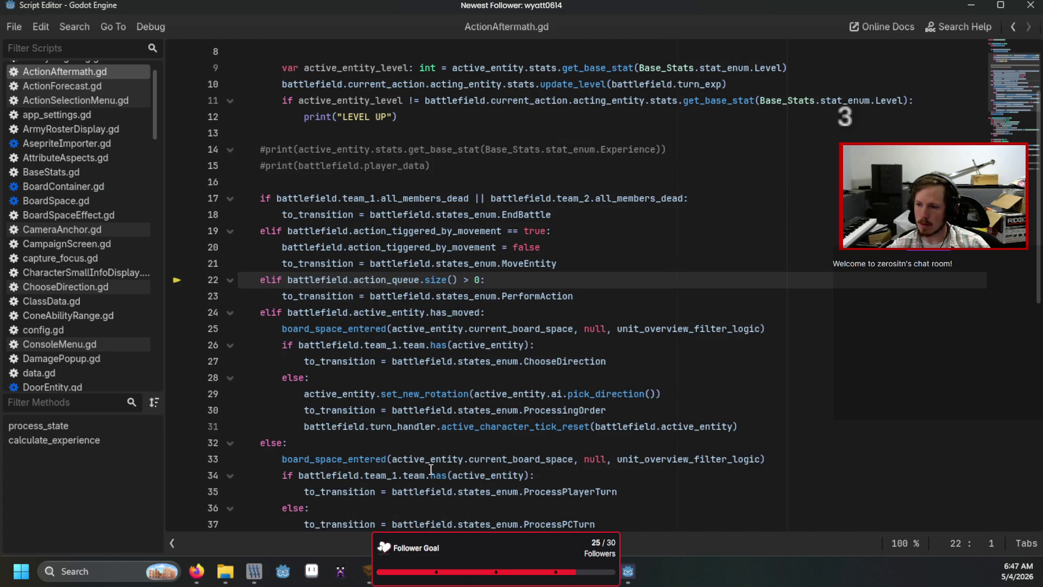
key(F10)
key(F10)
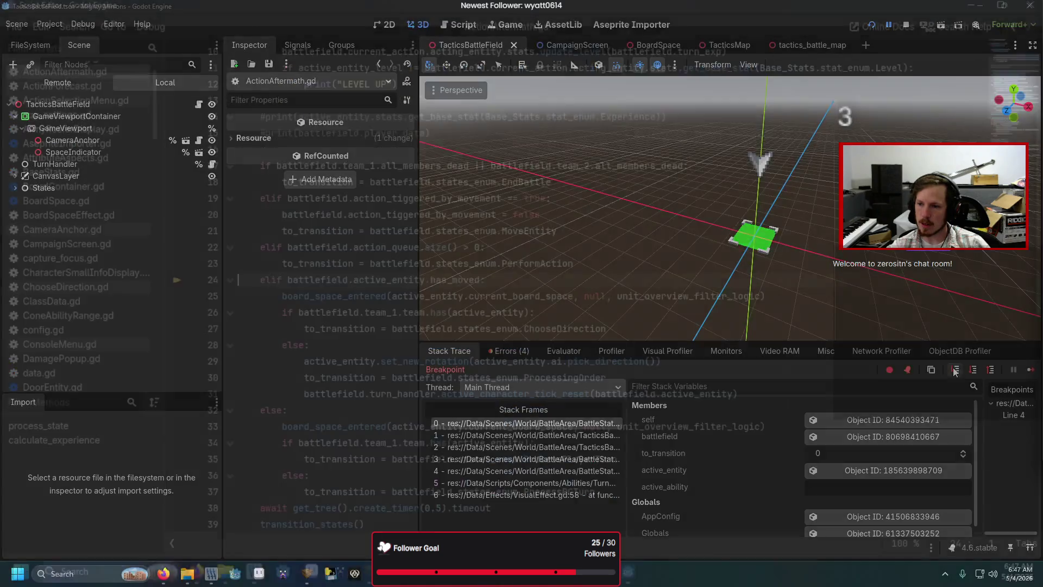
key(F11)
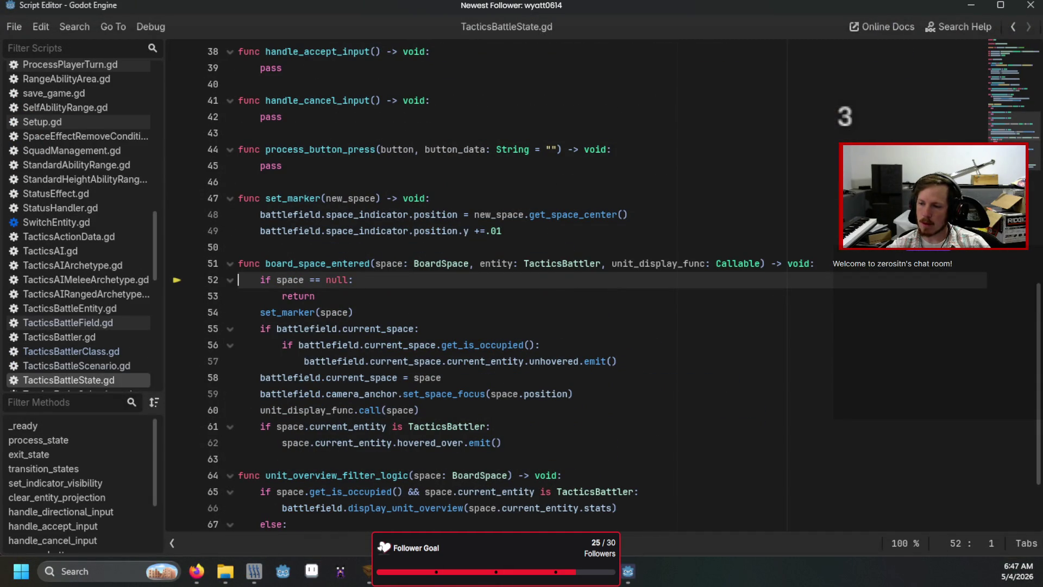
key(F10)
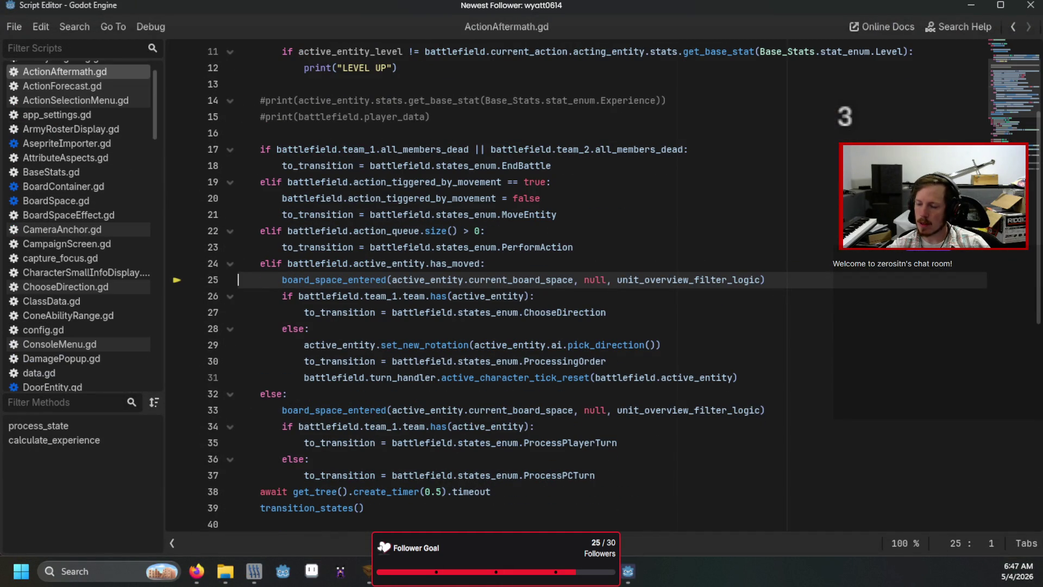
key(F10)
mouse_move(347, 361)
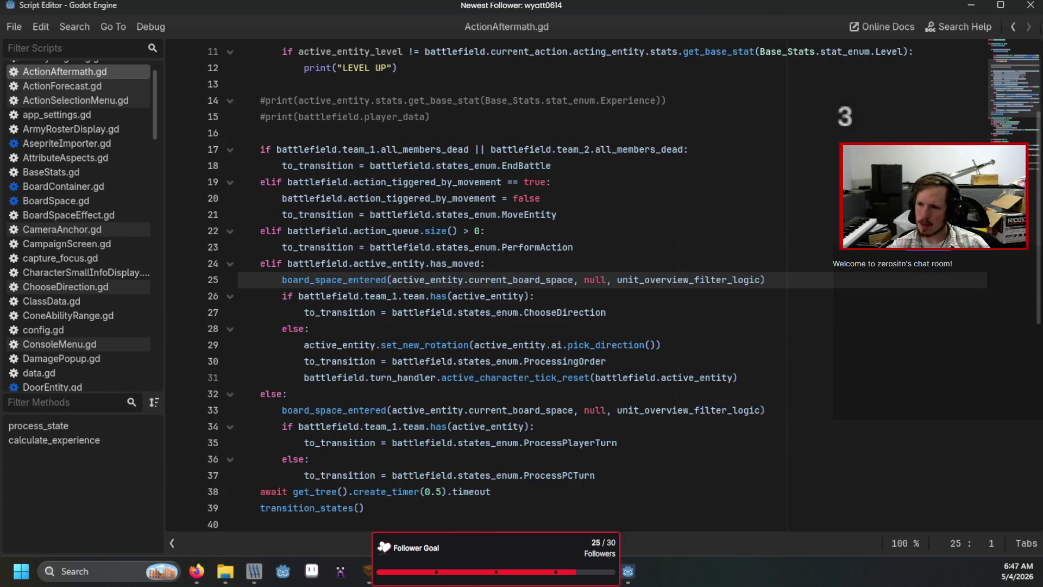
key(F11)
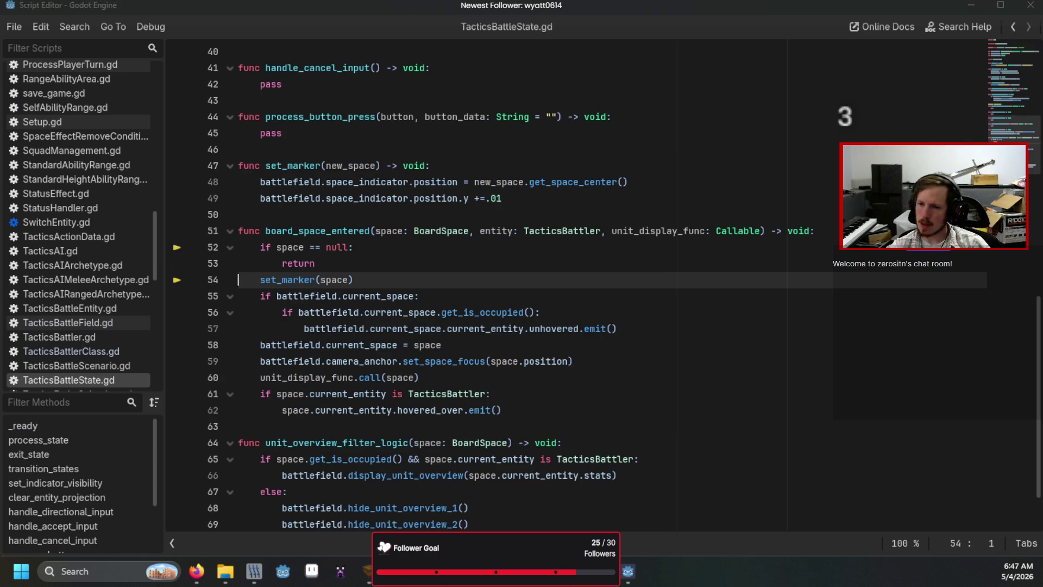
click(974, 371)
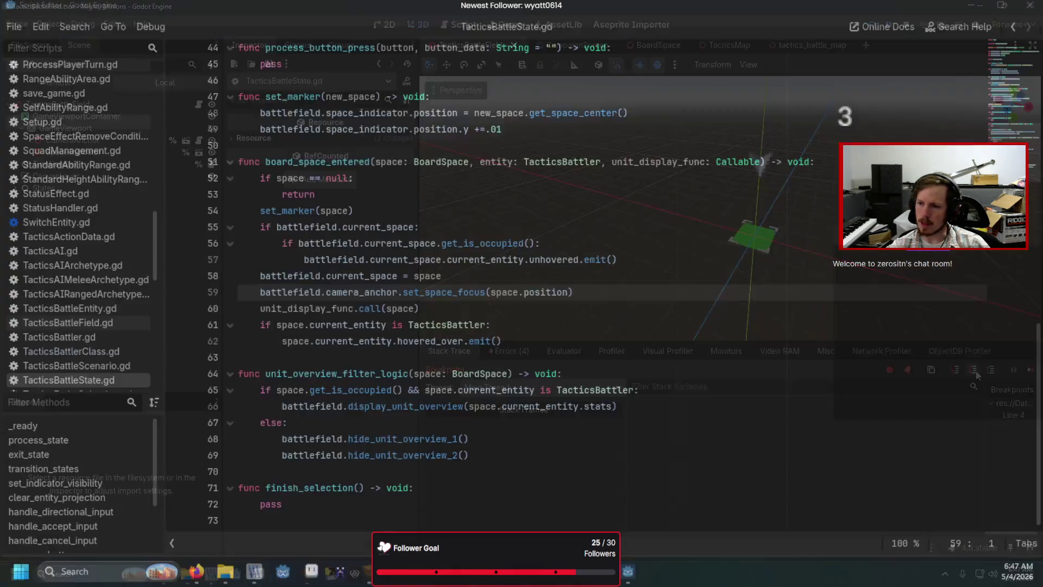
click(975, 371)
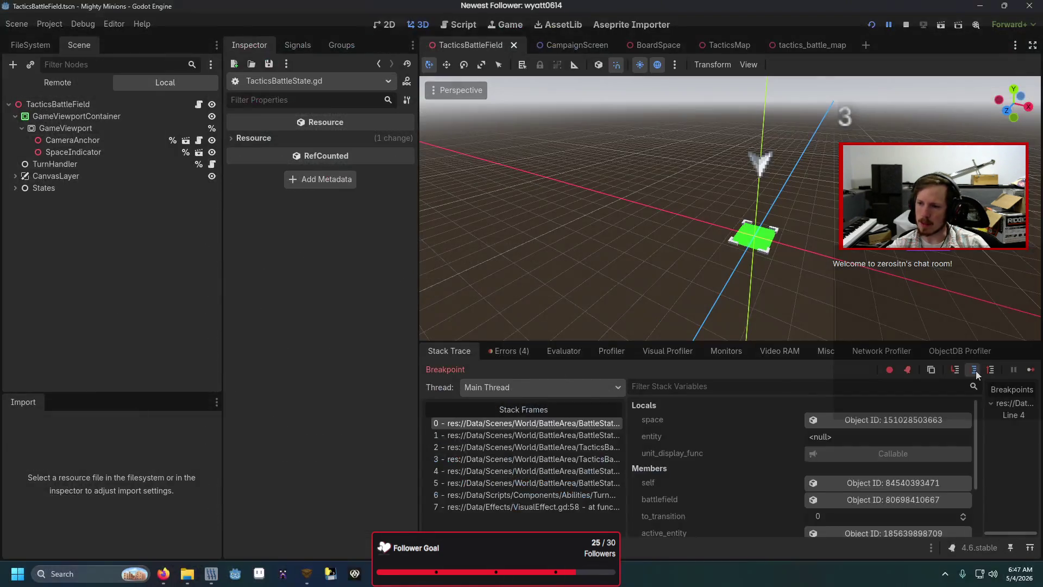
click(975, 371)
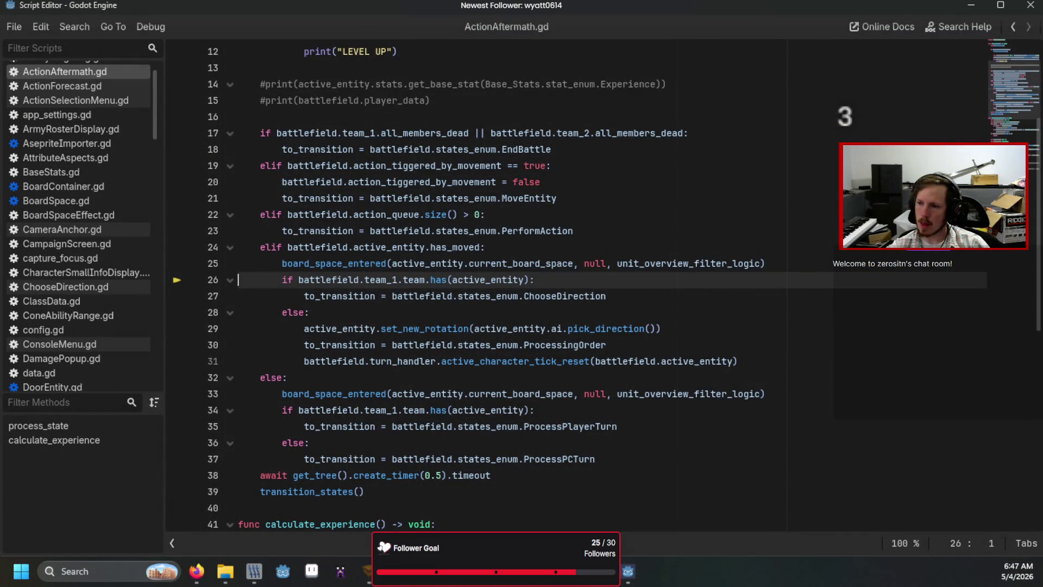
key(F10)
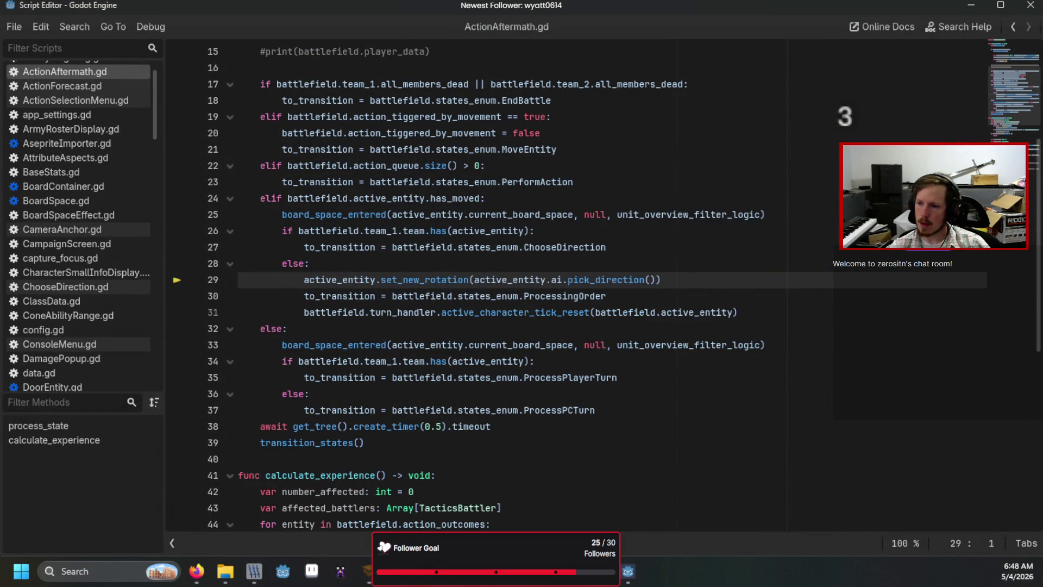
- Resume, then step the next aftermath past the has_moved check to line 37 and into camera code
click(1031, 374)
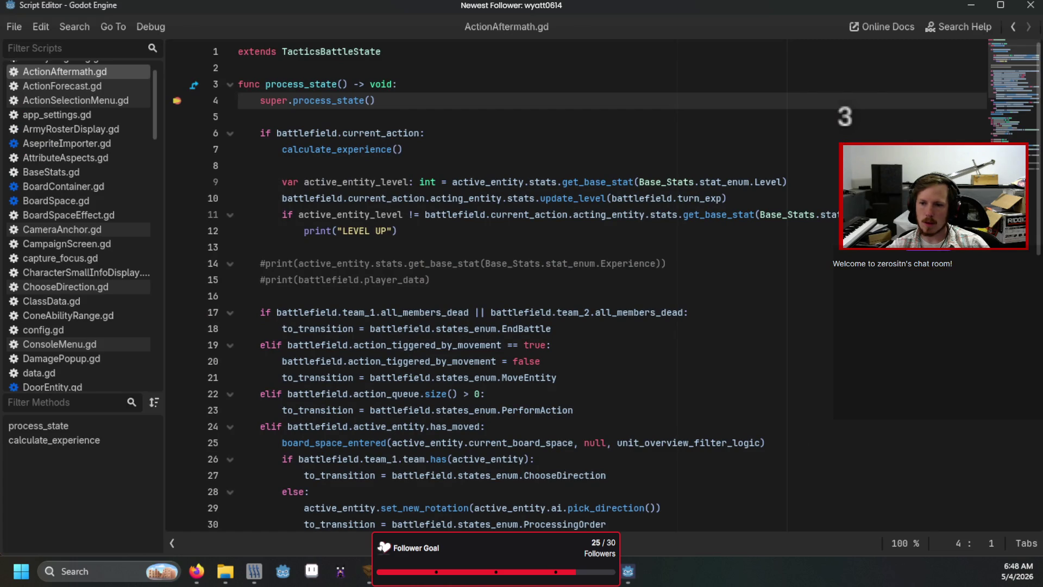
key(F11)
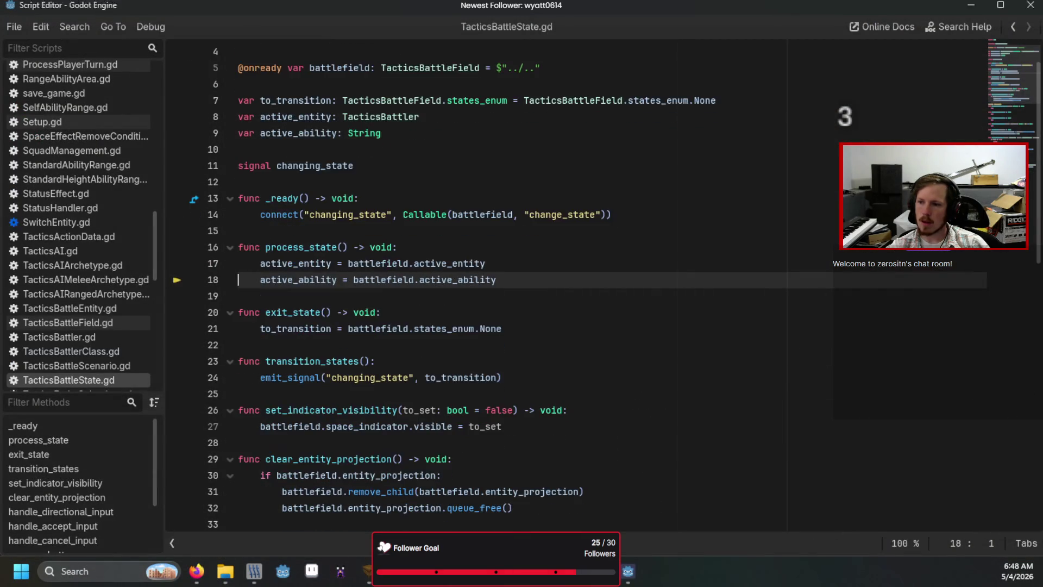
key(F10)
key(F10)
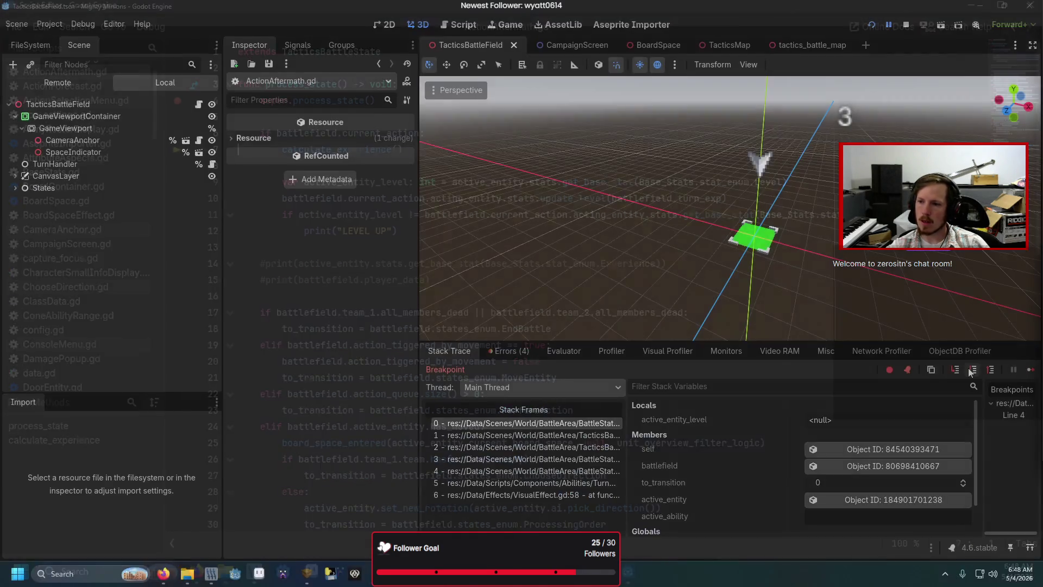
key(F10)
key(F10)
key(F10)
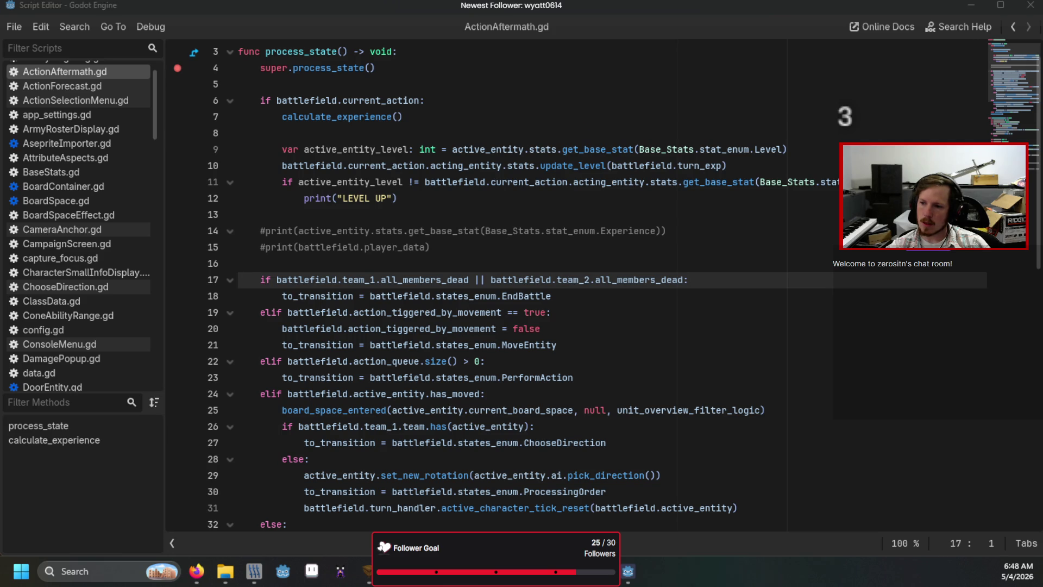
key(F10)
key(F10)
key(F10)
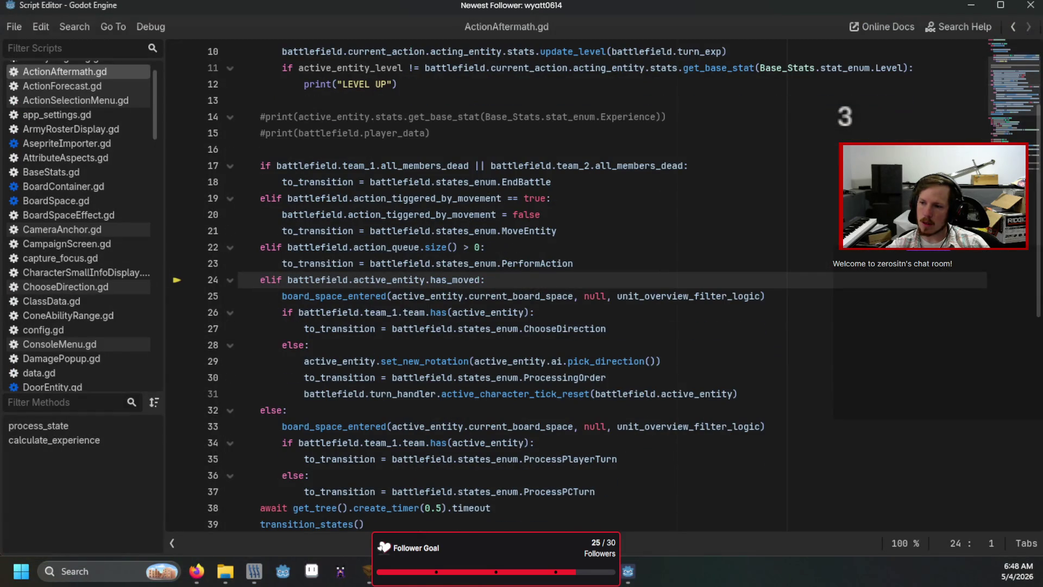
key(F10)
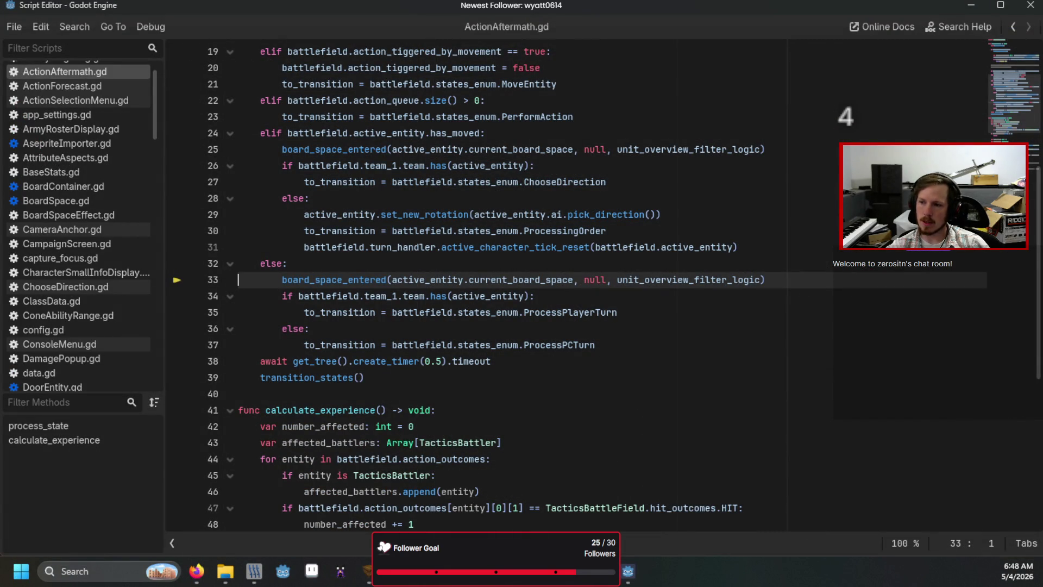
key(F10)
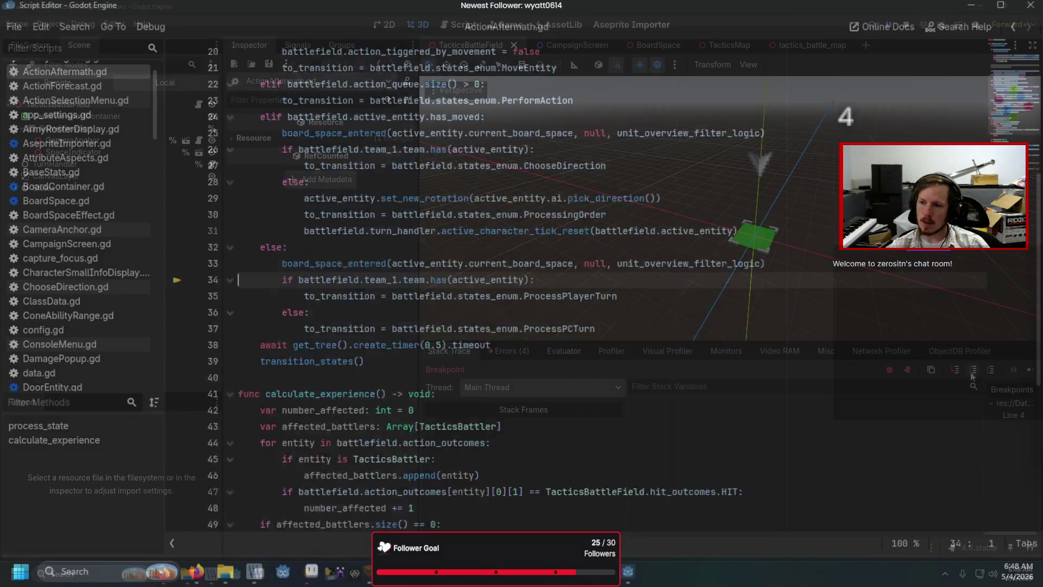
key(F10)
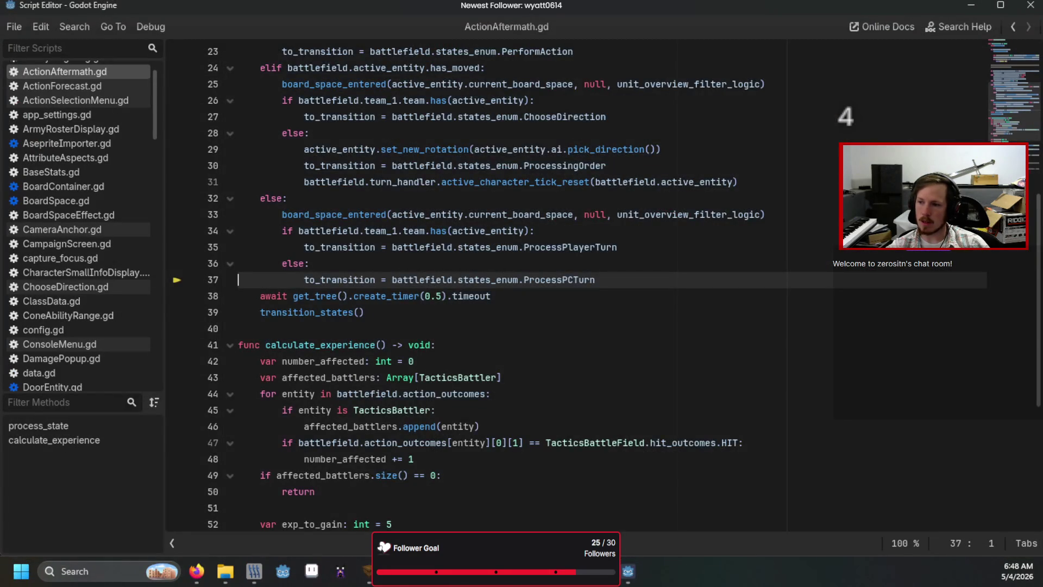
key(F10)
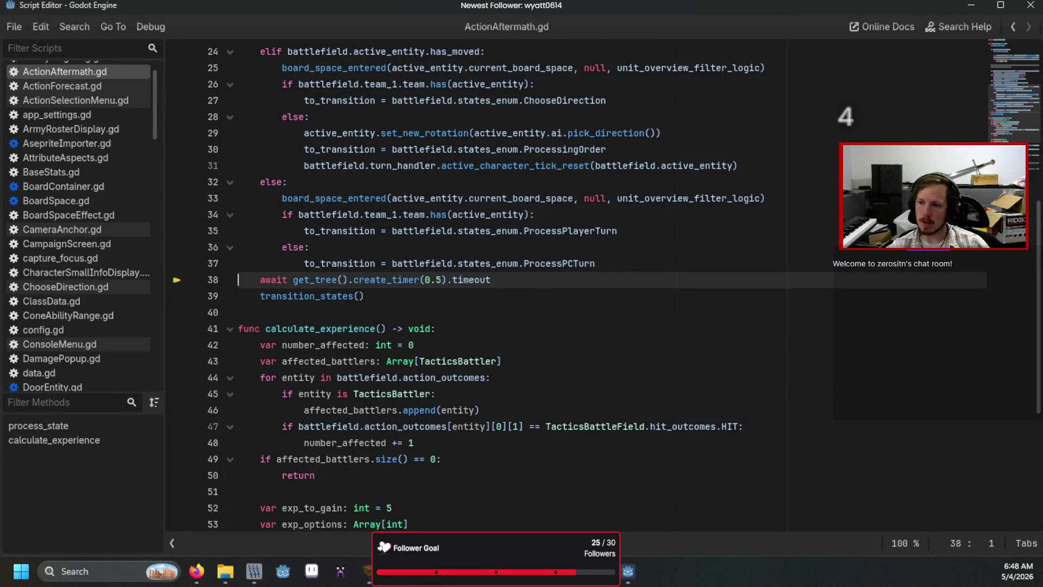
key(F10)
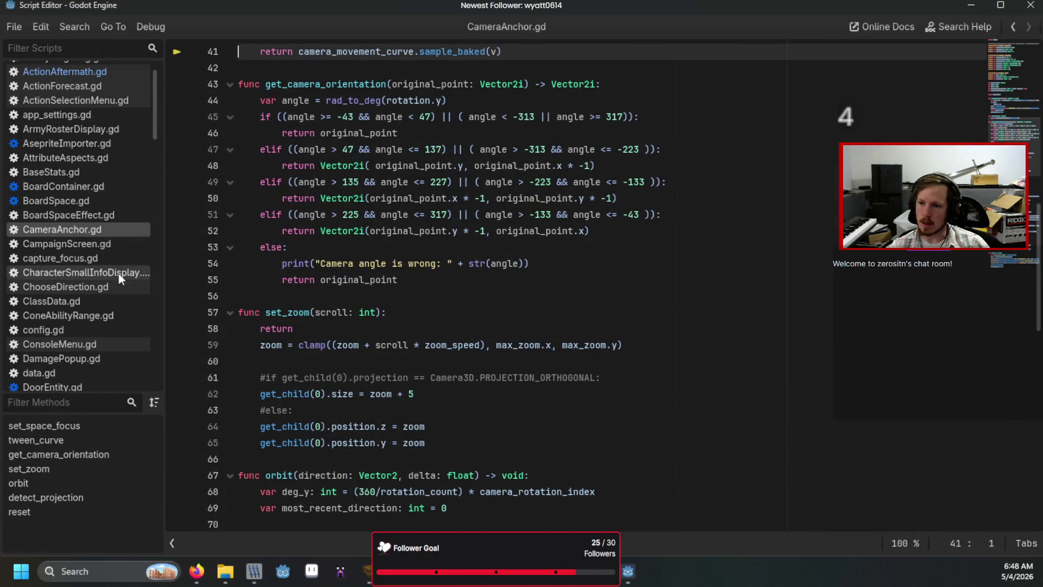
- Open ProcessPCTurn.gd from the Filter Scripts list
scroll(105, 321, down, 15)
scroll(97, 314, down, 8)
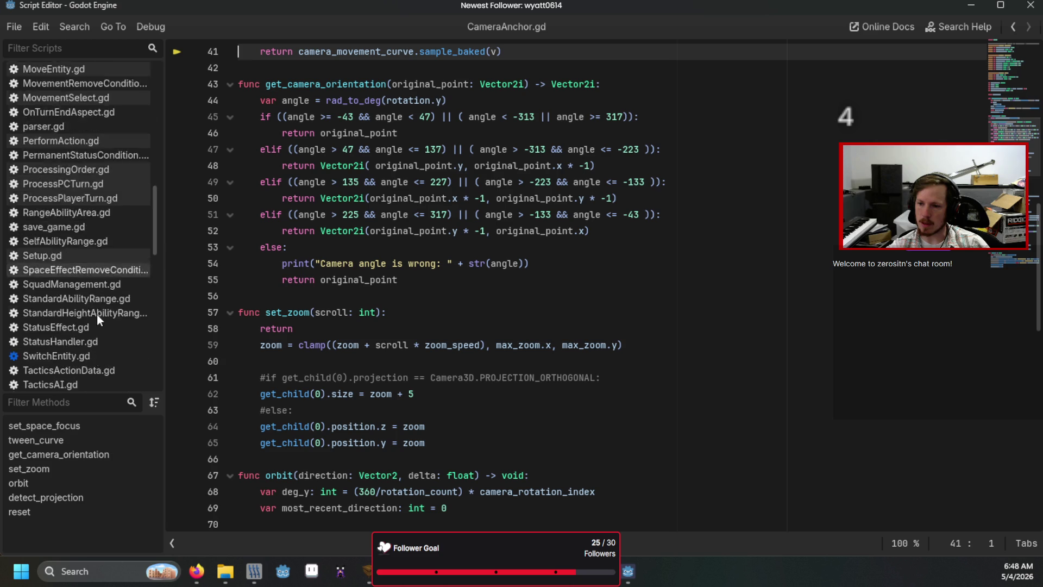
scroll(87, 323, up, 5)
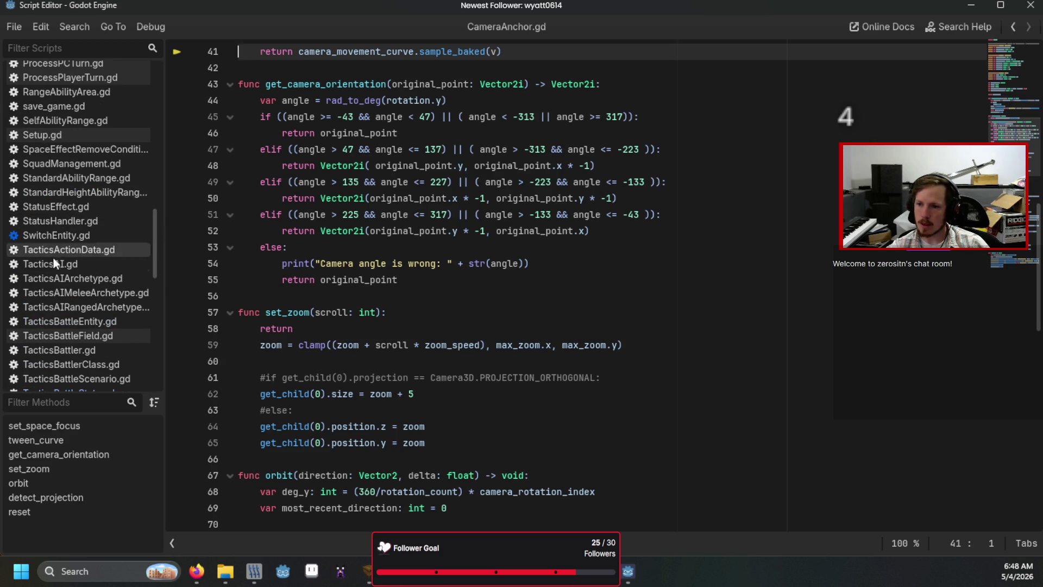
scroll(54, 245, up, 3)
click(71, 145)
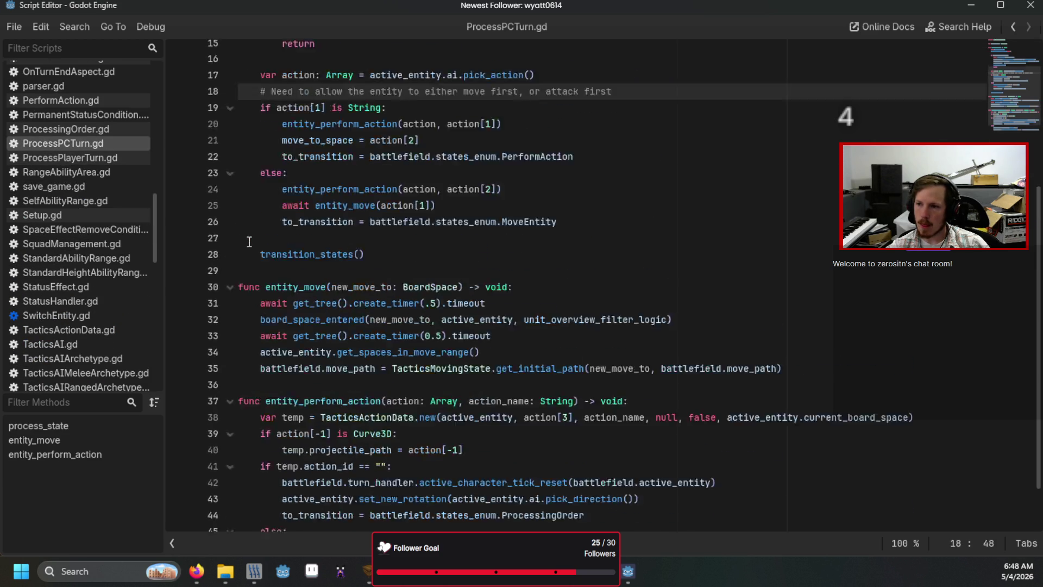
- Break at ProcessPCTurn.gd line 7, step to the entity_move call on line 10, then clear the breakpoint
click(177, 101)
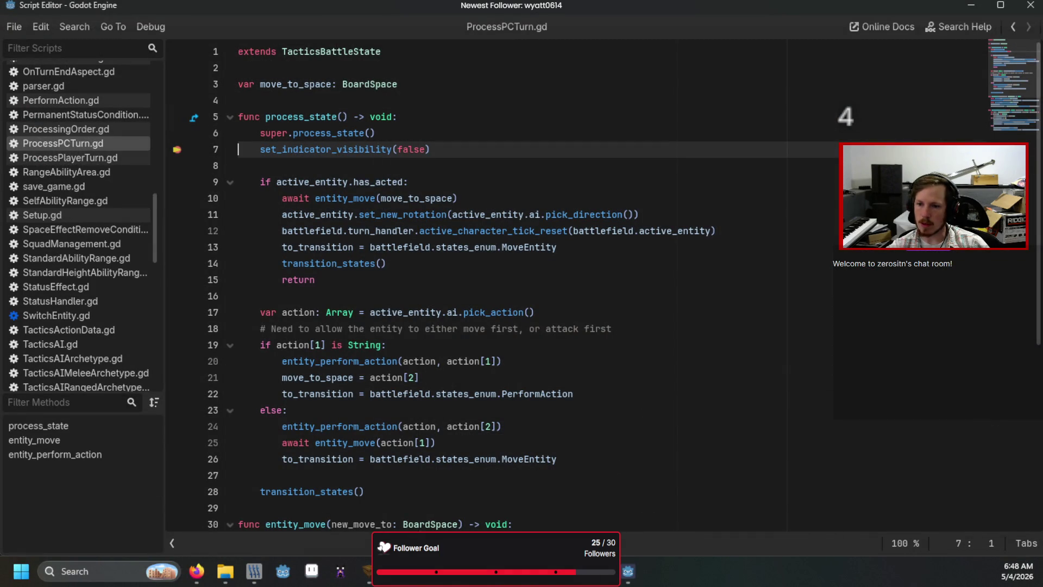
key(F10)
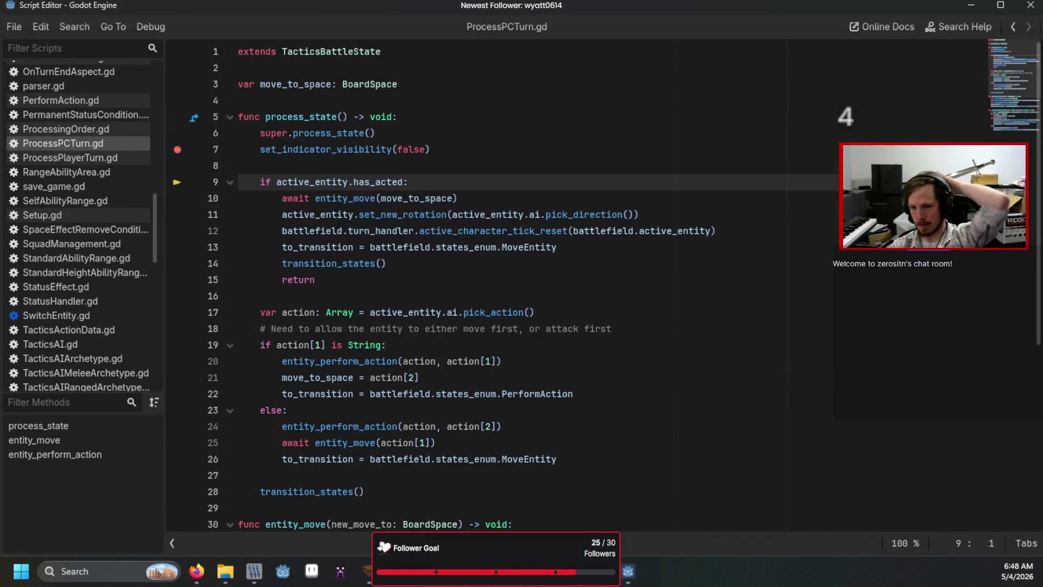
key(F10)
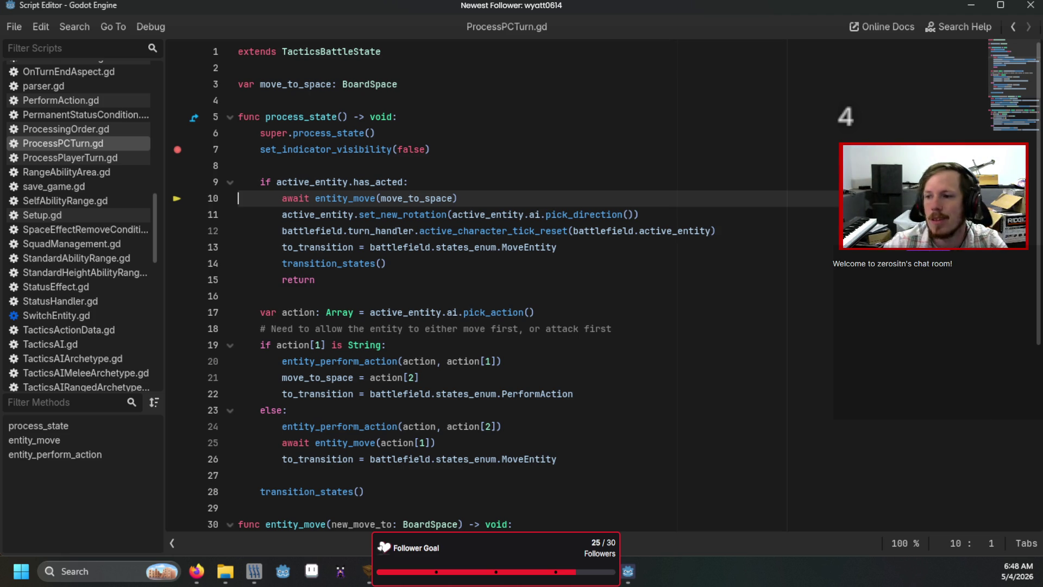
click(177, 149)
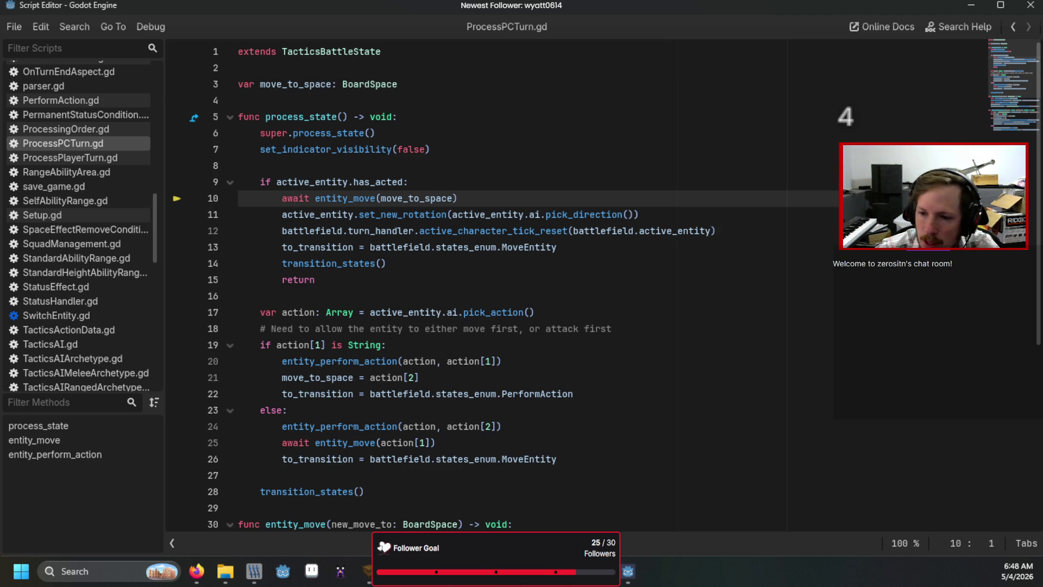
- Open ActionAftermath.gd and then CameraAnchor.gd in the script editor
scroll(106, 302, up, 15)
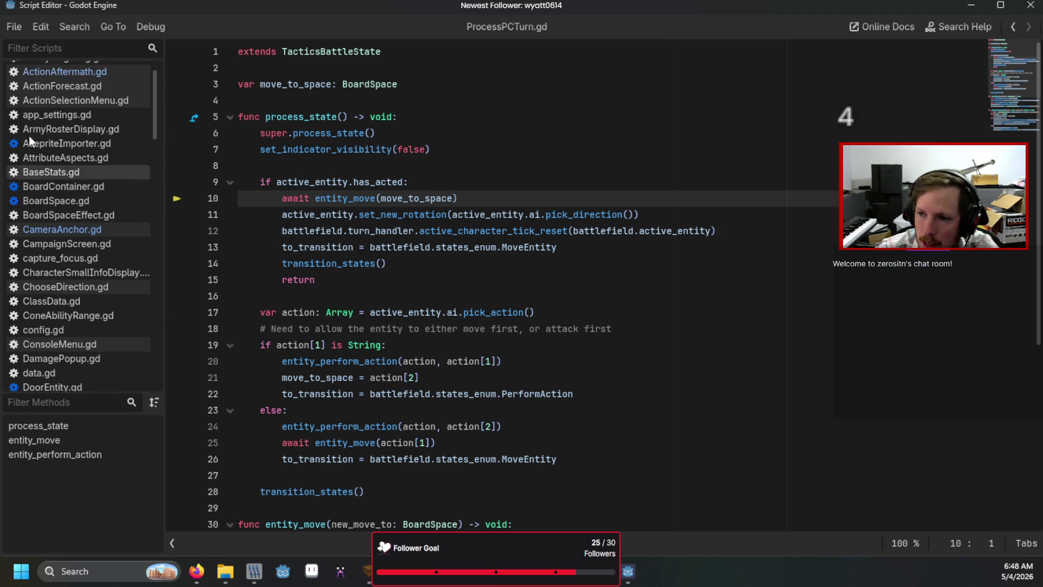
click(35, 74)
scroll(228, 256, up, 8)
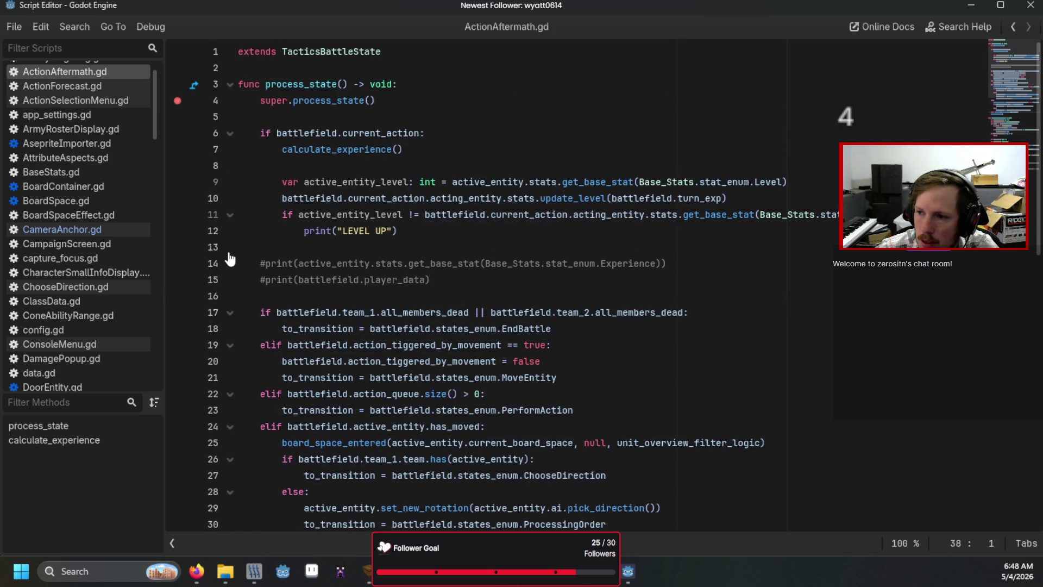
click(98, 230)
scroll(98, 302, down, 5)
- Move the team 1 spawn location to 128 -64 24 in TrenchBroom and save the flat map
scroll(97, 301, down, 3)
key(alt+Tab)
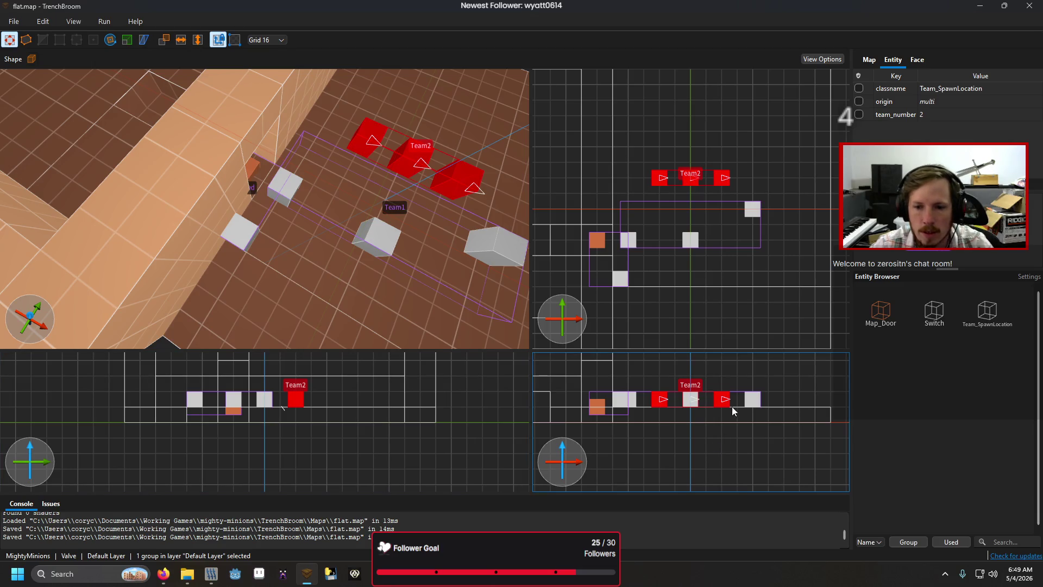
key(Escape)
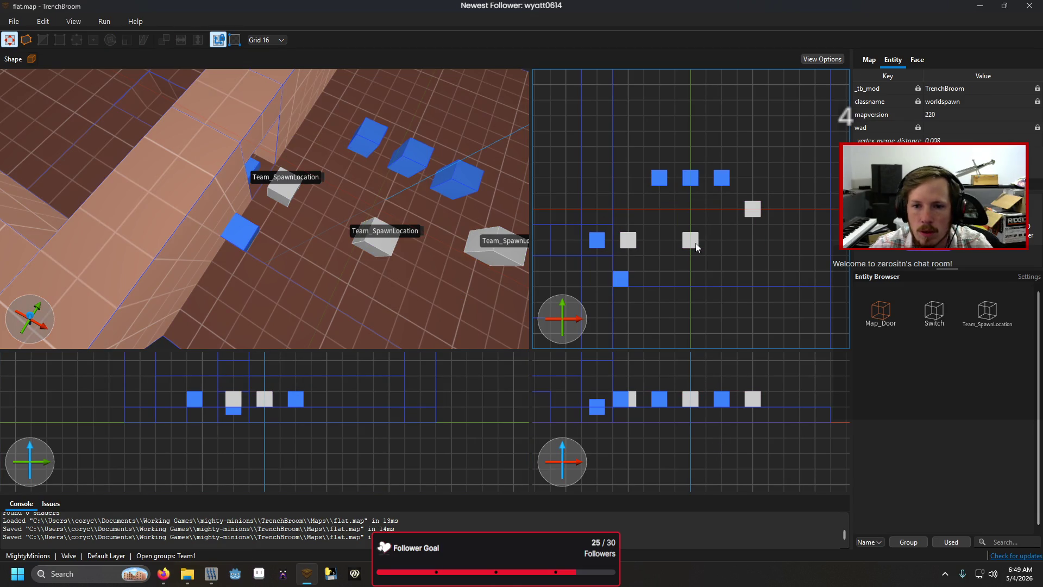
mouse_move(750, 212)
mouse_down()
mouse_move(787, 269)
mouse_move(723, 254)
mouse_move(806, 242)
mouse_move(819, 274)
mouse_up()
key(ctrl+s)
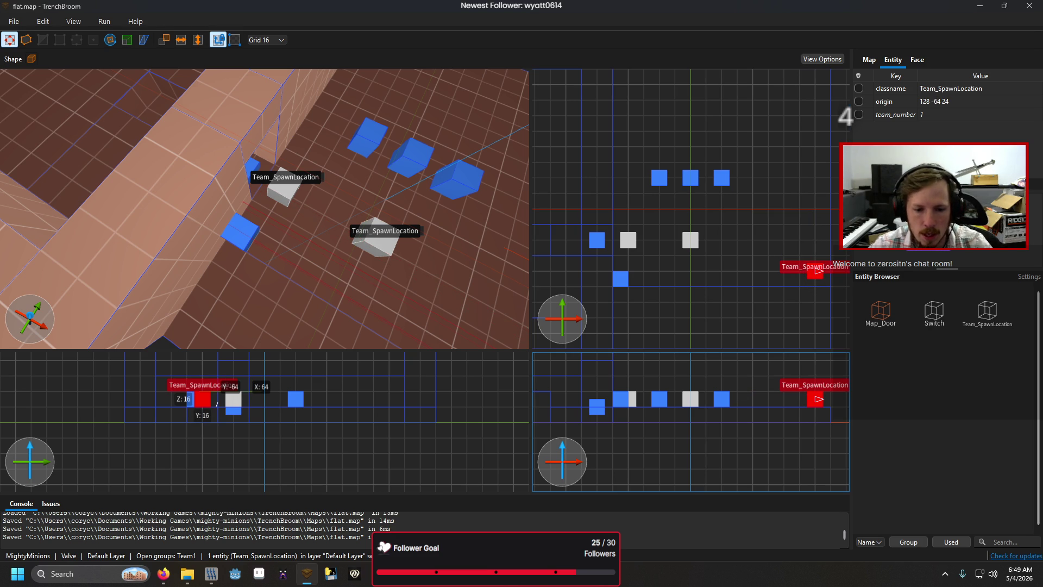
- Bring the running game and then the Godot editor back to the front
mouse_move(520, 581)
click(512, 513)
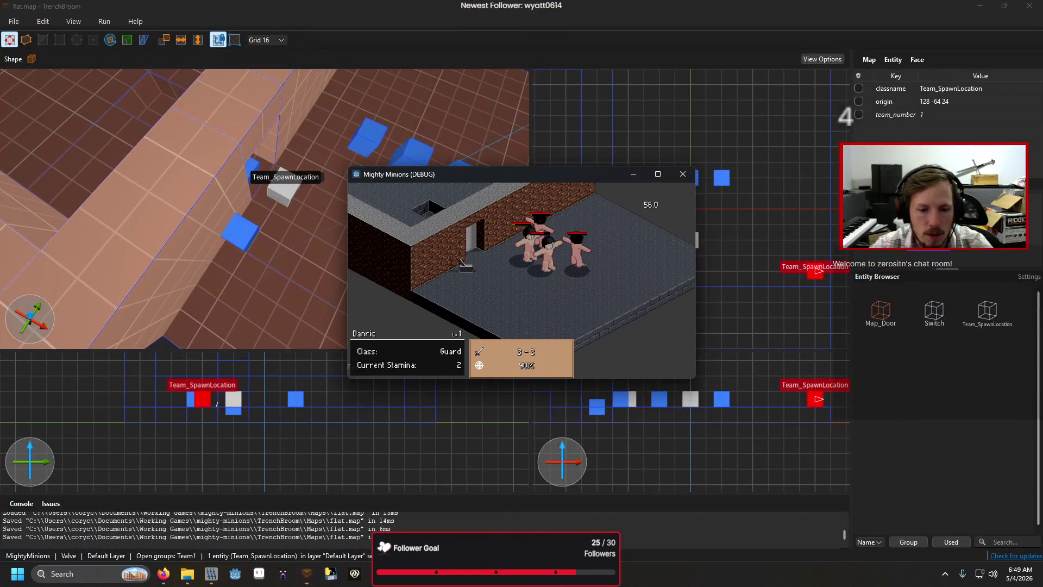
mouse_move(234, 573)
click(283, 513)
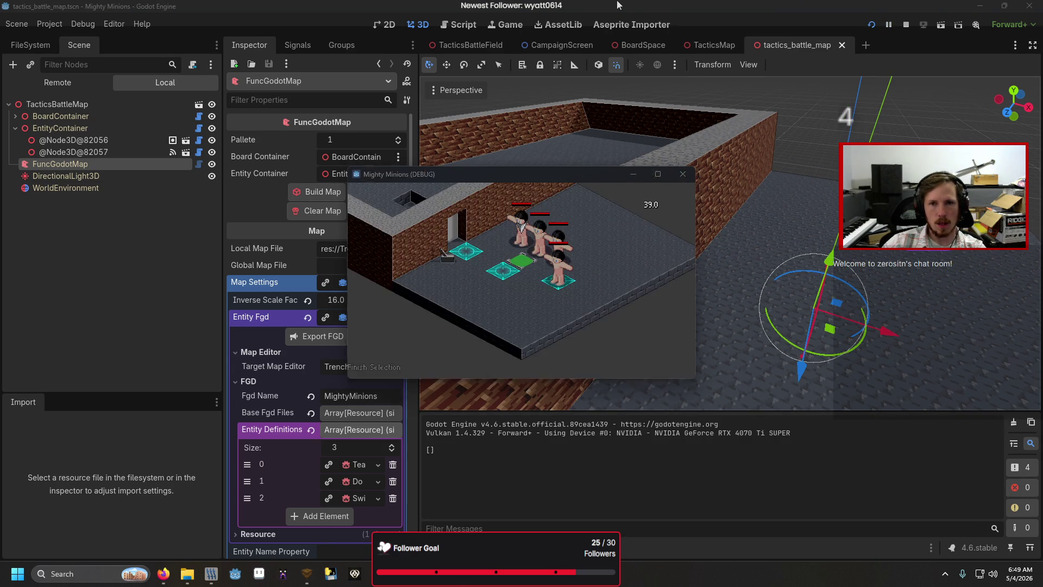
- Stop the game, save the tactics battle map scene, and run the project again
key(F8)
key(ctrl+s)
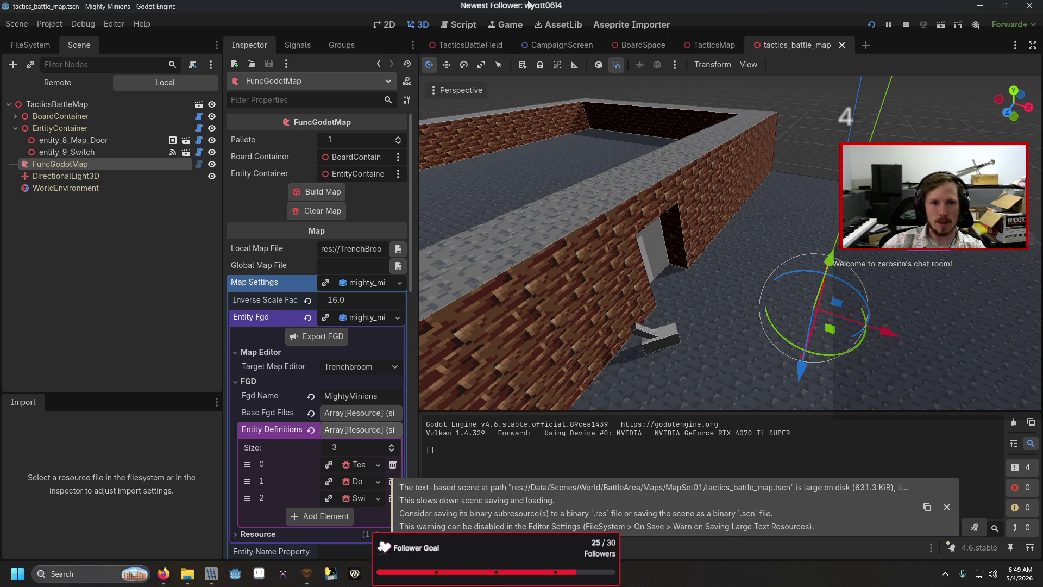
key(F5)
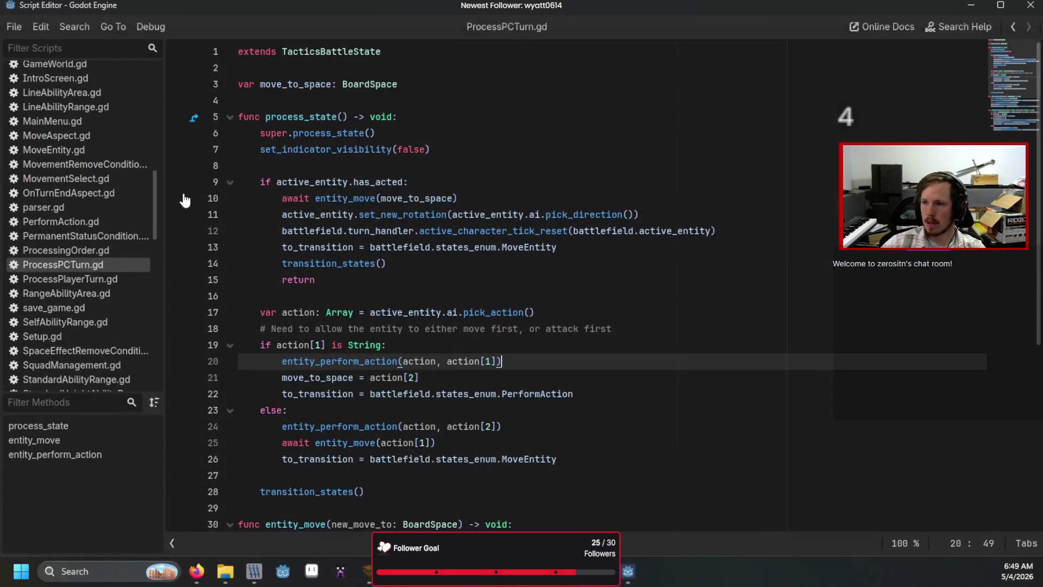
- Break at ProcessPCTurn.gd line 9, choose Move then End Turn, and step to the line 19 String check
click(183, 183)
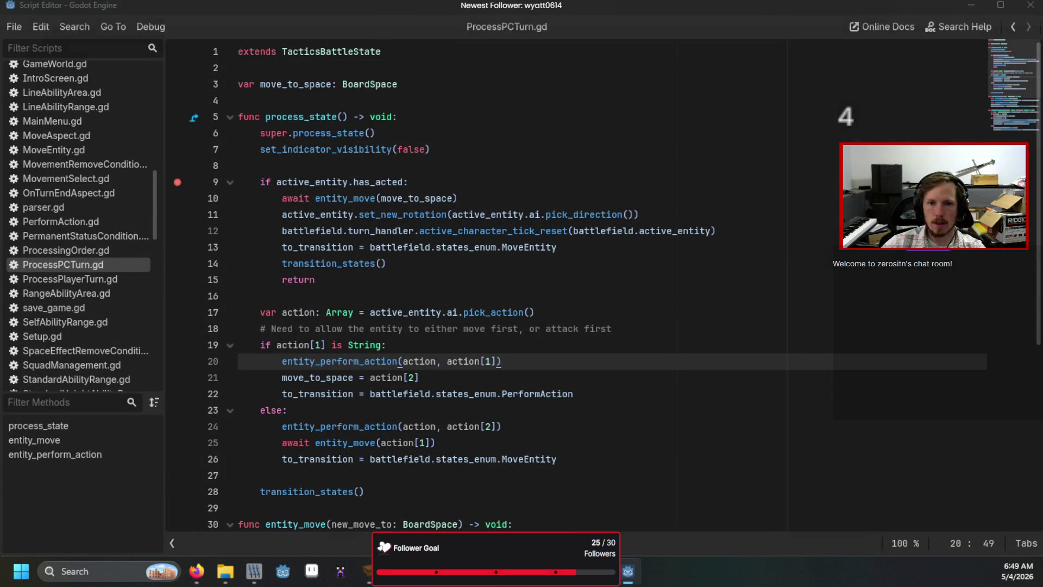
key(Up)
key(Up)
key(Up)
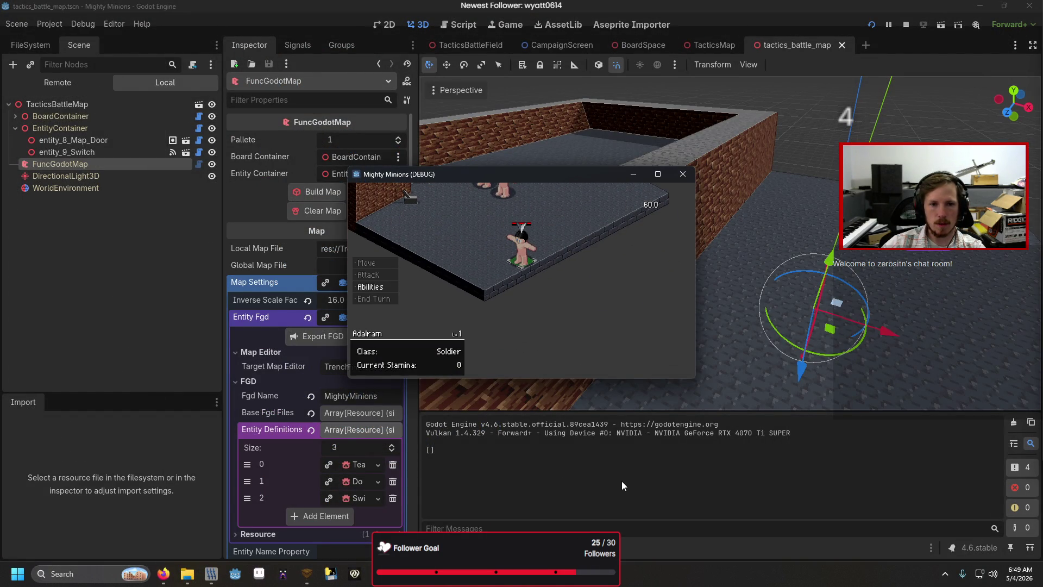
key(Return)
key(Down)
key(Down)
key(Down)
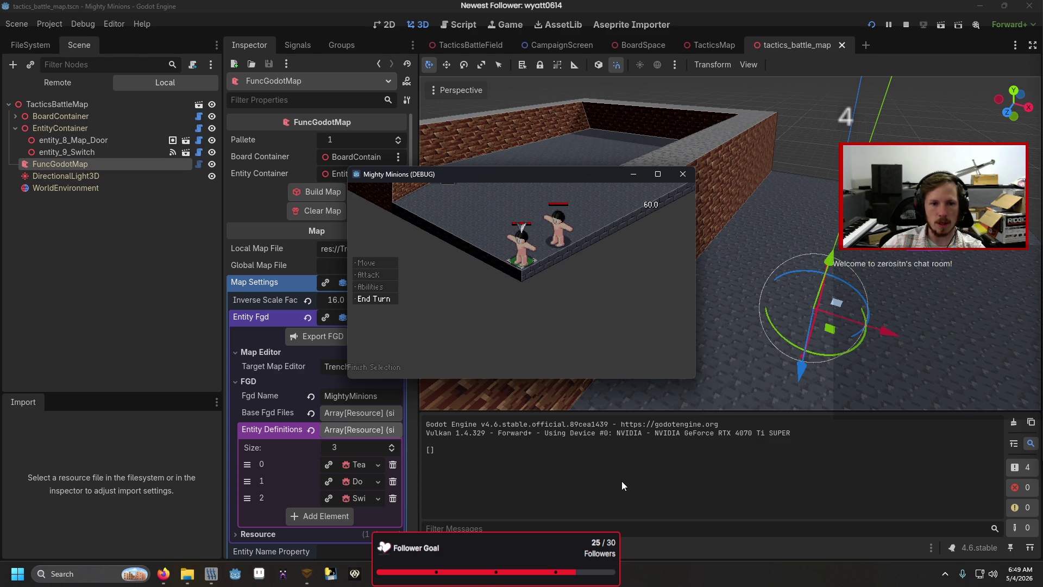
key(Return)
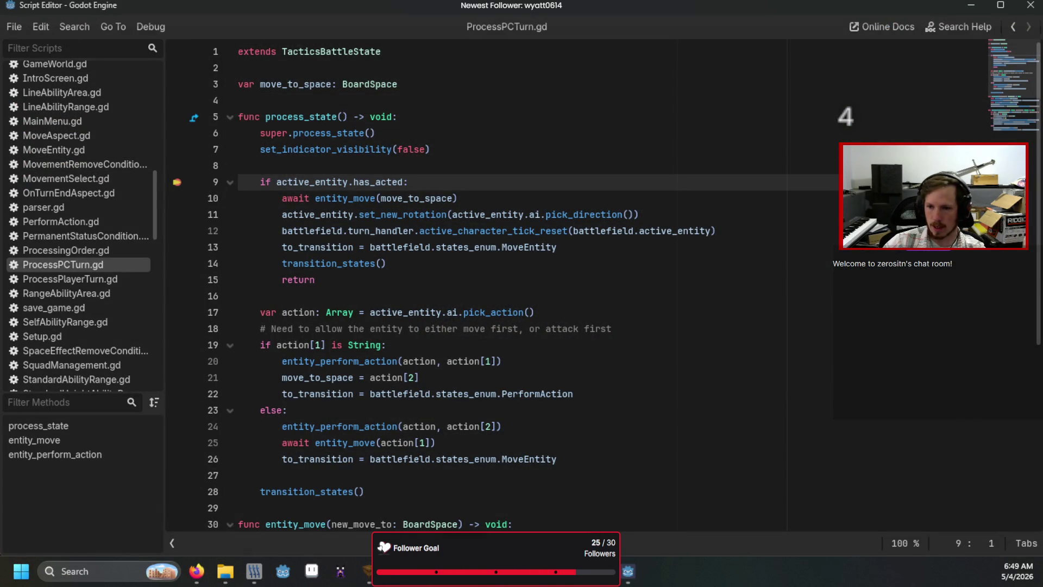
key(F10)
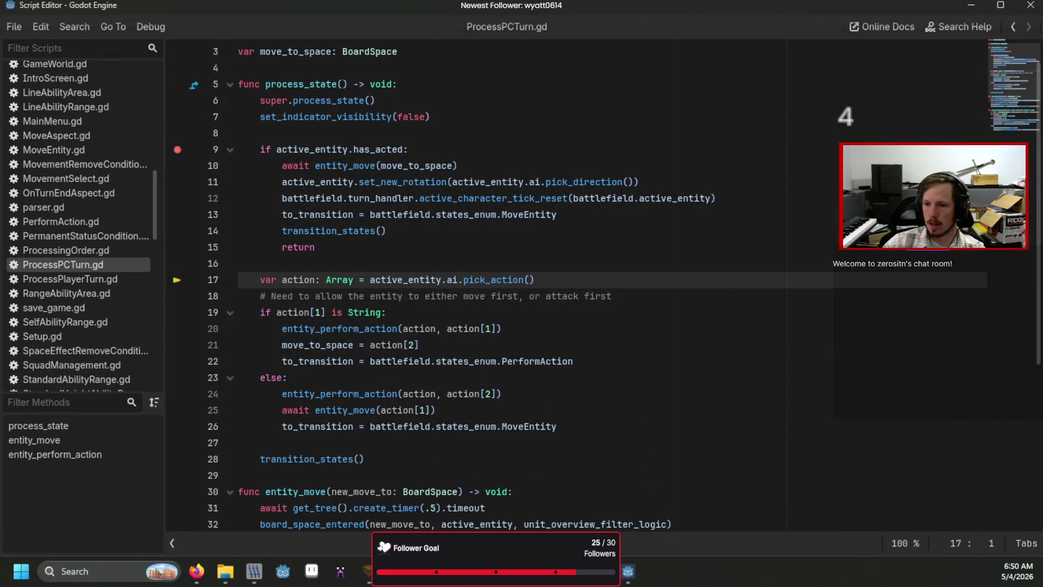
key(F10)
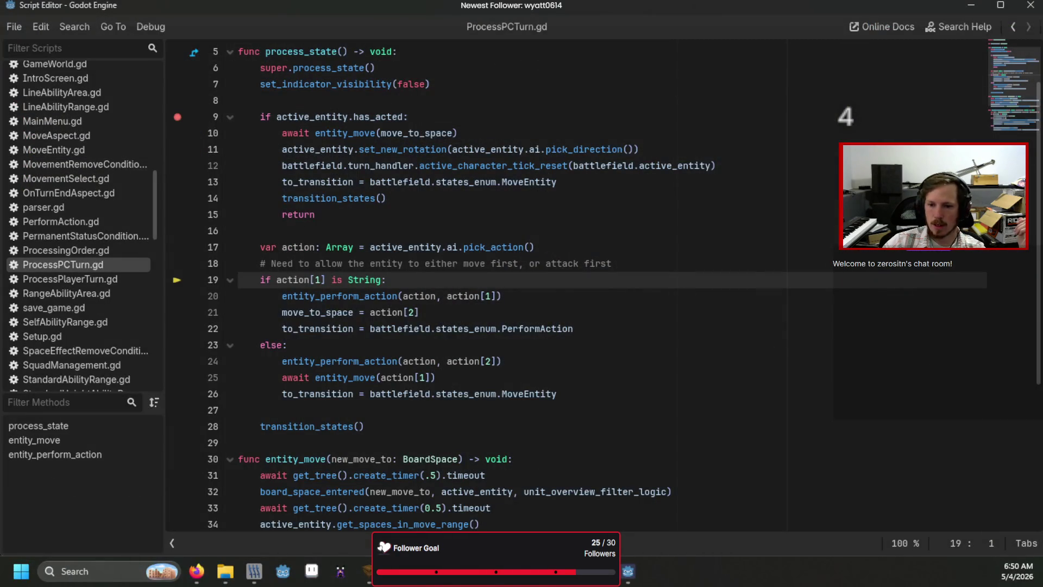
key(F10)
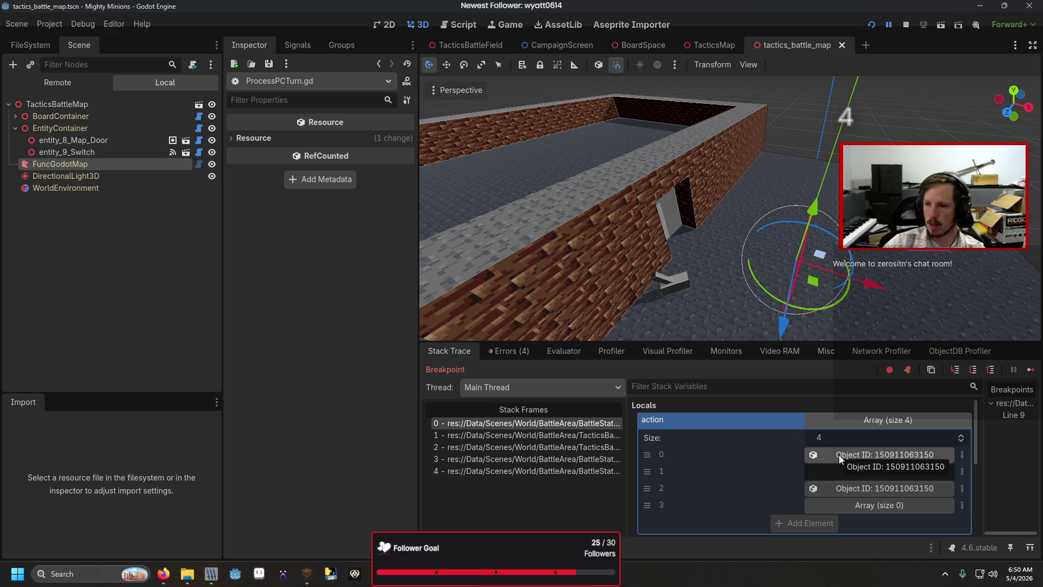
- Advance to the line 20 perform-action call and review entity_perform_action's turn reset, rotation and ProcessingOrder lines
click(955, 370)
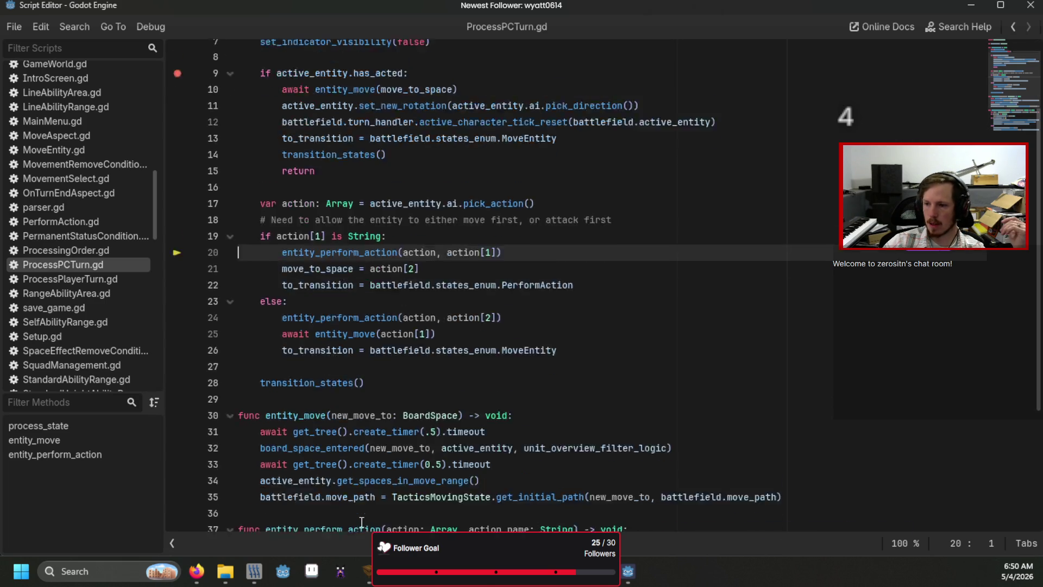
scroll(388, 446, down, 5)
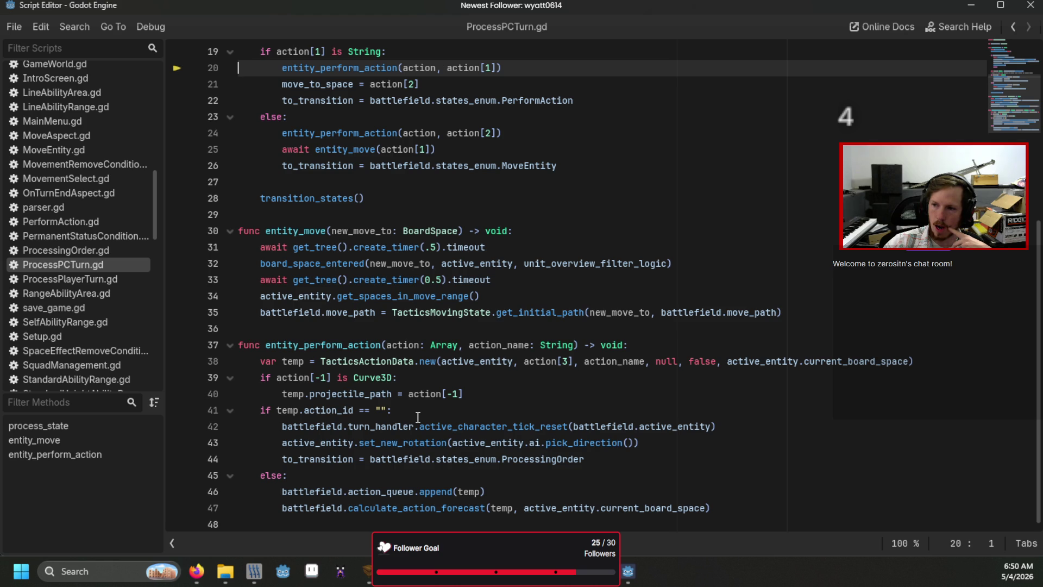
click(537, 427)
key(Down)
key(Right)
key(Right)
key(Right)
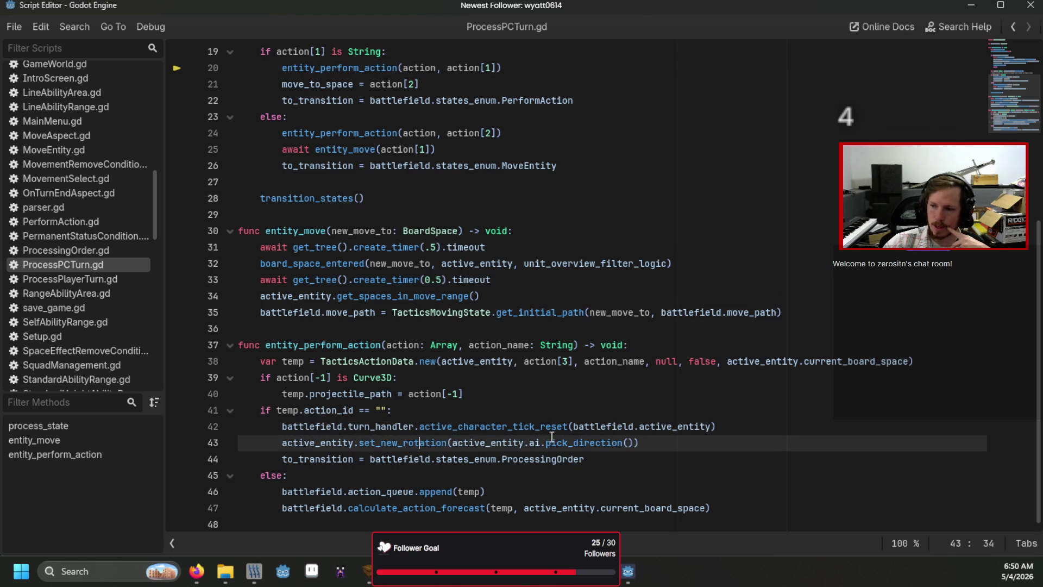
click(537, 462)
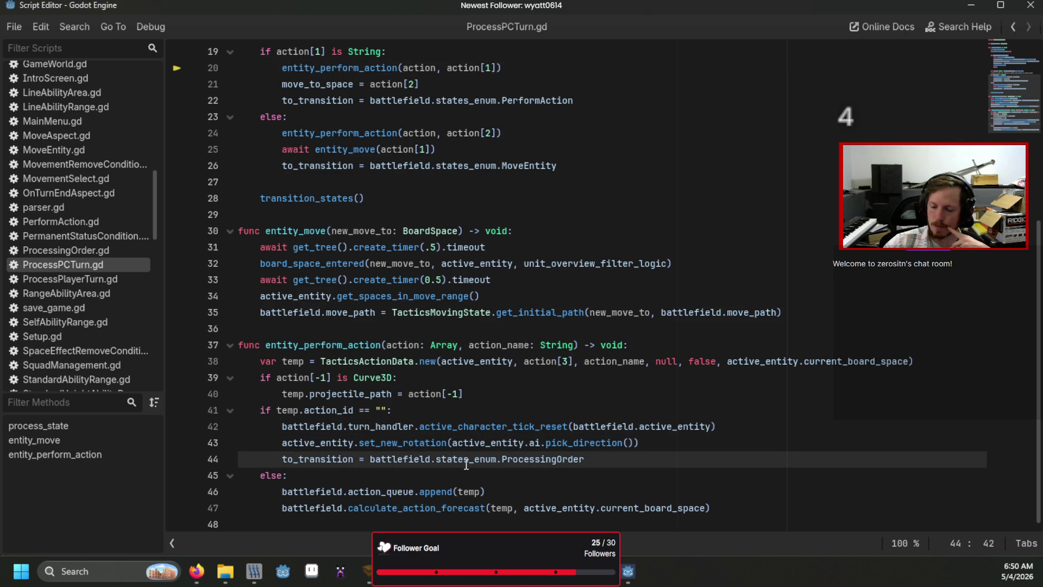
mouse_move(466, 465)
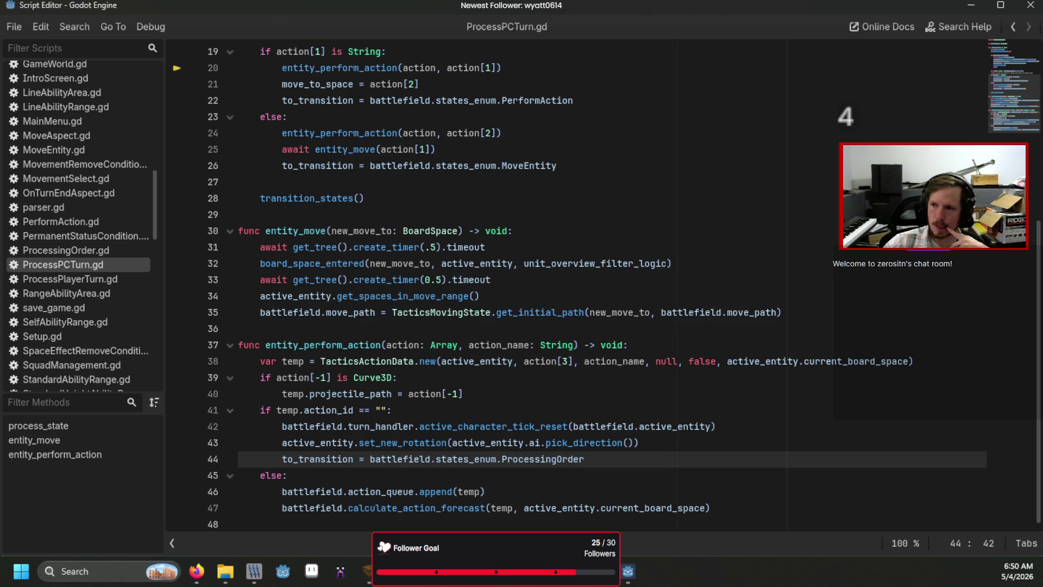
- Step with F11 through entity_perform_action back to process_state, then select the PerformAction transition line
key(F11)
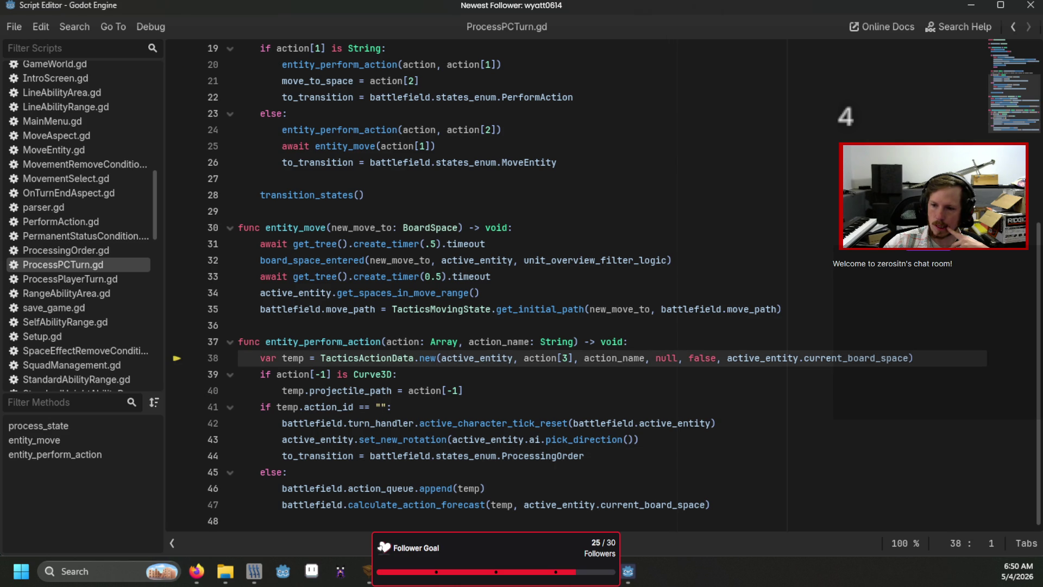
key(F11)
key(F11)
key(F11)
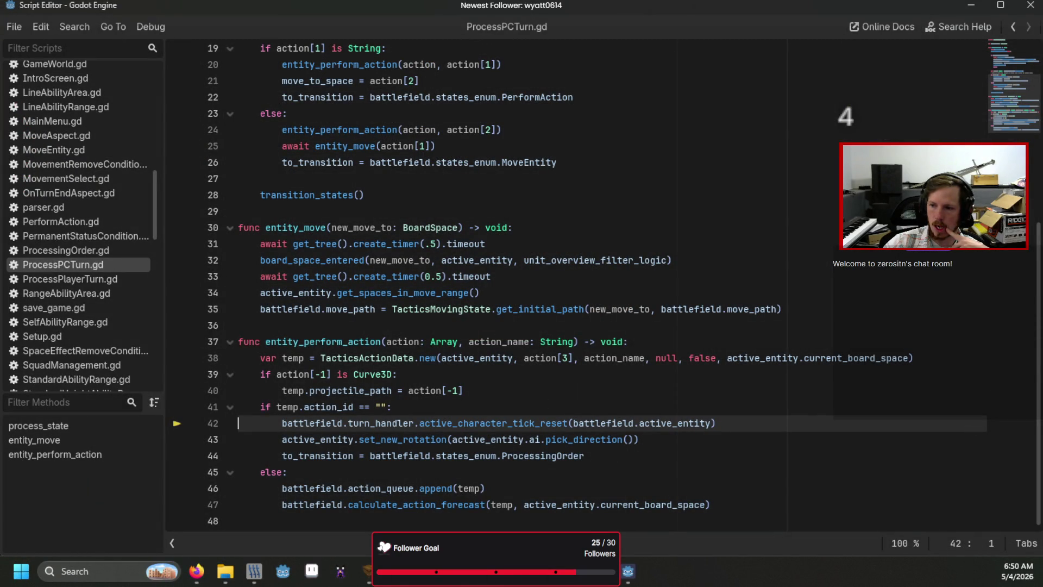
key(F11)
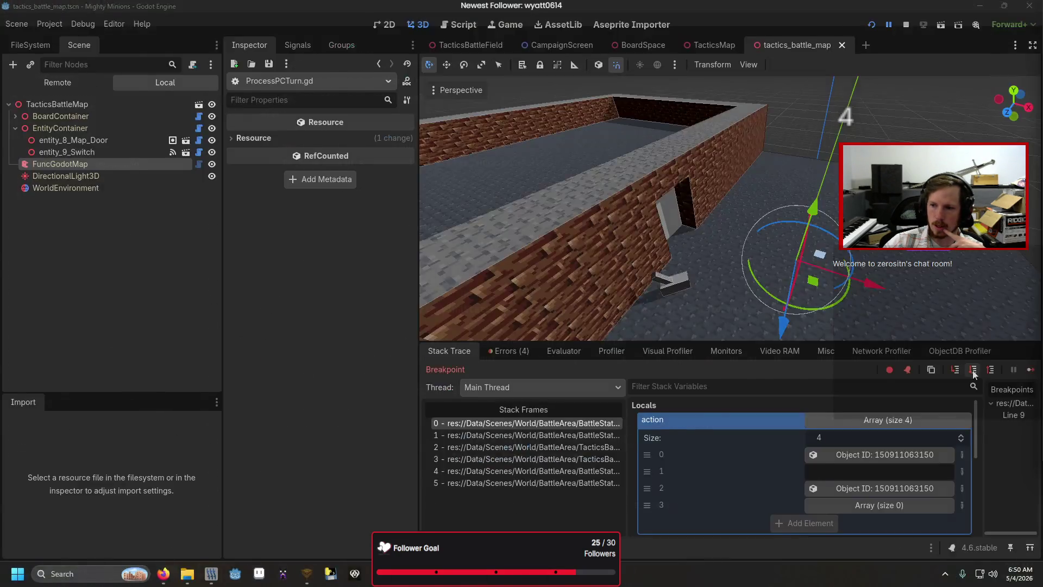
key(F11)
key(F11)
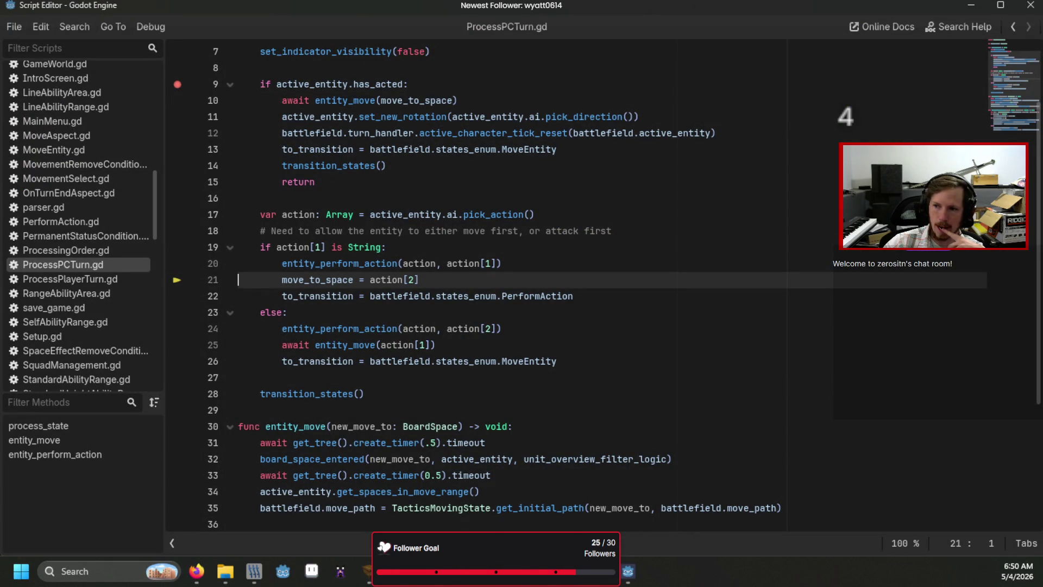
key(F11)
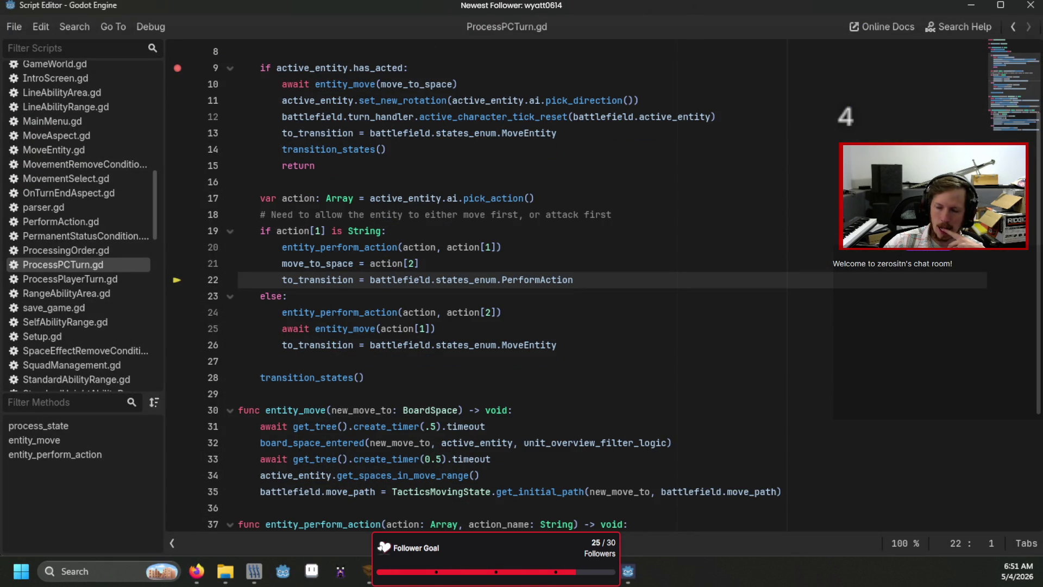
scroll(577, 368, down, 4)
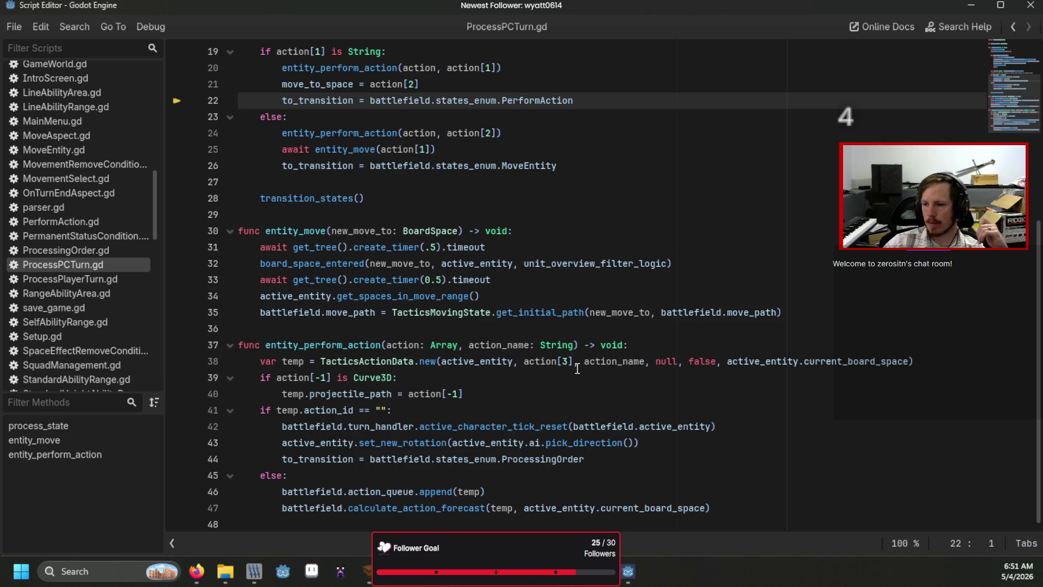
drag(592, 101, 282, 103)
key(ctrl+c)
- Move the PerformAction transition line from process_state into entity_perform_action's else branch after line 46
key(BackSpace)
key(BackSpace)
key(BackSpace)
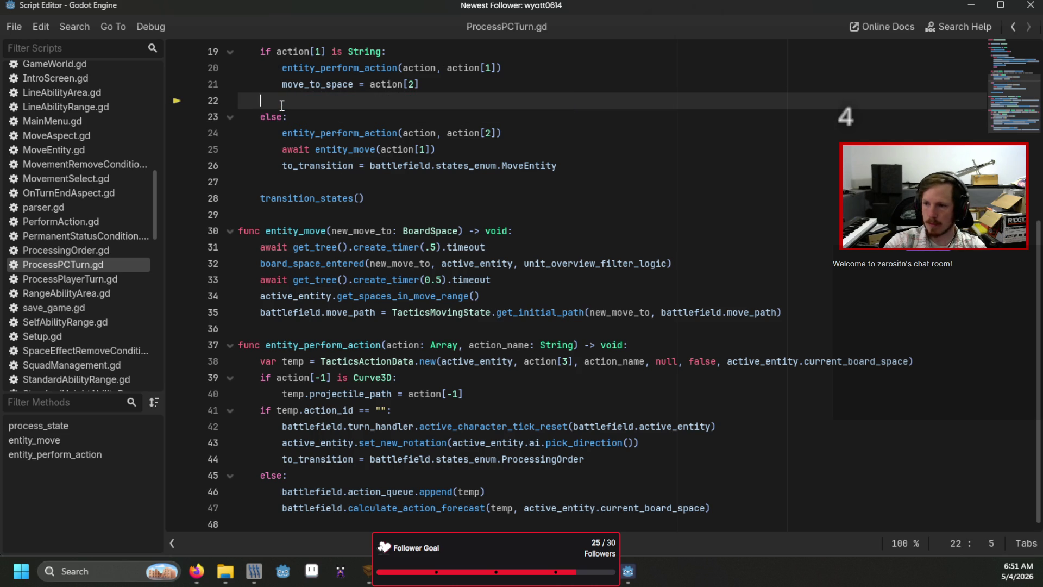
key(BackSpace)
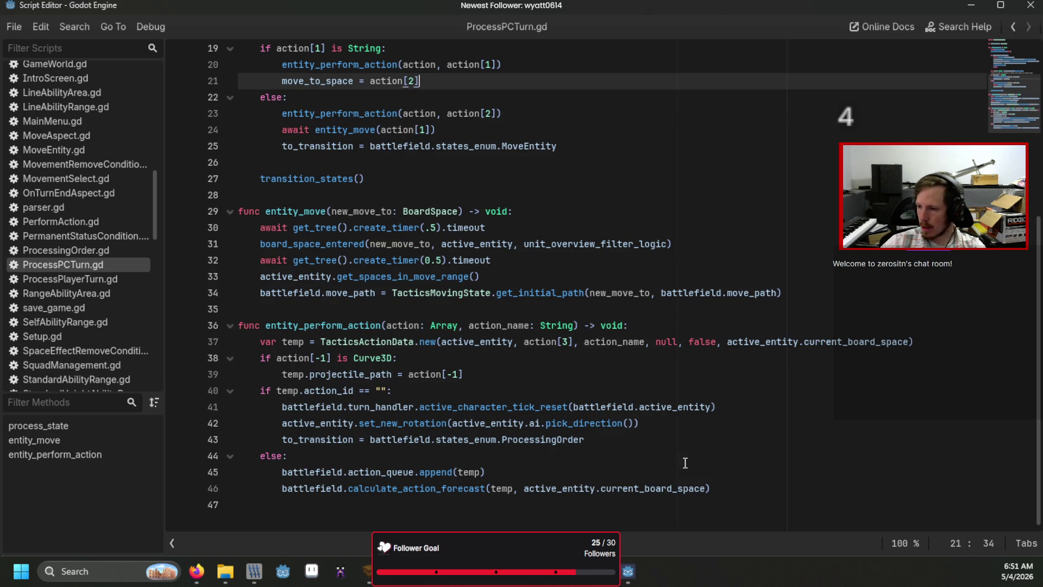
click(722, 482)
key(Return)
key(ctrl+v)
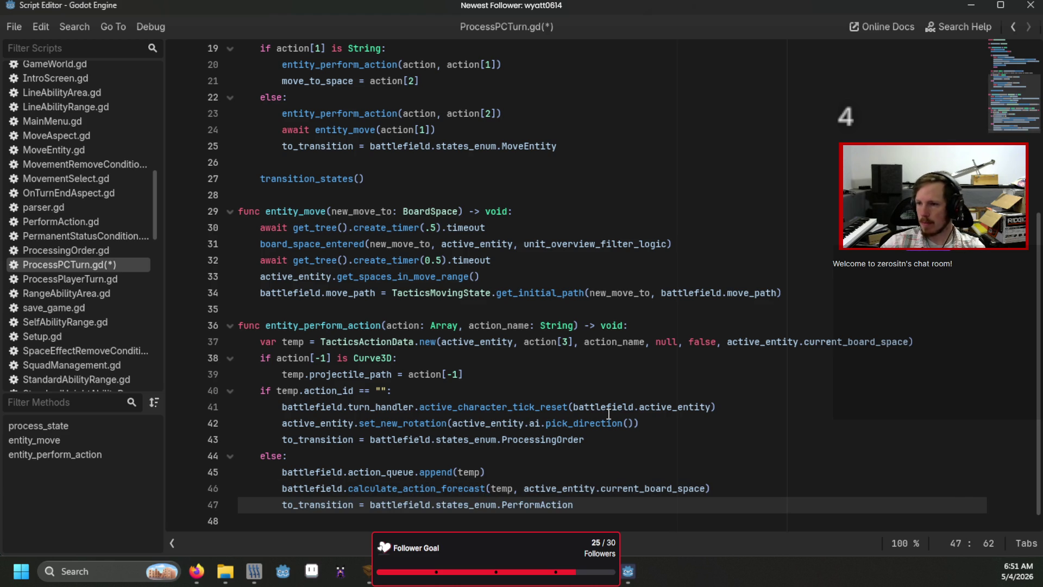
- Remove the line 9 breakpoint, then save the script and run the game with F5
click(606, 408)
scroll(333, 216, up, 6)
click(177, 181)
key(F5)
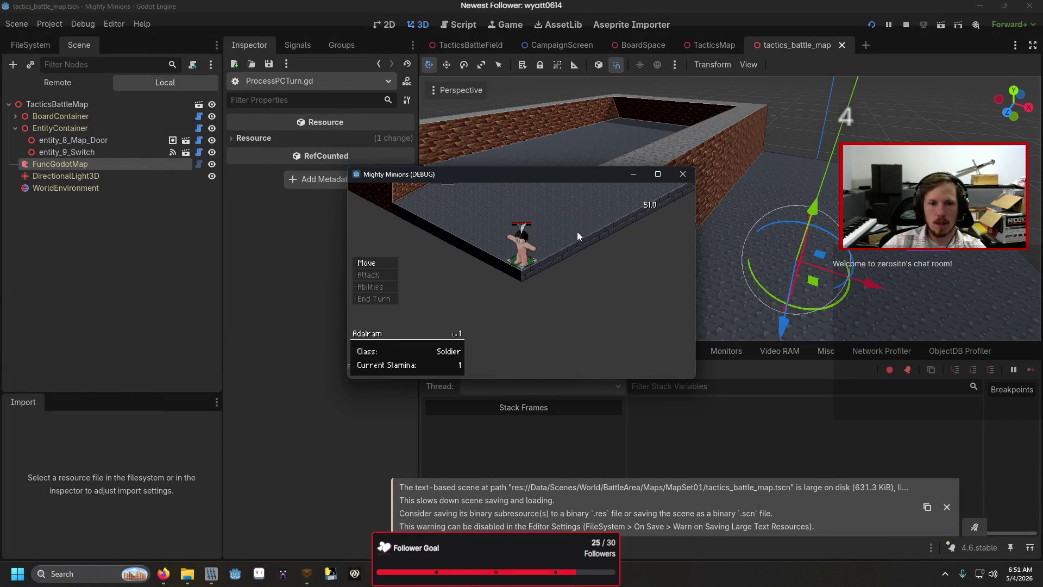
- Playtest by ending the soldier's turn, view the walled room from another side, then rerun and stop the game
key(Return)
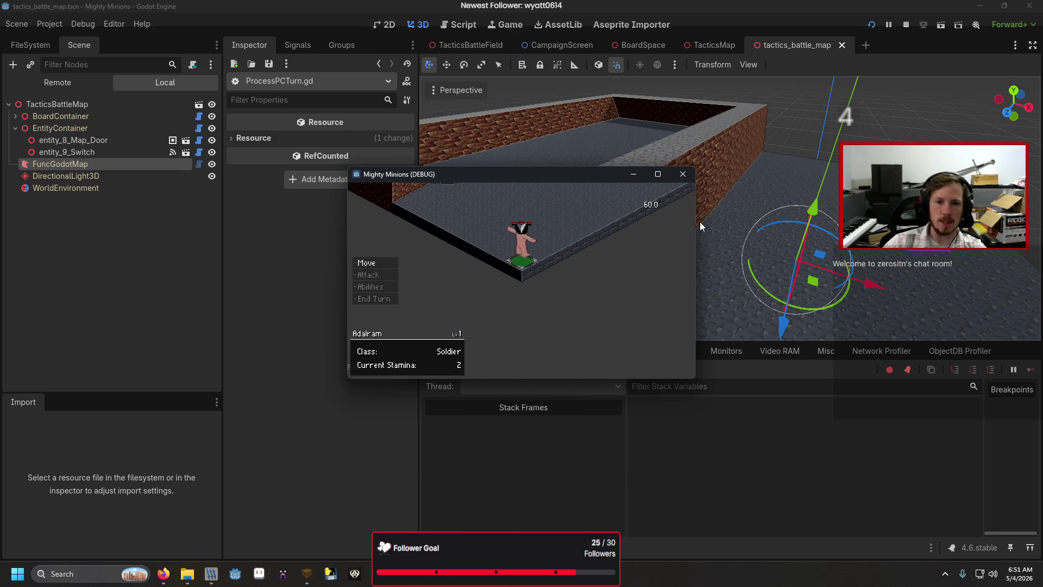
click(683, 174)
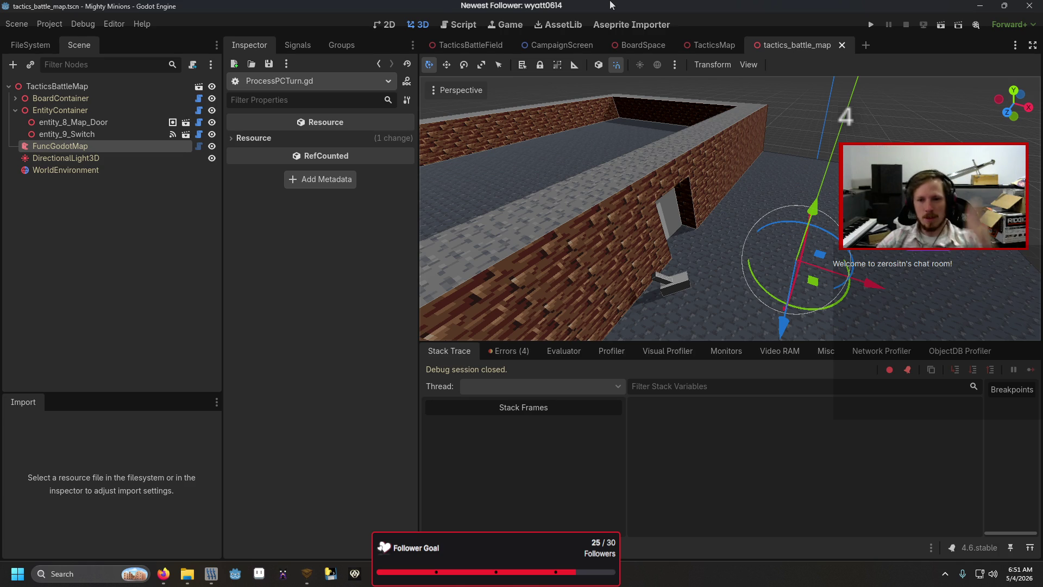
drag(639, 160, 714, 156)
scroll(715, 156, down, 8)
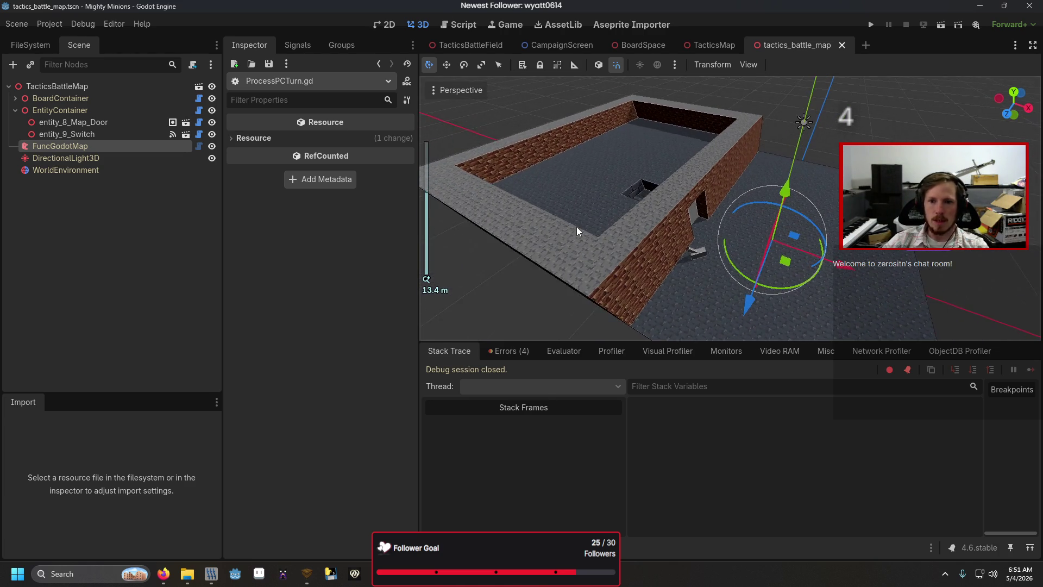
scroll(577, 230, down, 4)
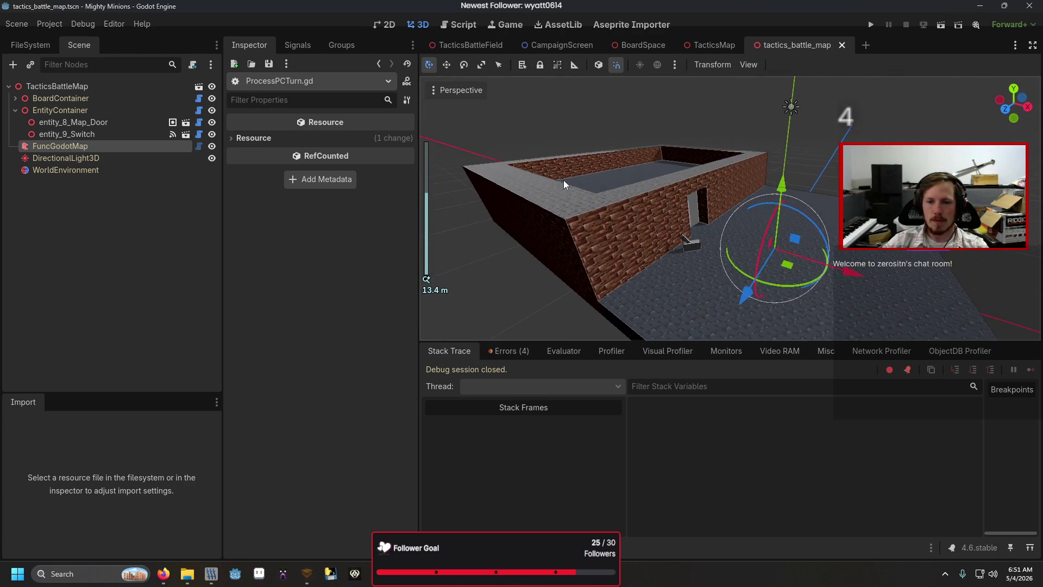
drag(576, 231, 783, 301)
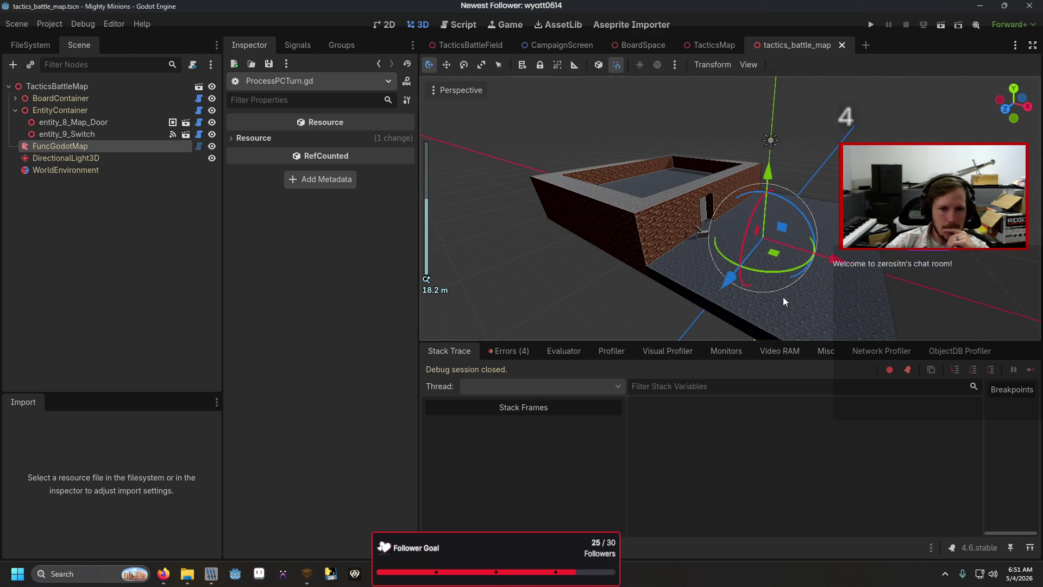
key(F5)
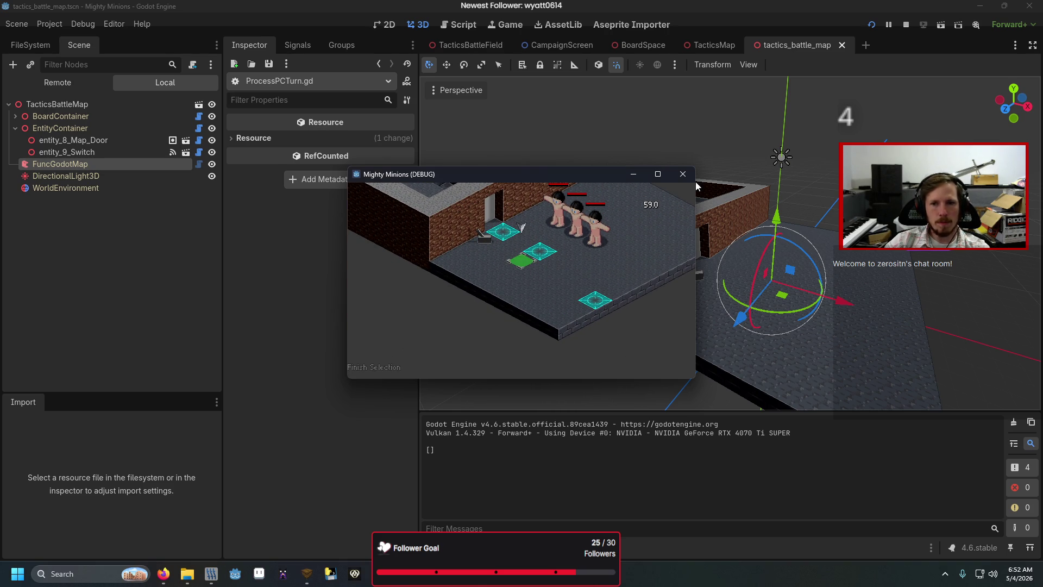
click(687, 173)
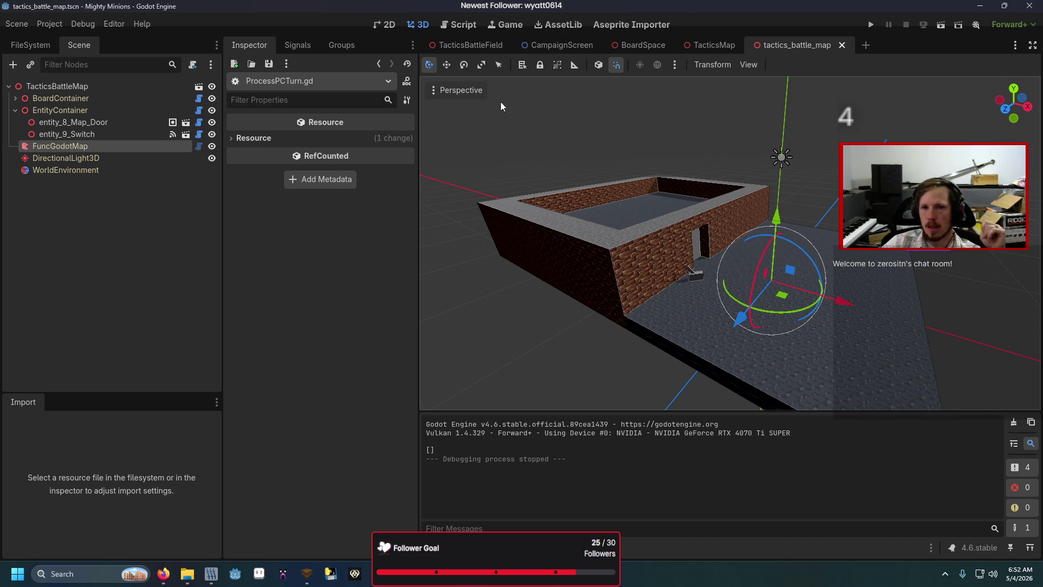
- From the CampaignScreen script, go to the generate_enemy_list definition called on line 25 in TacticsBattleScenario.gd
click(560, 45)
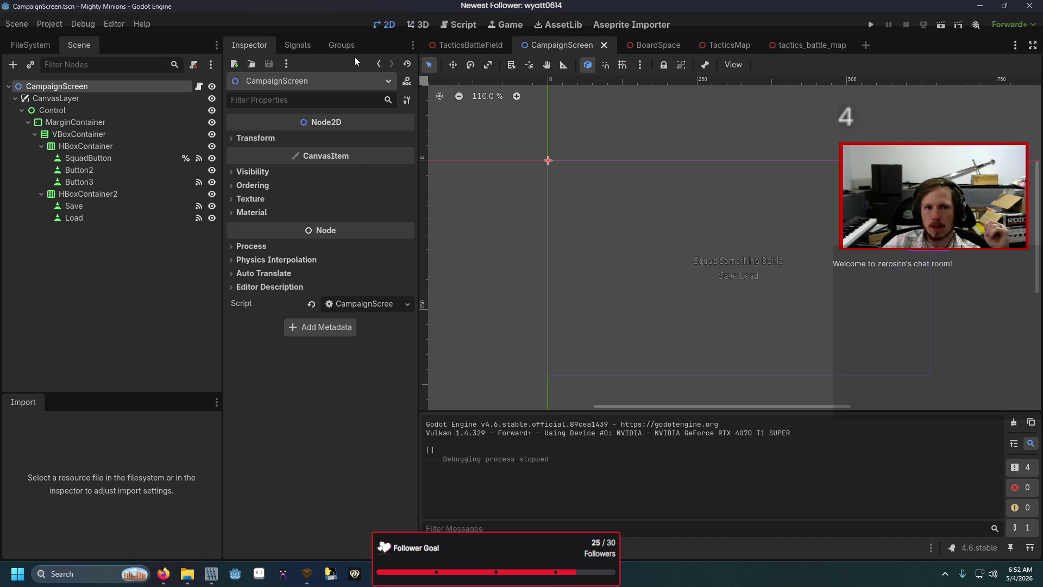
click(199, 86)
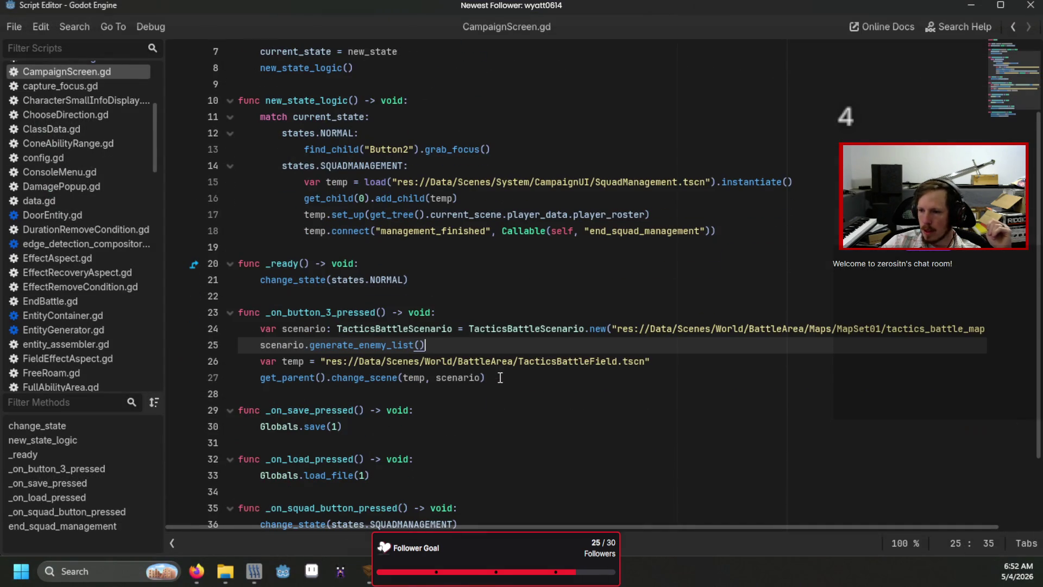
mouse_move(416, 351)
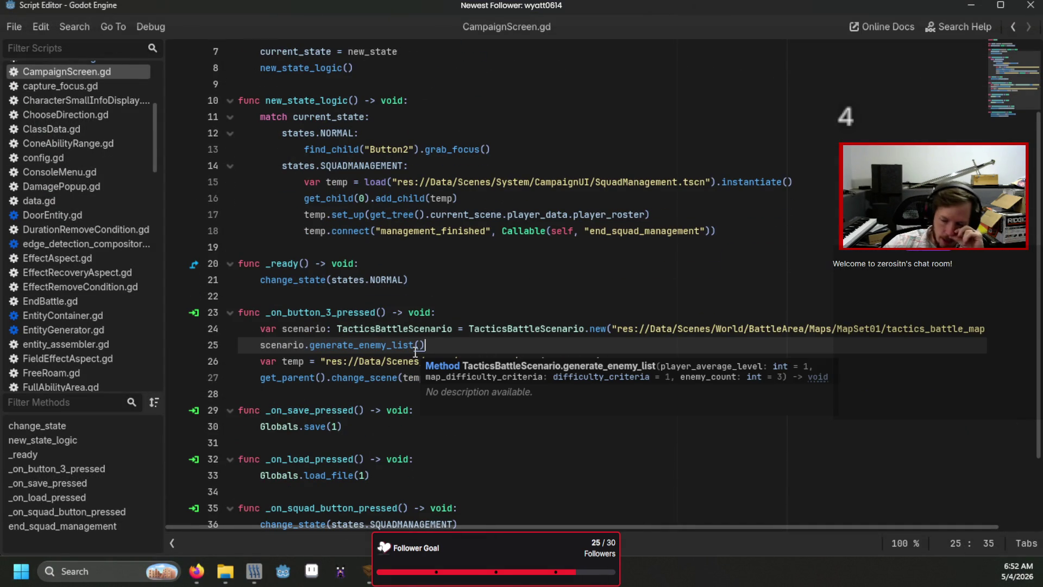
click(387, 342)
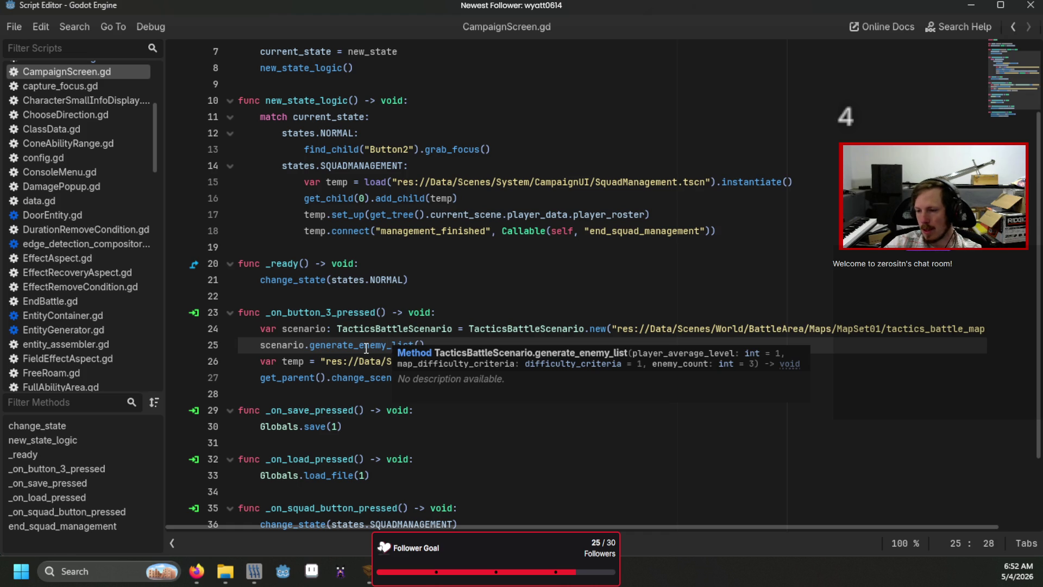
ctrl+click(393, 345)
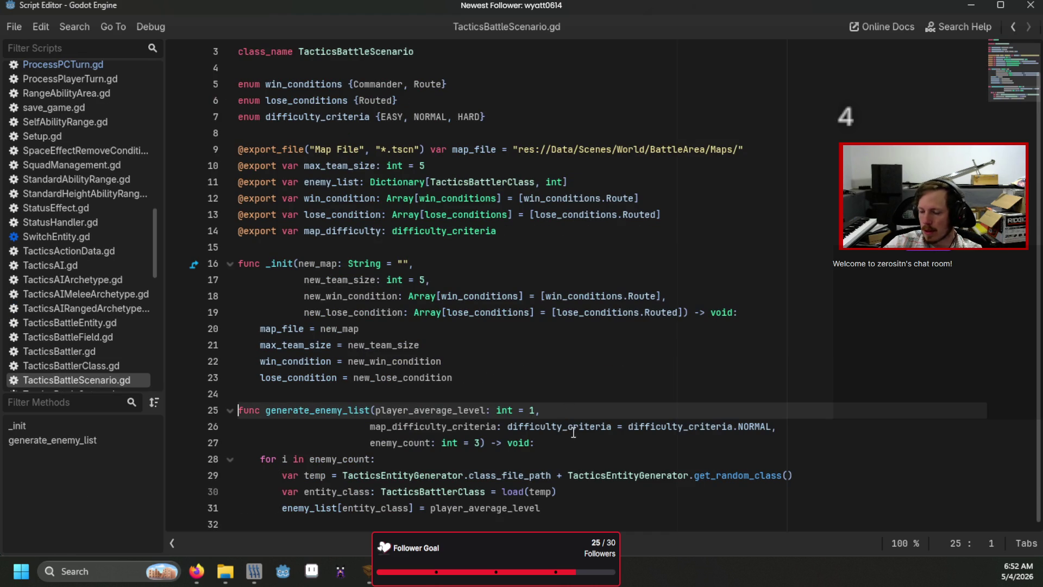
mouse_move(574, 432)
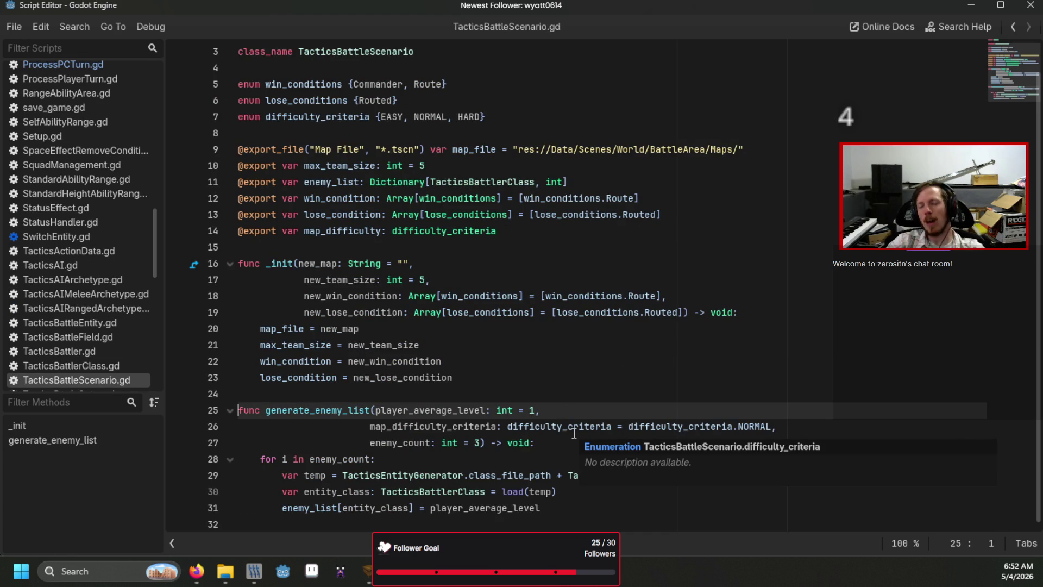
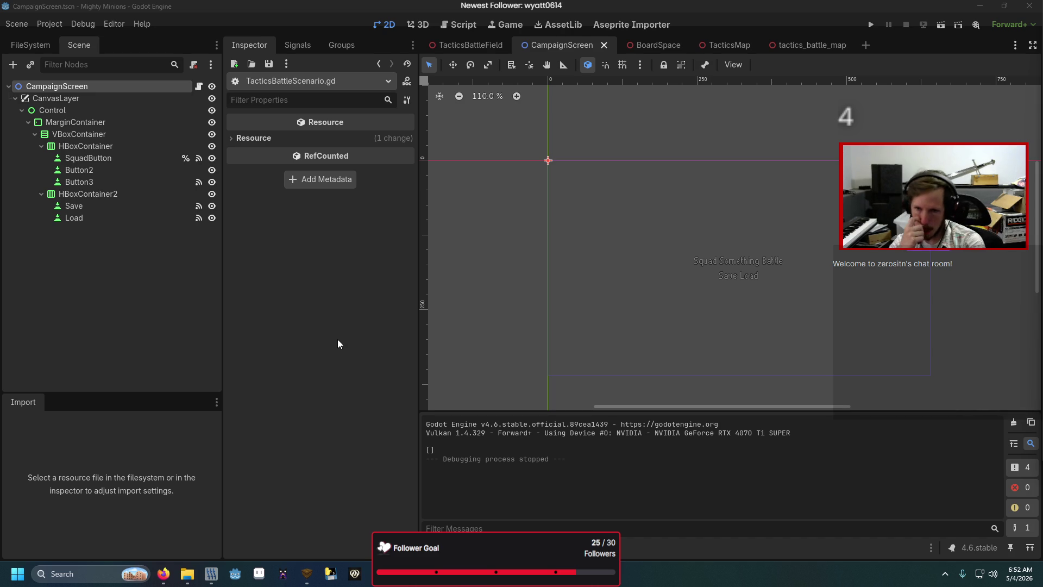
- Open CampaignScreen.gd in the Script Editor and look over the battle map path on line 24
click(499, 242)
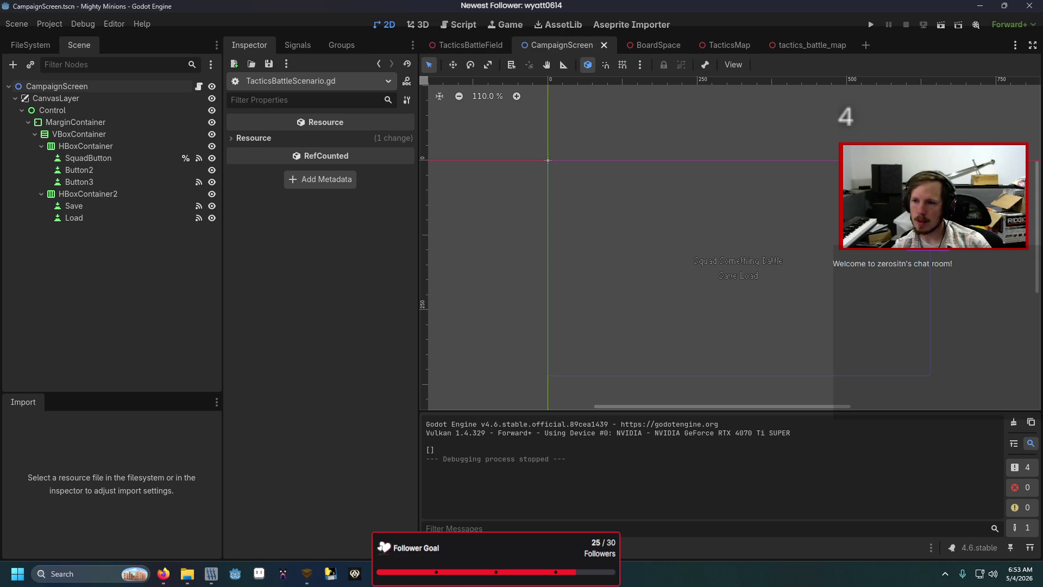
click(198, 86)
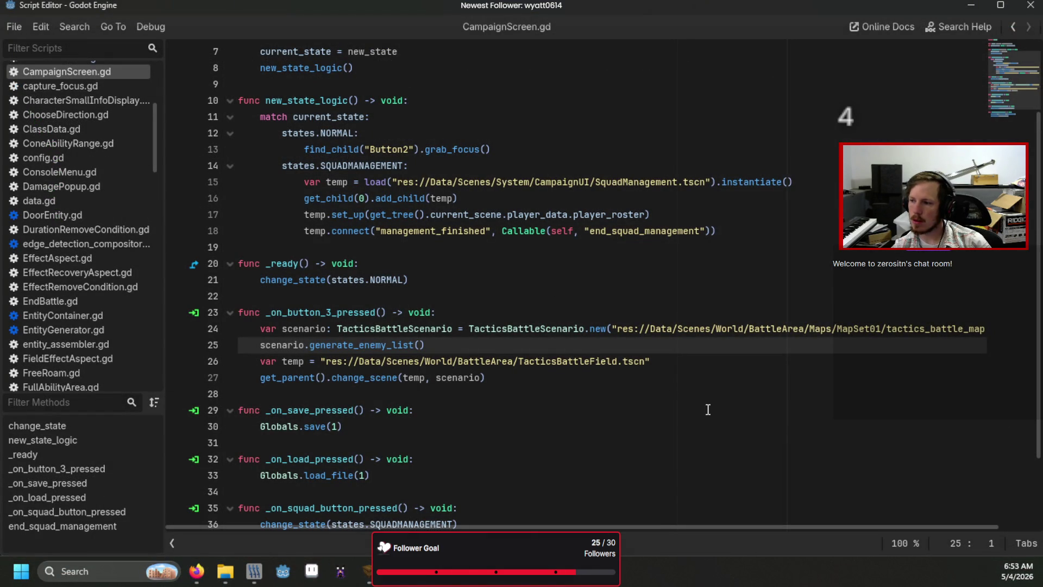
mouse_move(657, 525)
mouse_down()
mouse_move(702, 530)
mouse_move(667, 549)
mouse_move(700, 534)
mouse_up()
mouse_move(973, 328)
mouse_down()
mouse_move(547, 328)
mouse_move(585, 329)
mouse_up()
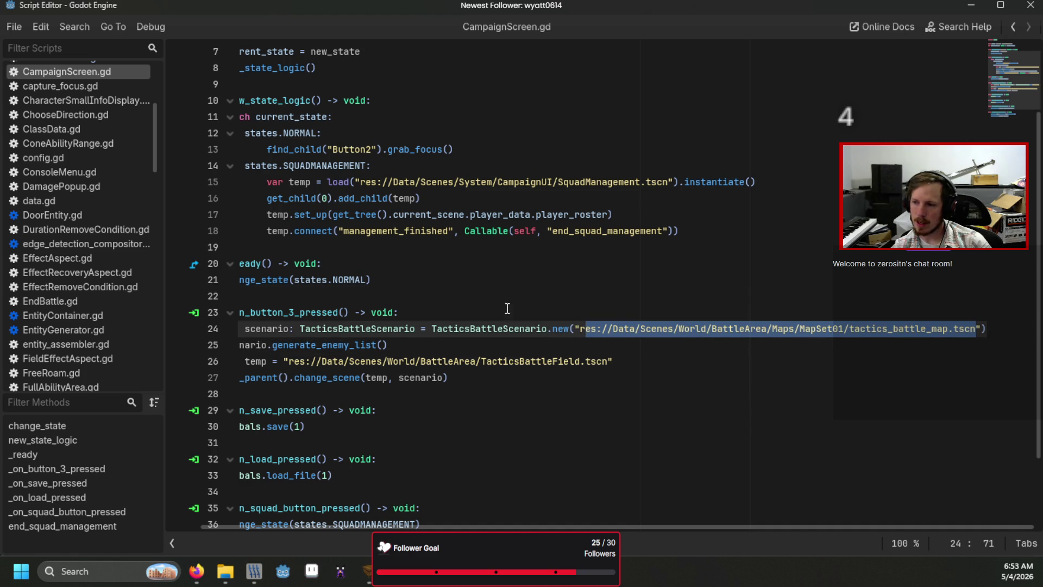
click(538, 362)
scroll(578, 505, left, 2)
scroll(489, 412, up, 2)
scroll(472, 383, down, 4)
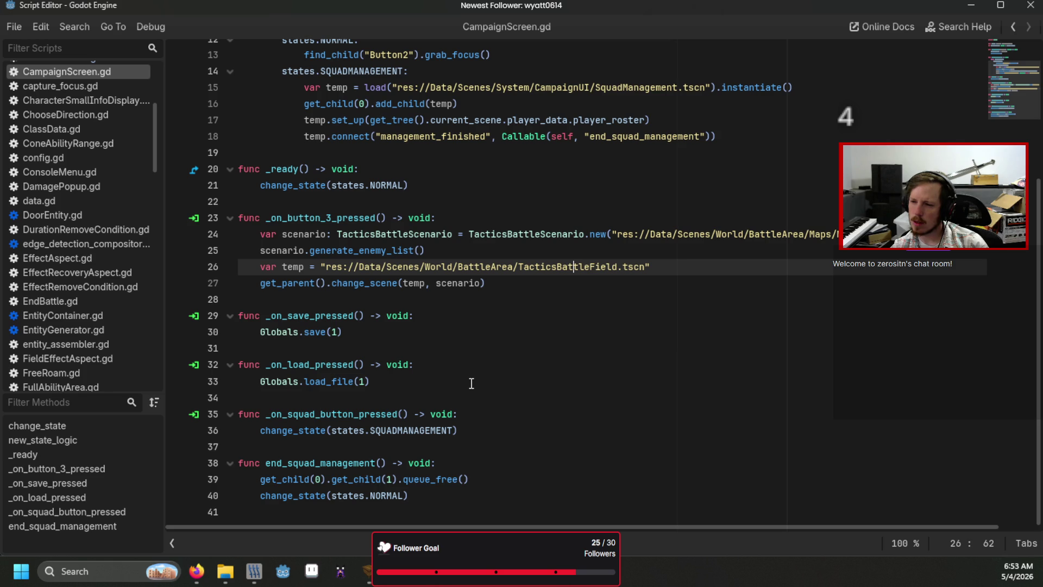
scroll(472, 384, up, 2)
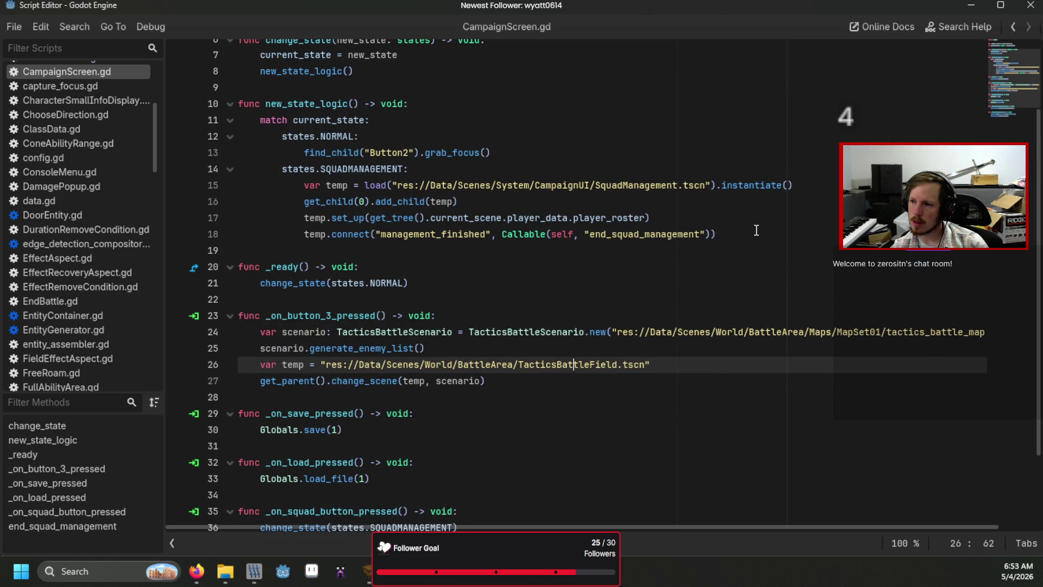
- Add BATTLESELECT to the states enum, leaving a blank line below the squad management branch
click(756, 231)
key(Return)
key(BackSpace)
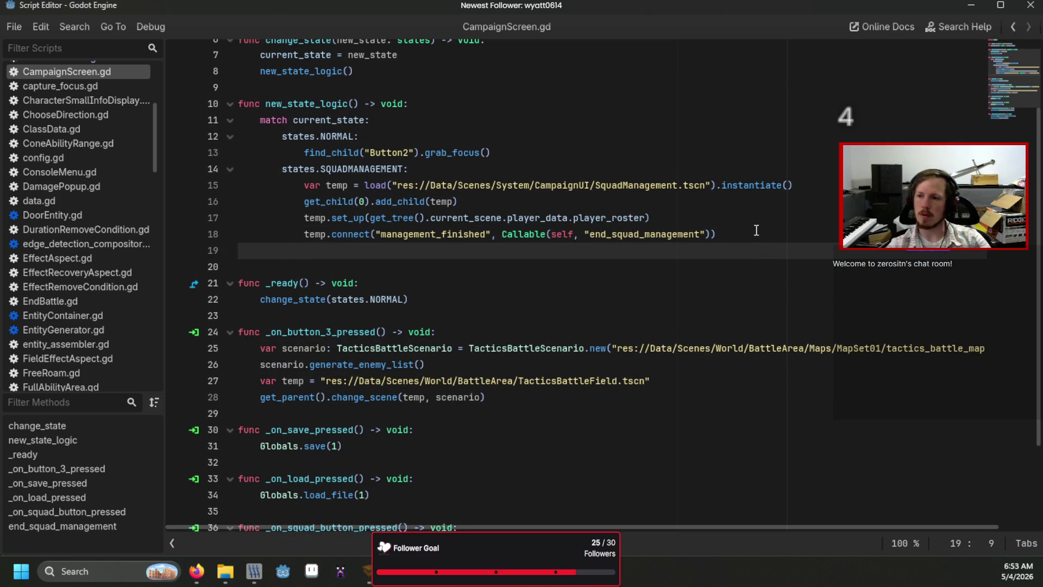
scroll(756, 230, up, 2)
click(453, 78)
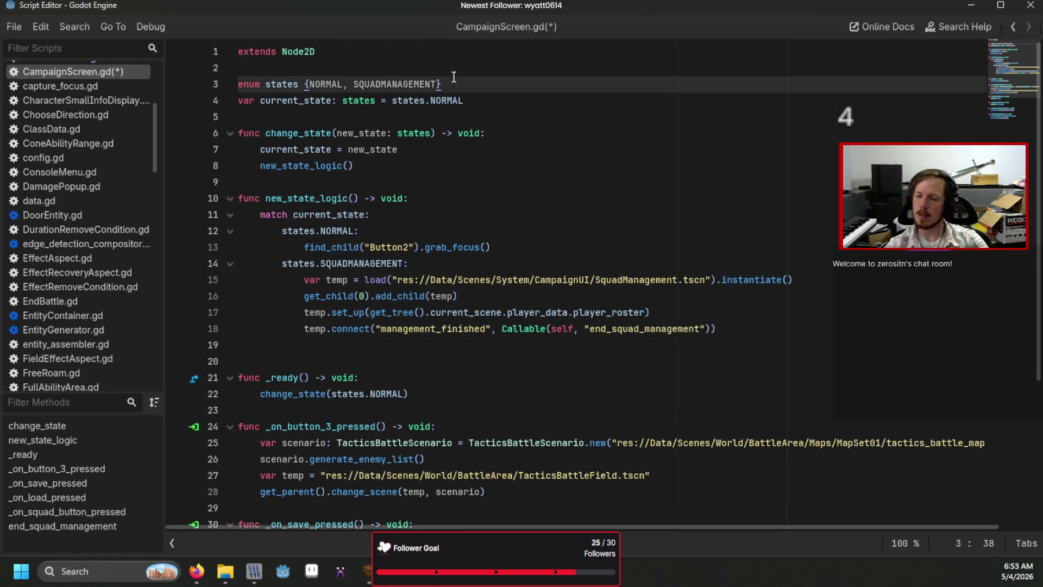
key(Left)
text(, )
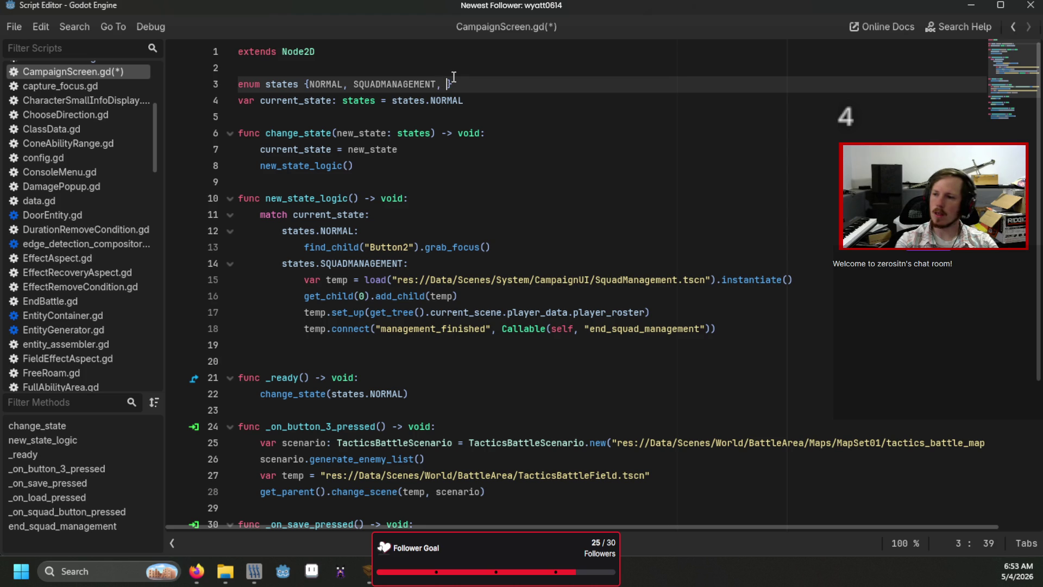
text(BATTLESE)
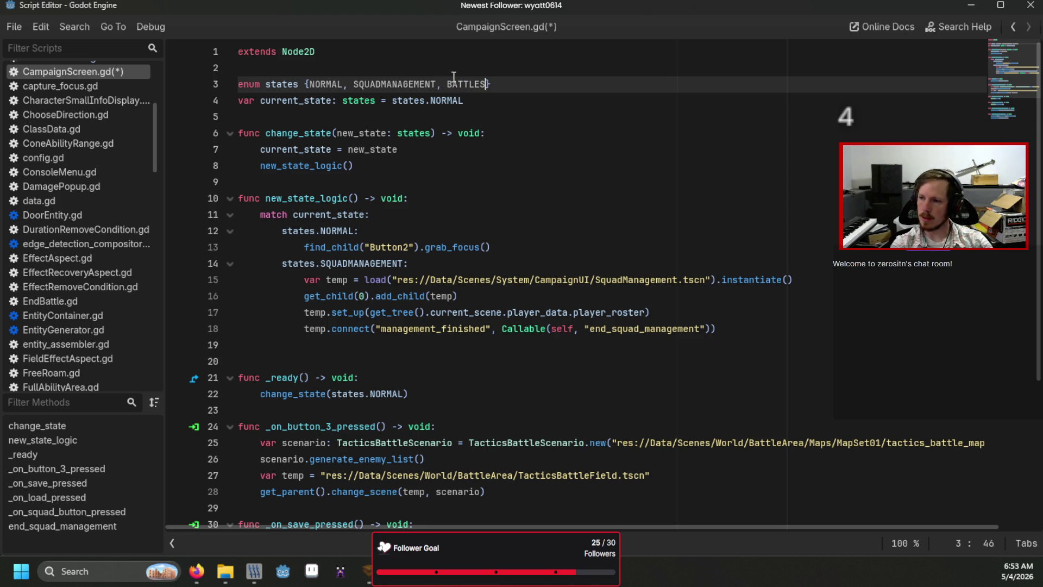
text(LECT)
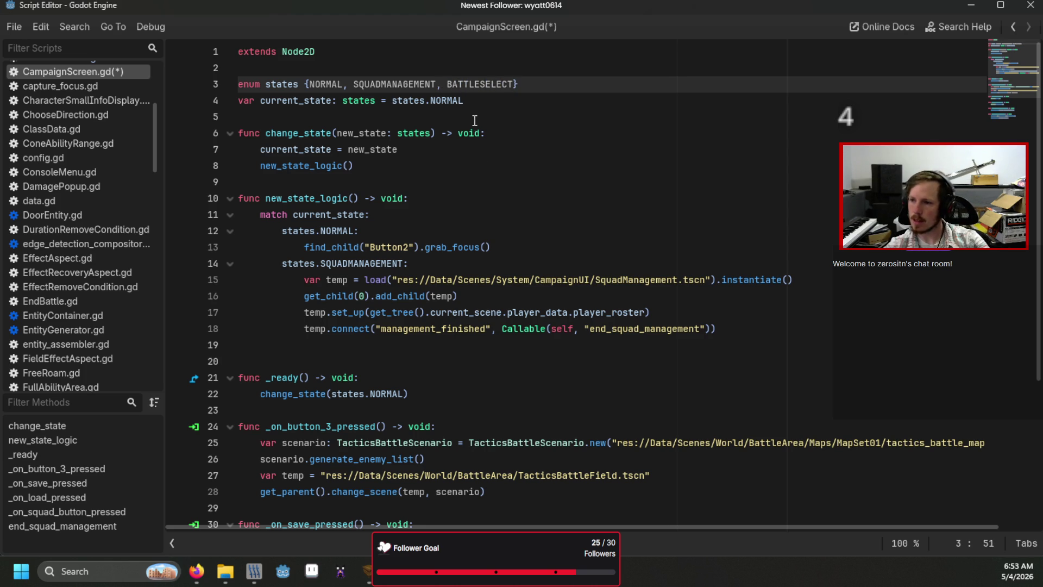
- Add a BATTLESELECT match branch whose body starts with var temp = load("res://")
click(787, 326)
key(Return)
text(stats.BA)
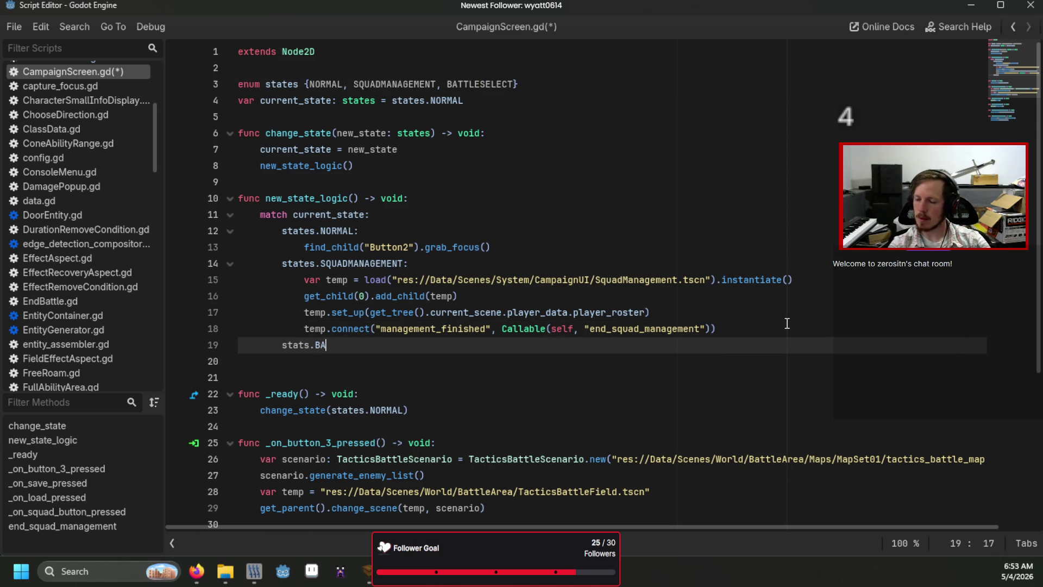
text(TTLESELECT:)
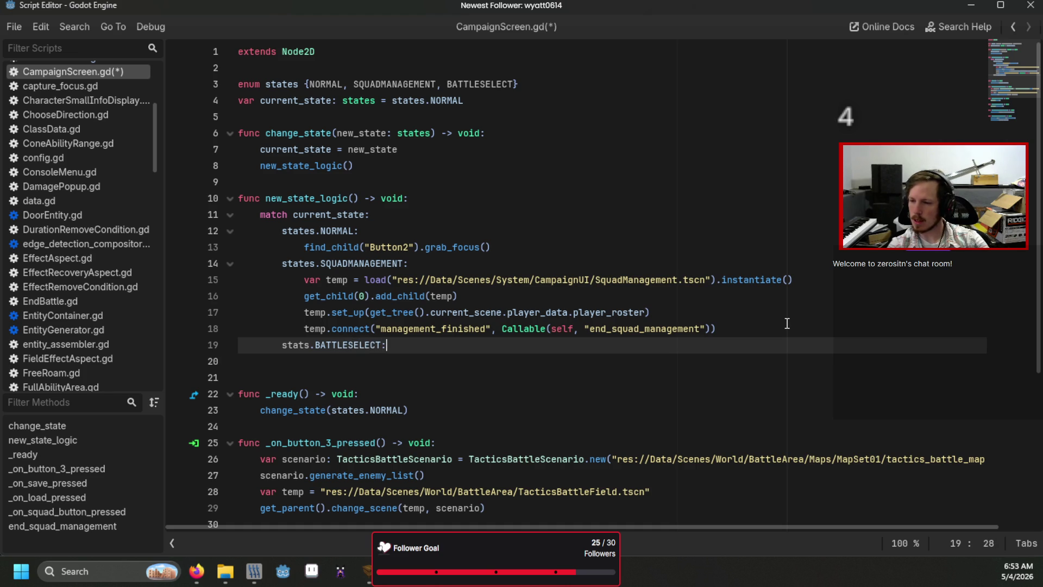
key(Return)
text(var temp = )
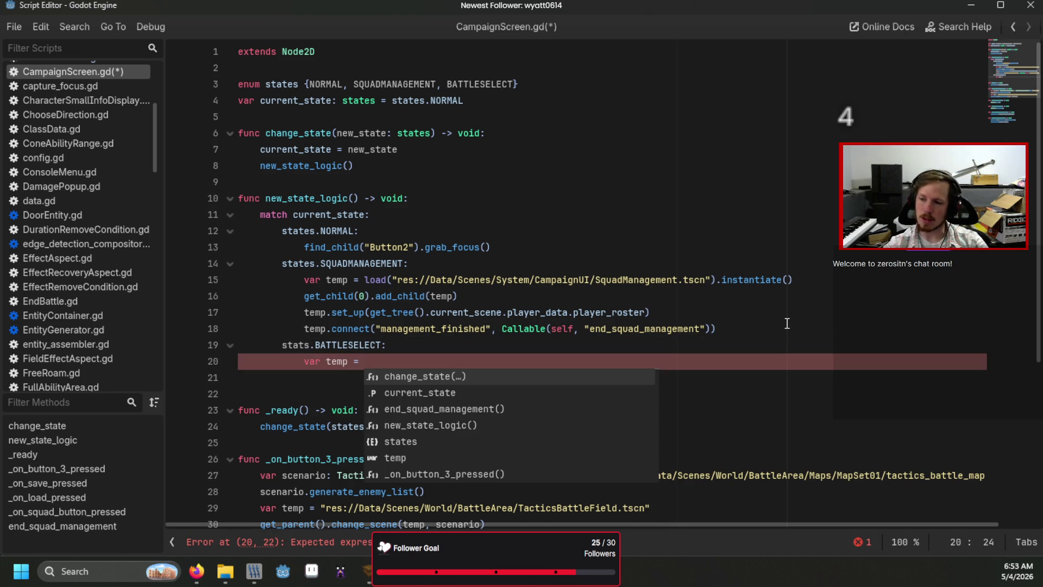
text(load()
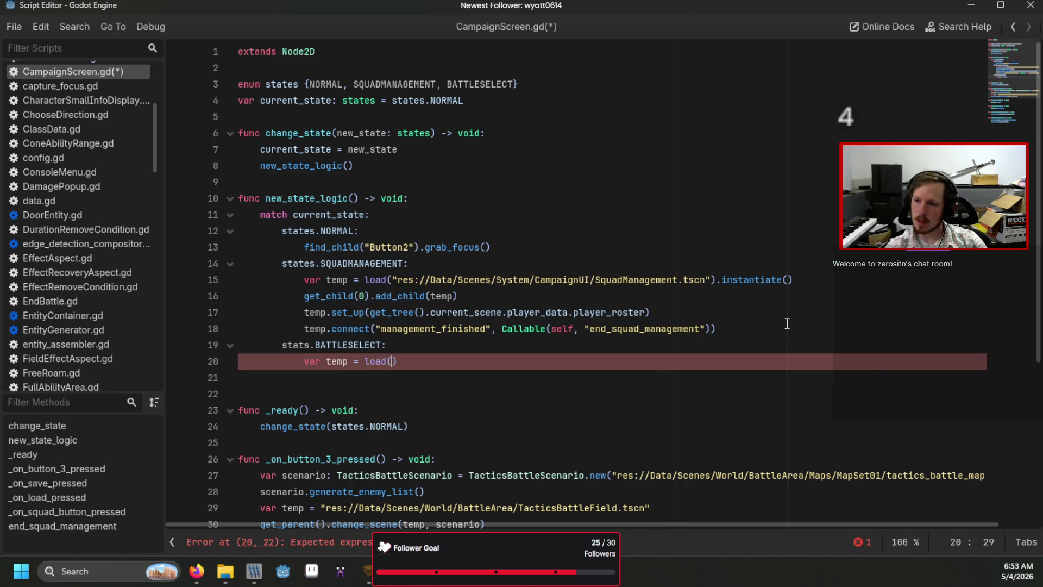
text(")
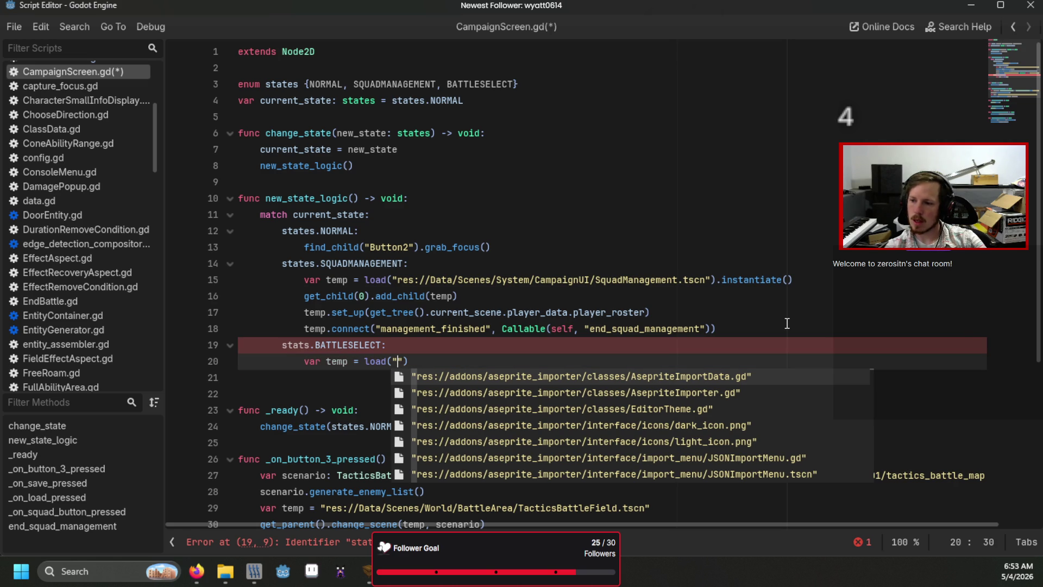
text(res://)
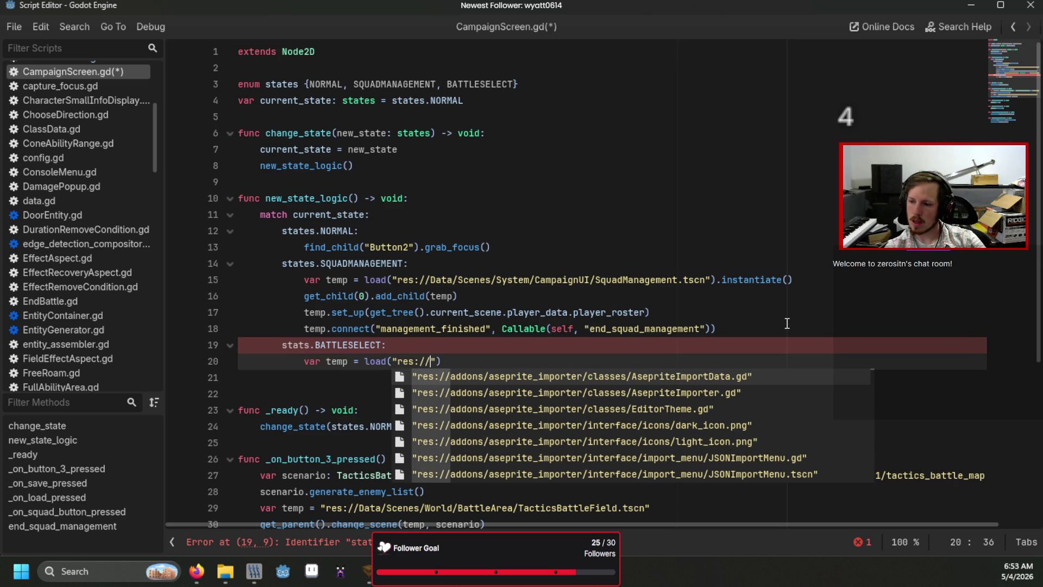
key(BackSpace)
key(Escape)
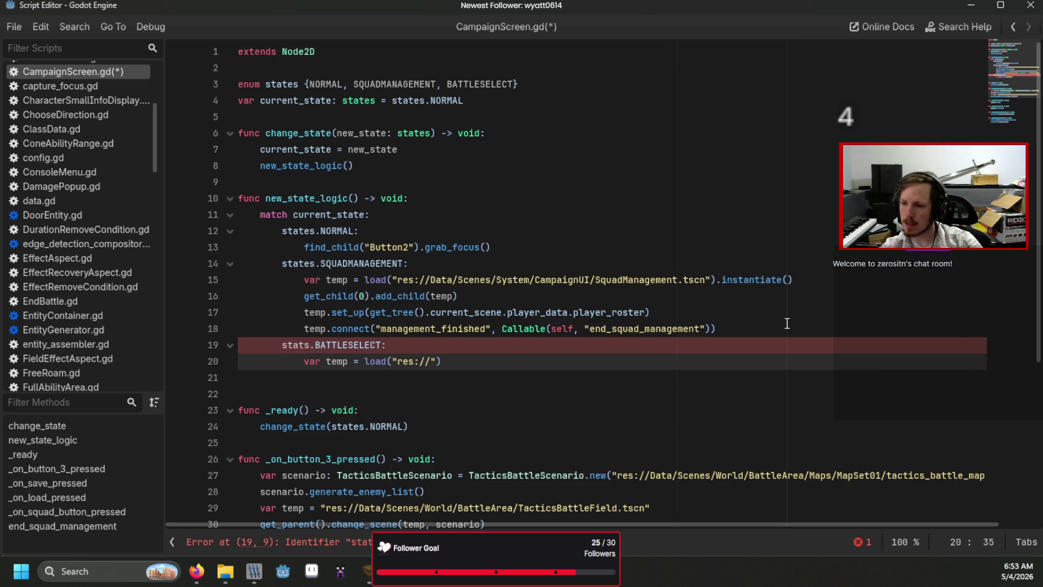
- Correct the misspelled 'stats' to 'states' in the new branch and save the script
click(306, 346)
text(s)
click(474, 312)
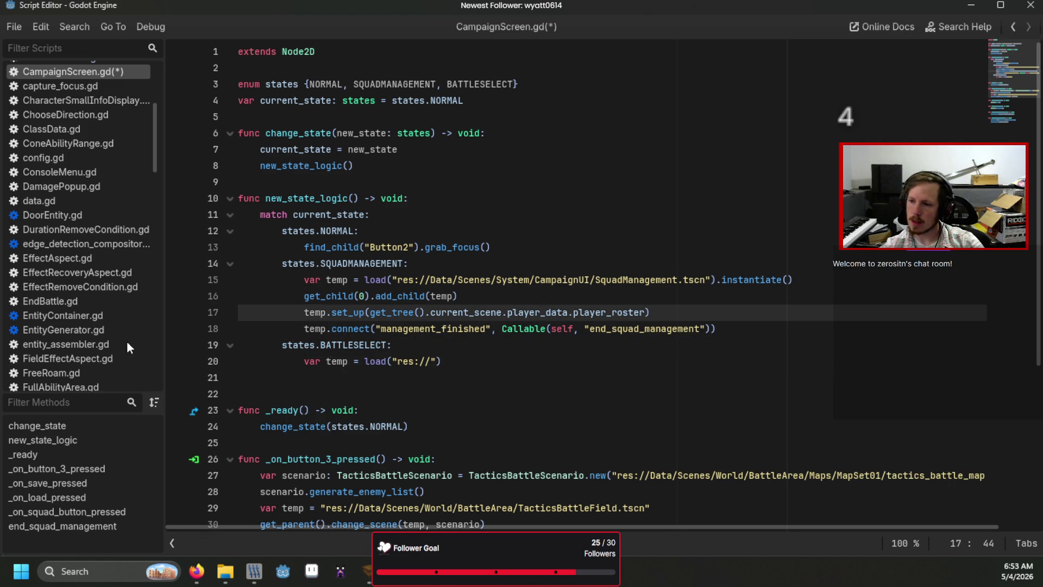
key(ctrl+s)
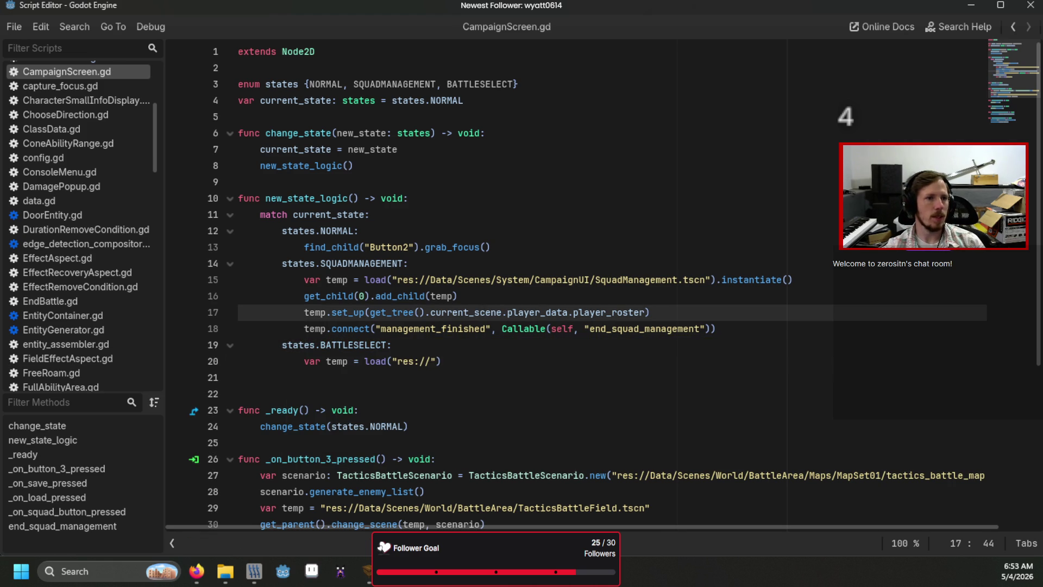
- Create a new BattleSelect scene with a User Interface root in the CampaignManagement folder
key(alt+Tab)
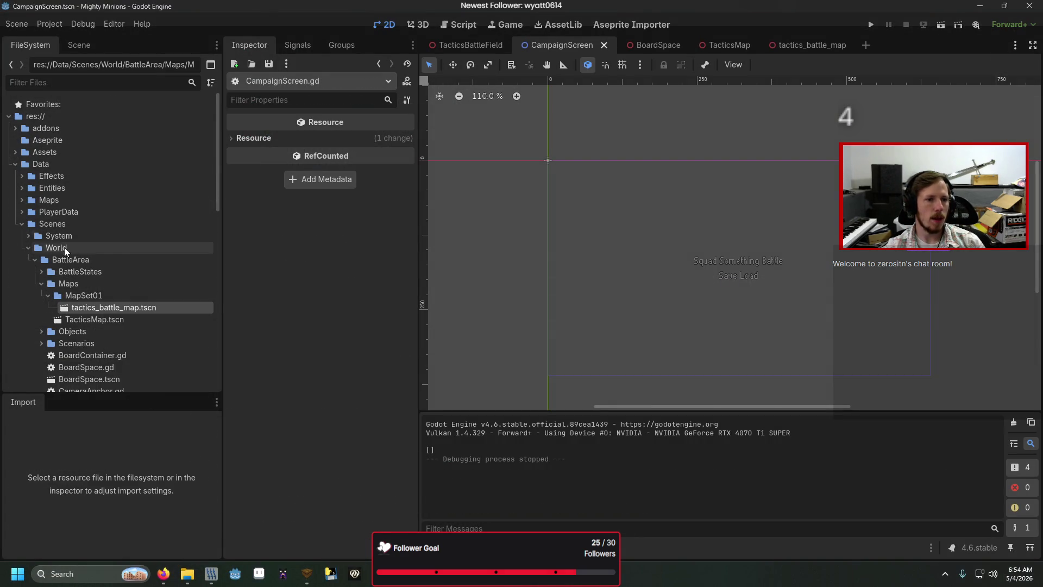
click(41, 281)
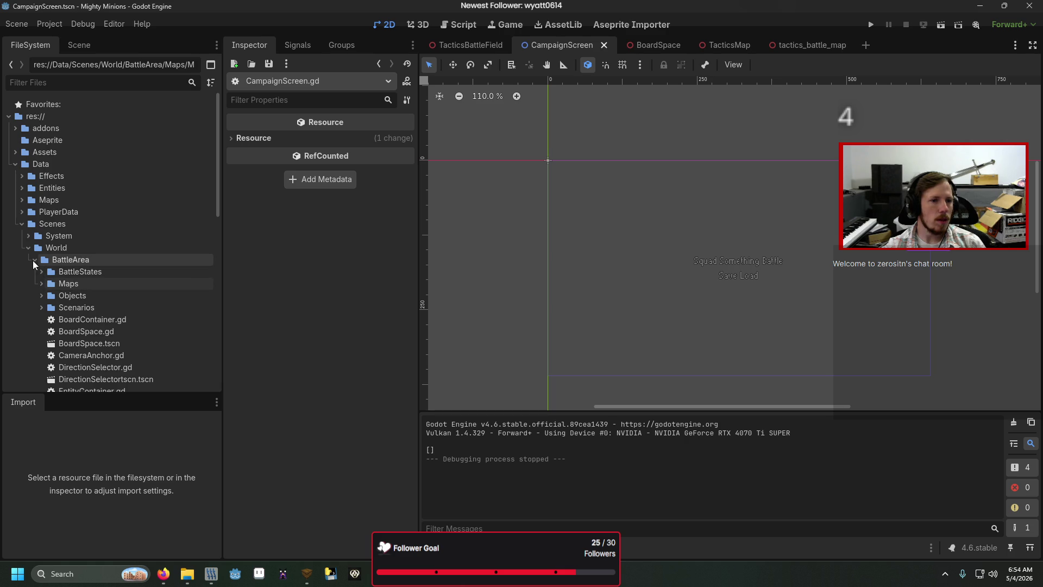
click(38, 259)
click(34, 261)
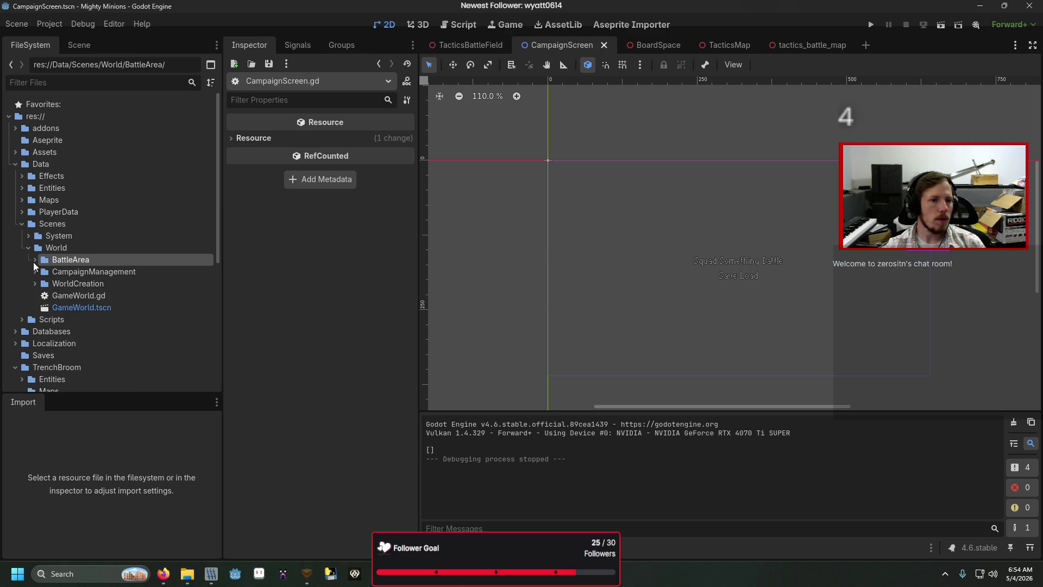
right_click(70, 269)
mouse_move(107, 284)
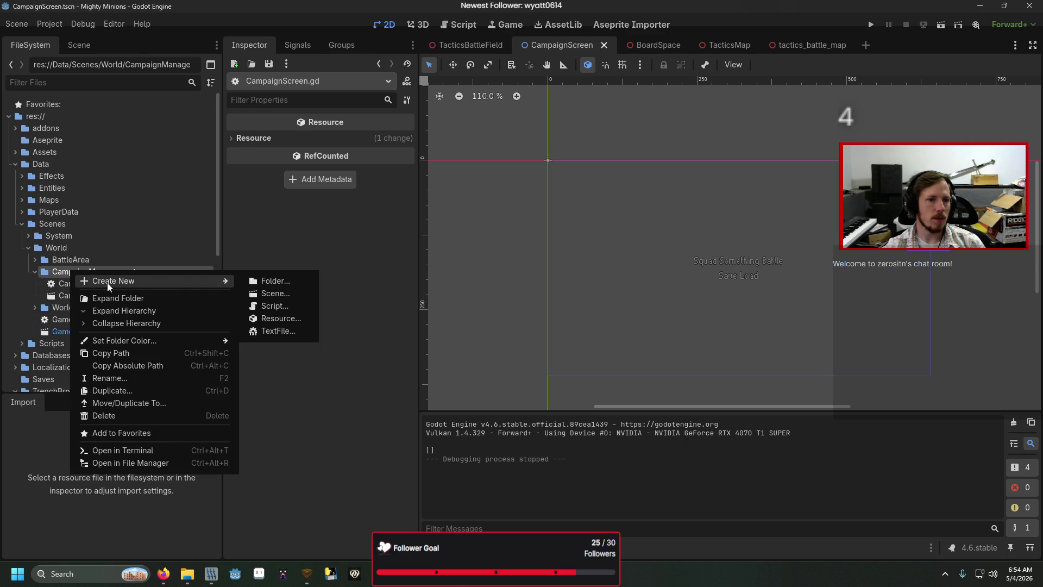
click(287, 300)
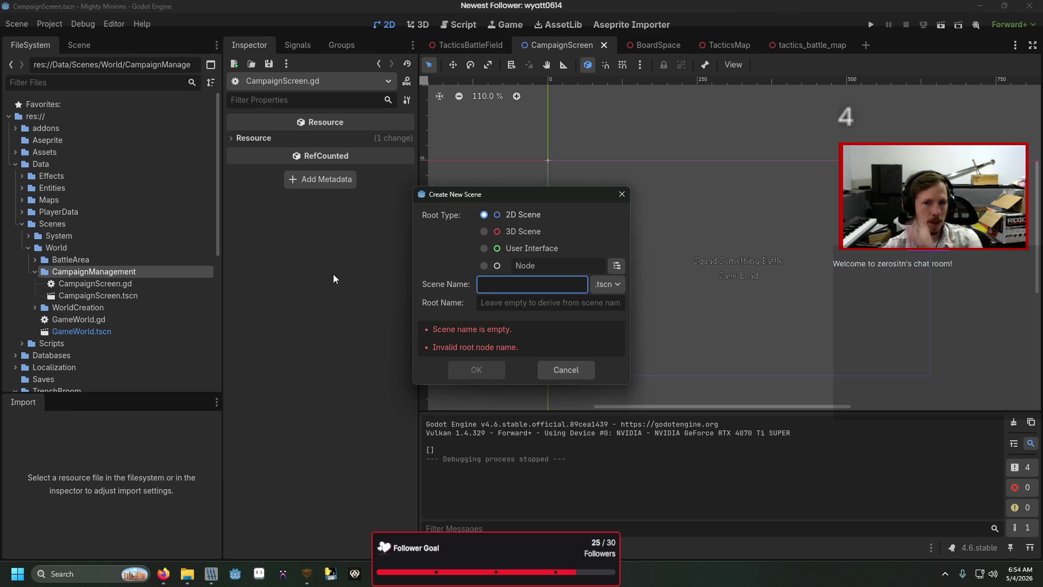
click(556, 247)
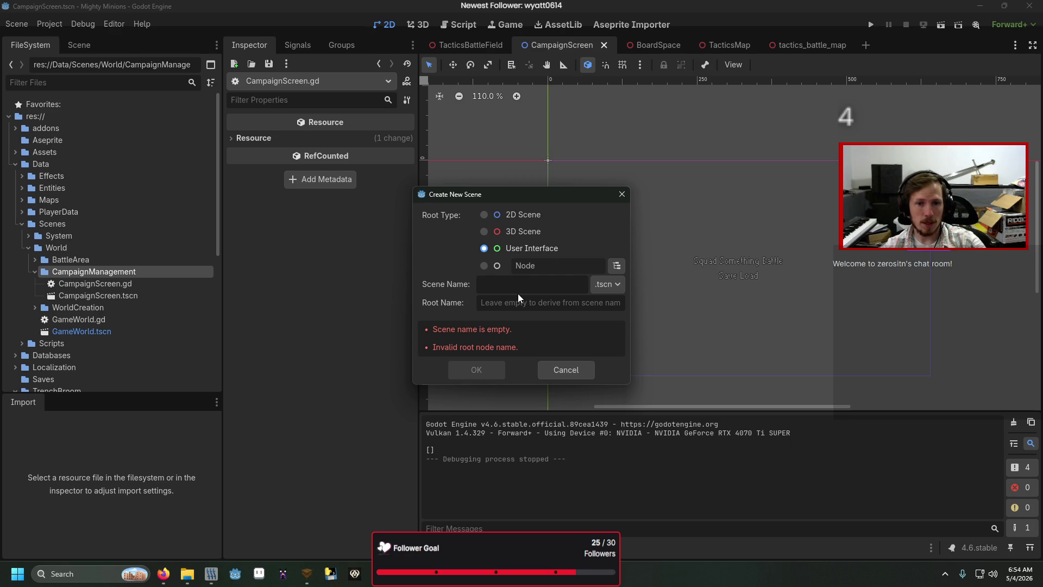
text(BattleS)
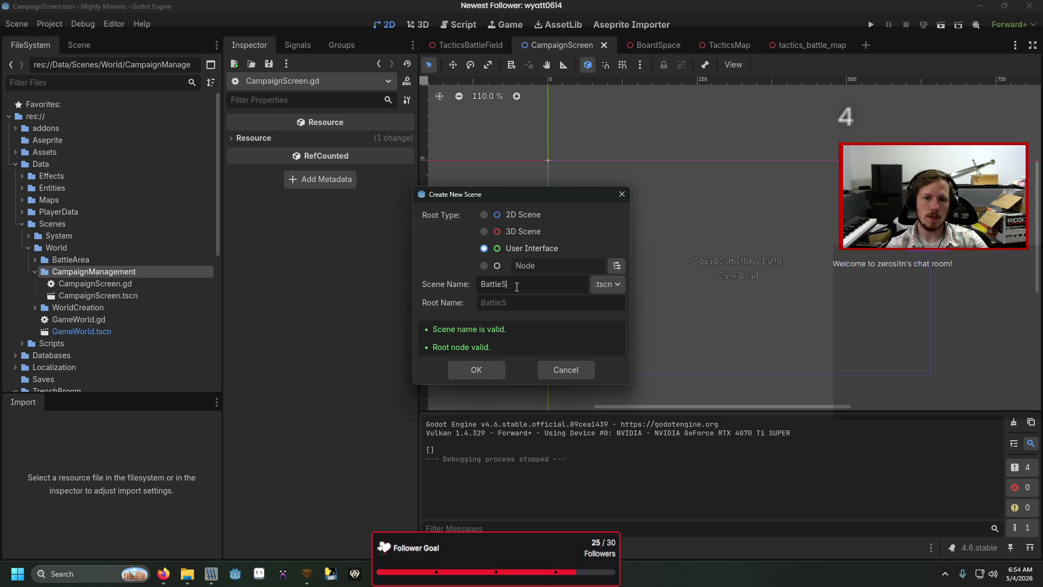
text(elect)
key(Return)
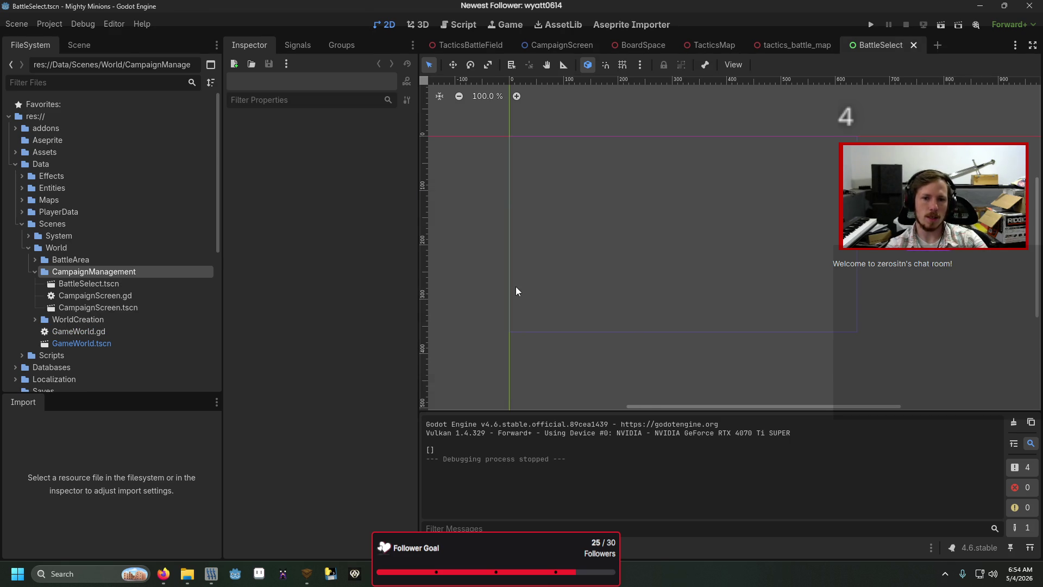
- Add an HBoxContainer child under BattleSelect and apply the Center anchor preset
click(79, 44)
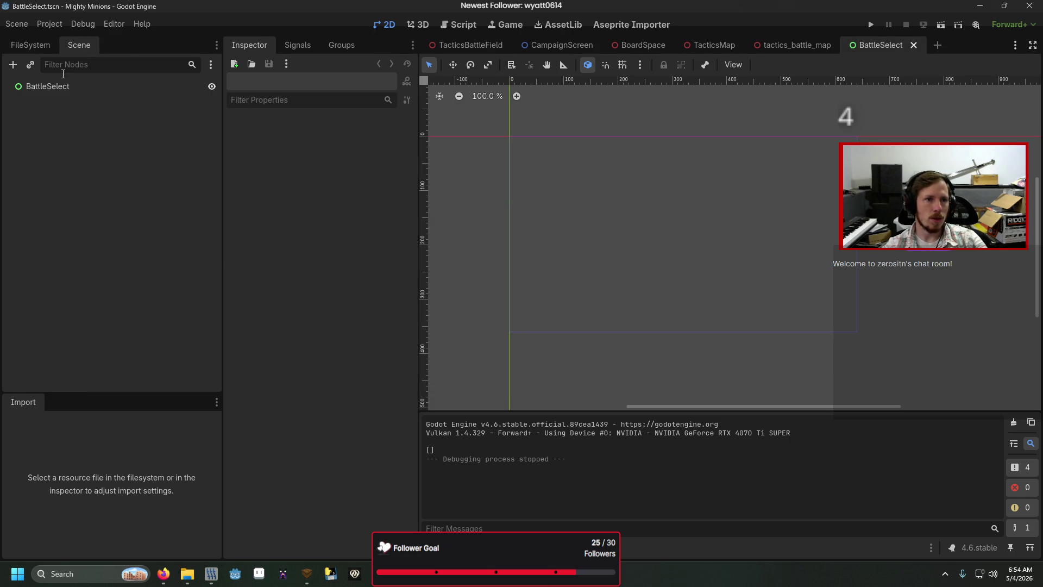
right_click(61, 85)
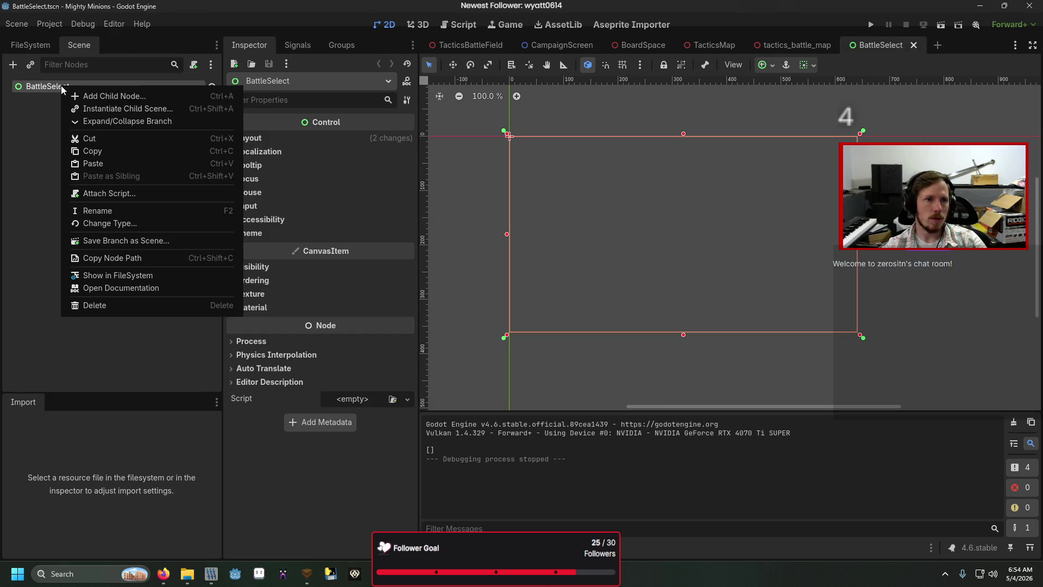
click(123, 94)
text(hbox)
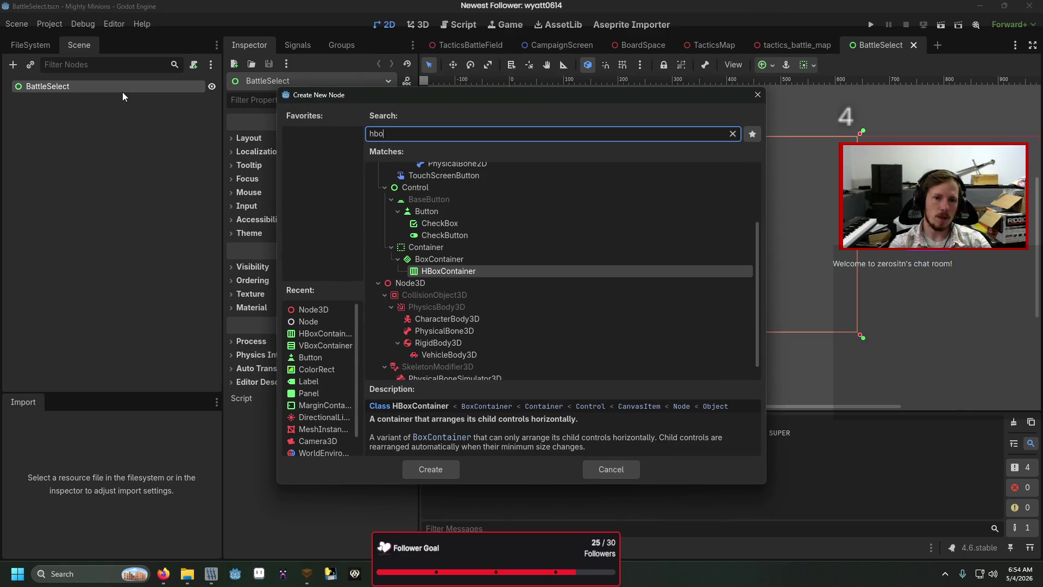
key(Return)
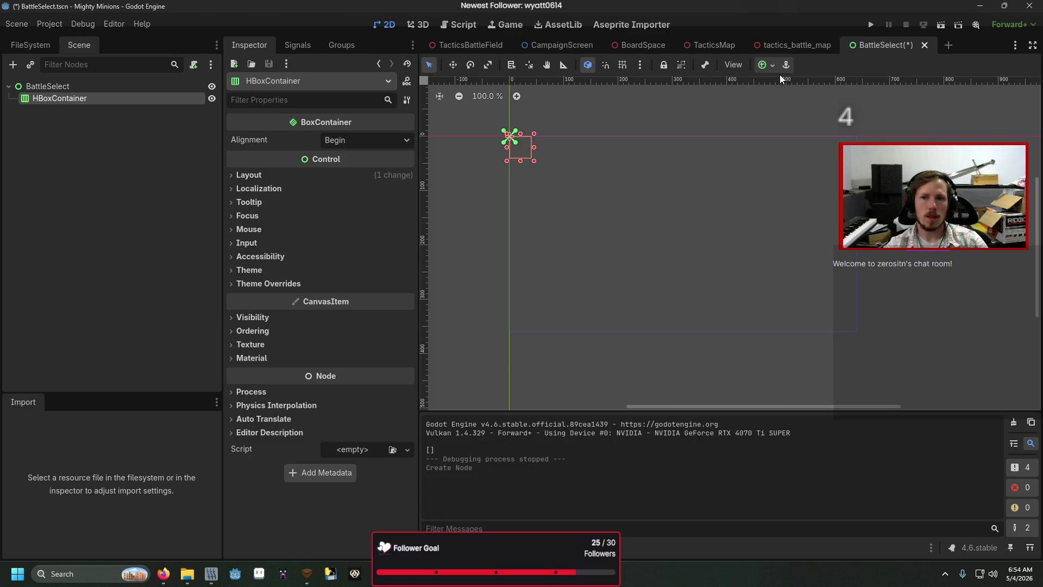
click(773, 64)
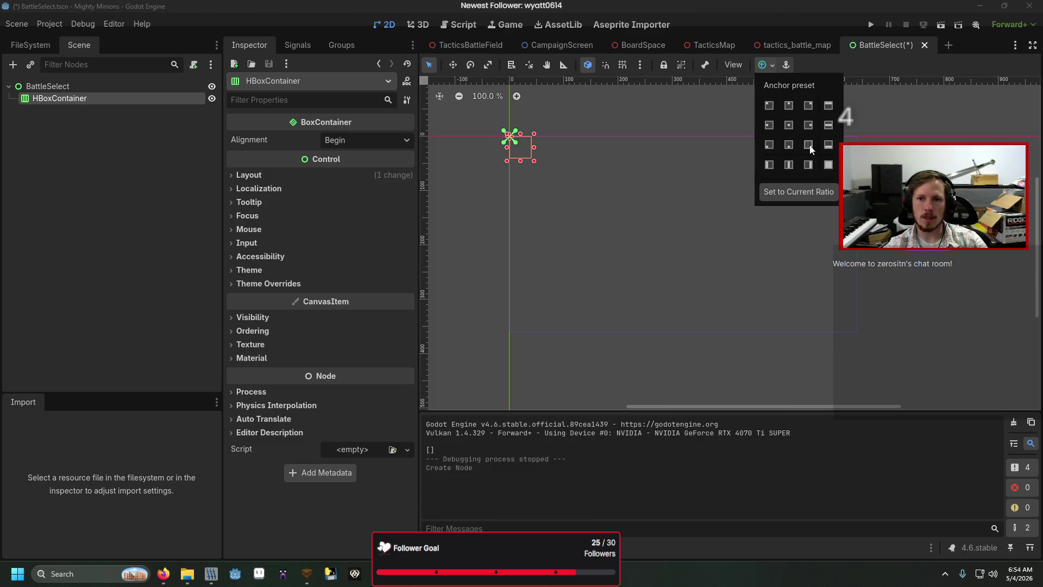
click(788, 125)
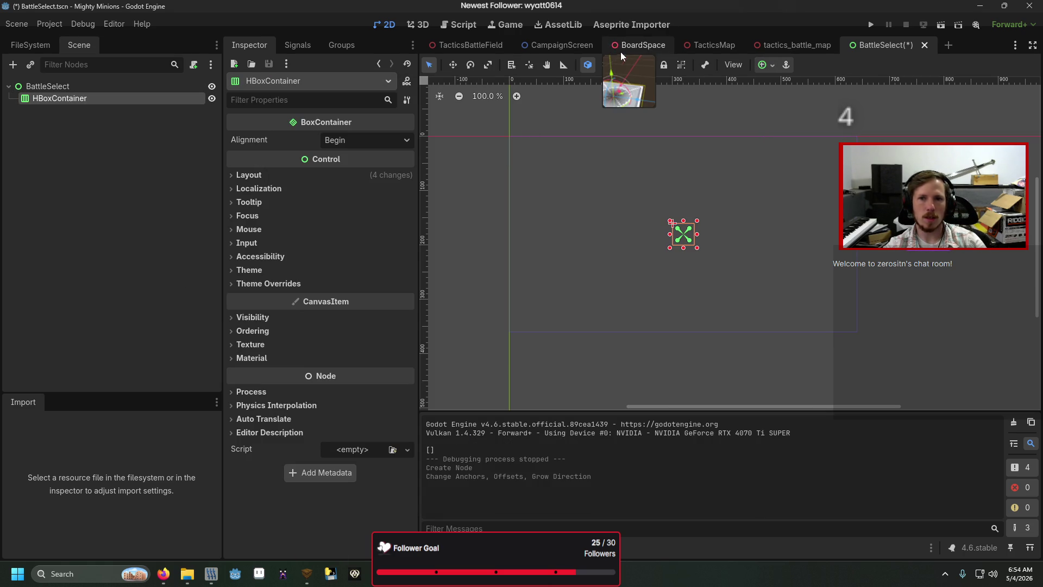
- Cancel adding a child to HBoxContainer and close the tactics_battle_map and TacticsMap scene tabs
right_click(118, 102)
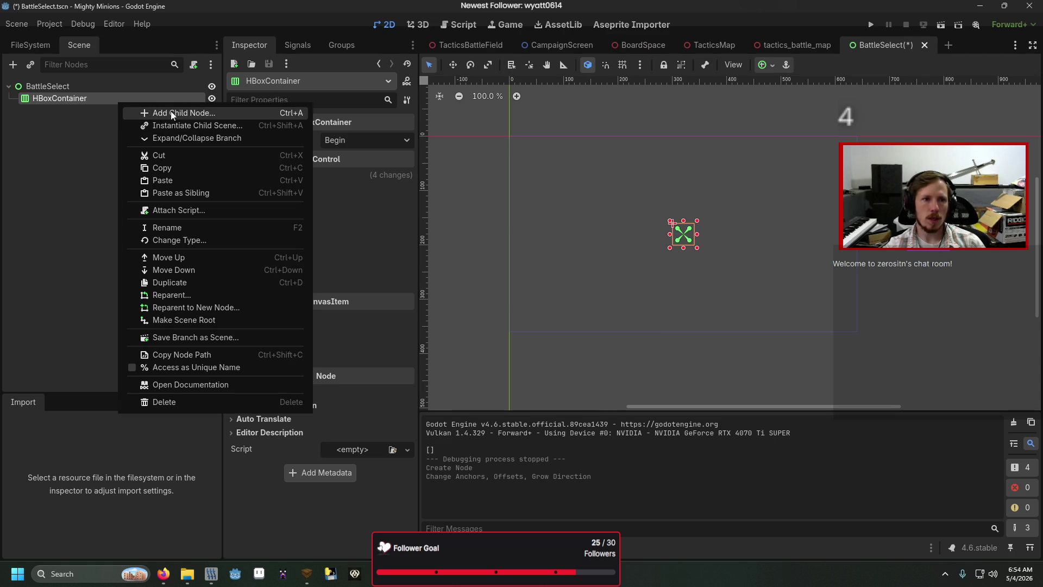
click(171, 112)
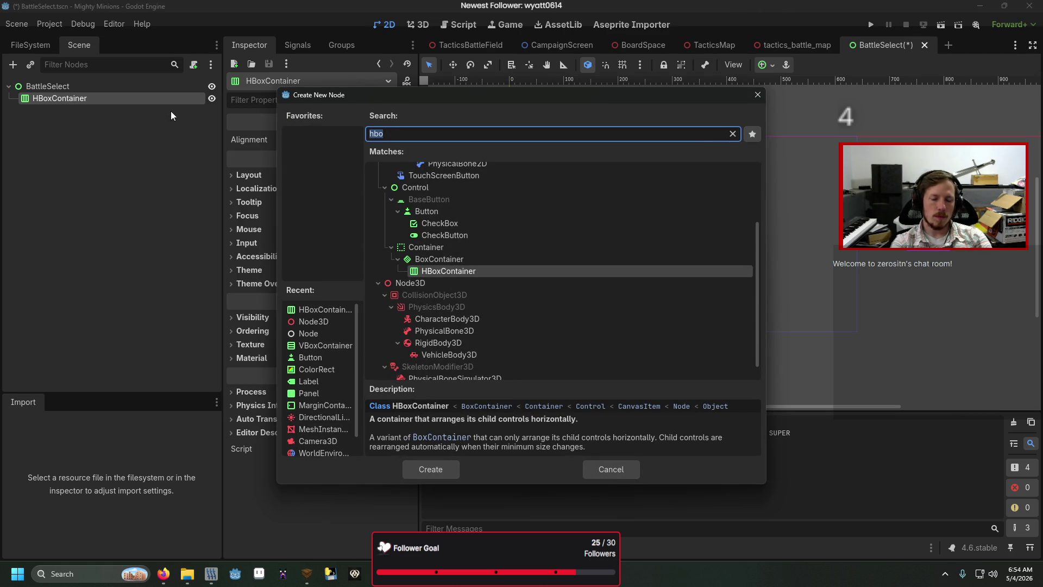
key(Escape)
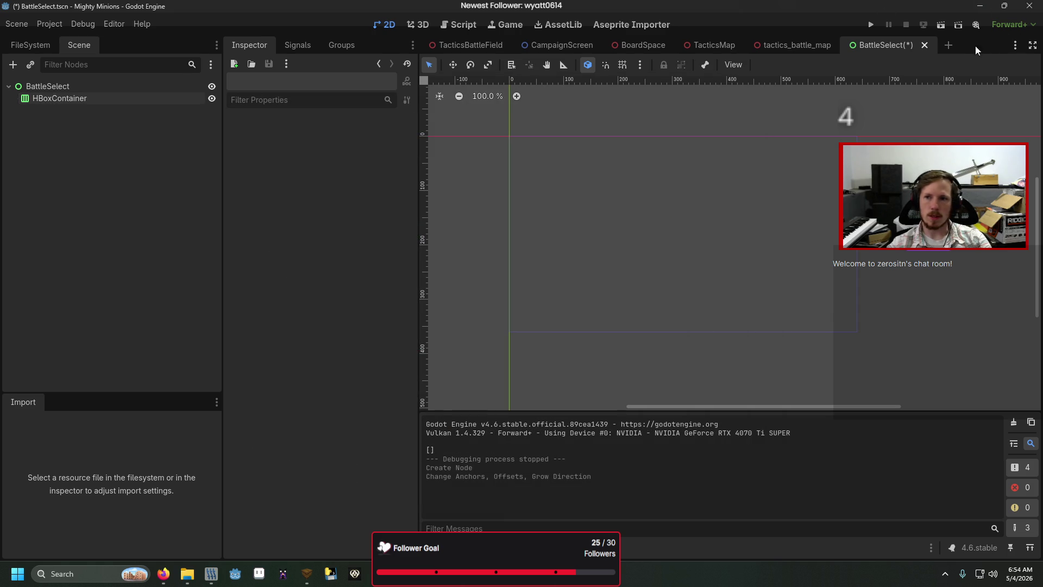
middle_click(796, 45)
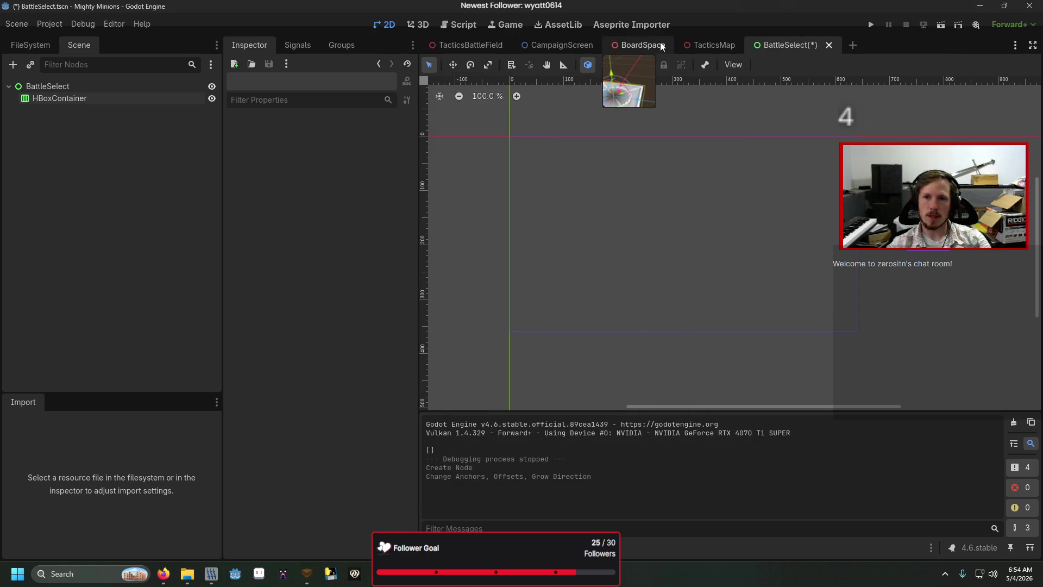
middle_click(713, 46)
- Start a new User Interface scene and rename its root to BattleOptionDisplay
click(782, 45)
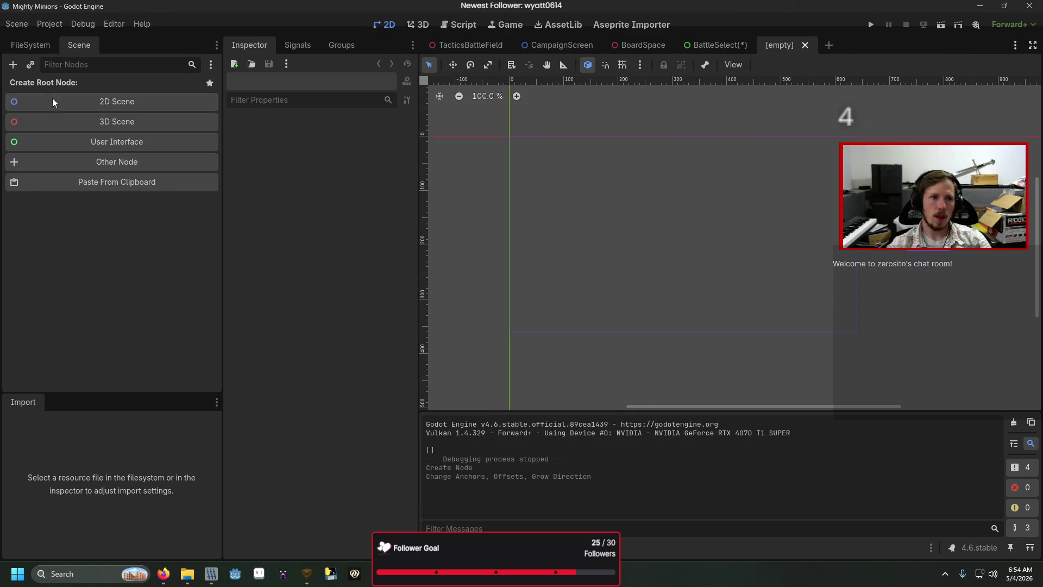
click(84, 141)
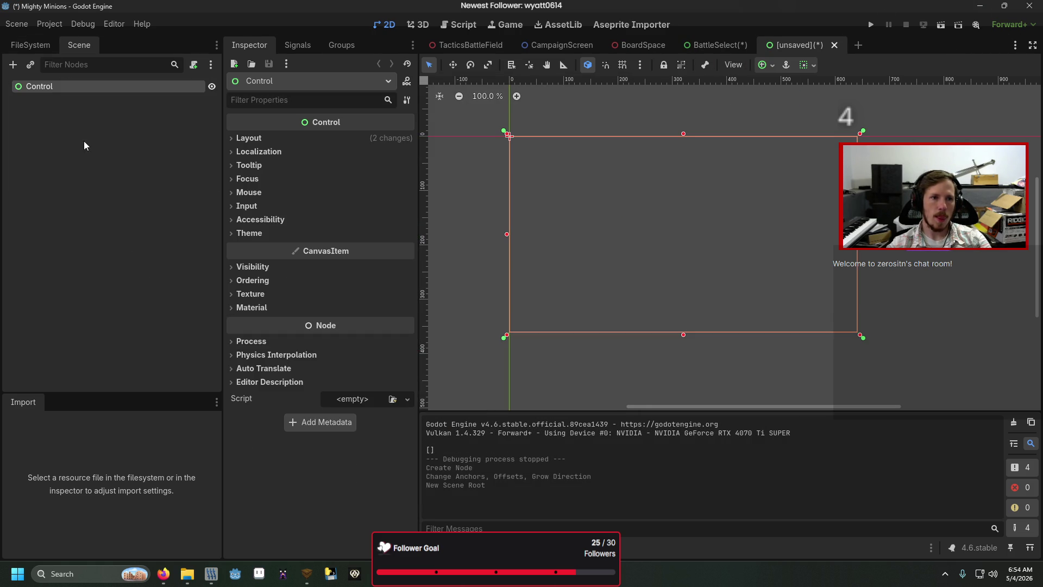
double_click(102, 87)
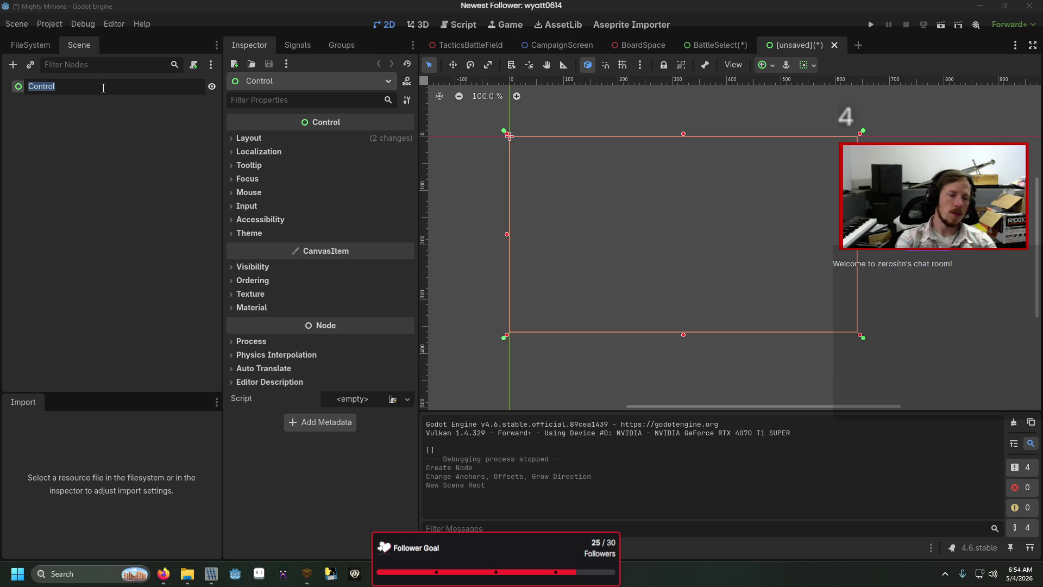
text(BattleOptionDispla)
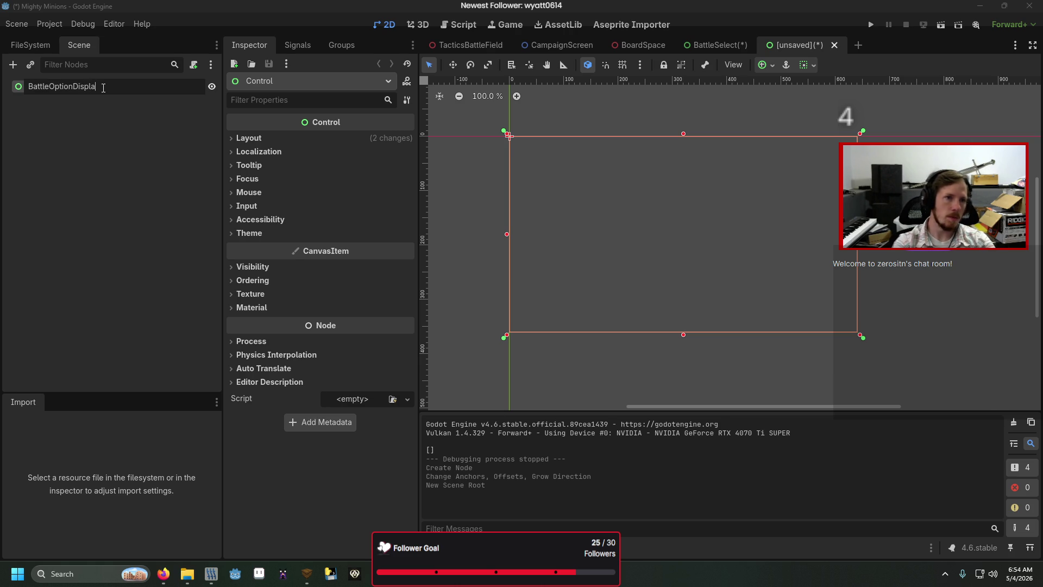
text(y)
key(Return)
- Add a Panel child to BattleOptionDisplay with the Full Rect anchor preset
right_click(102, 87)
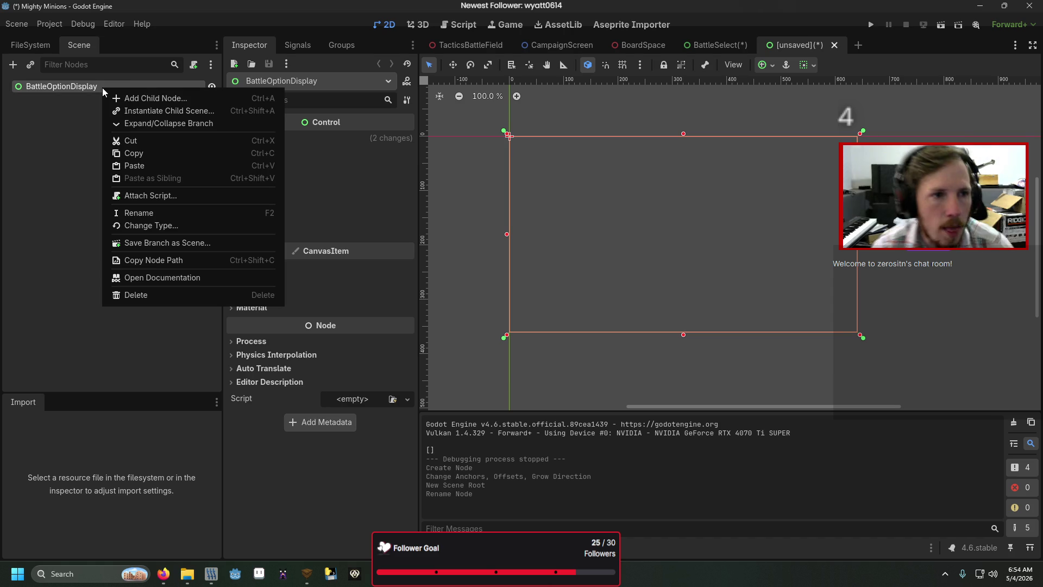
click(149, 99)
text(panel)
key(Return)
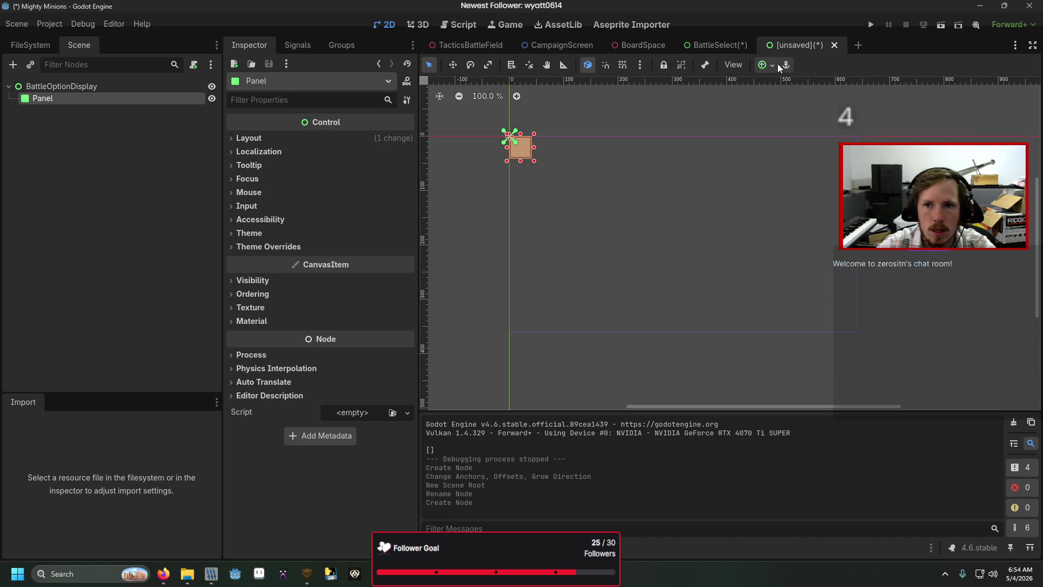
click(769, 64)
click(829, 165)
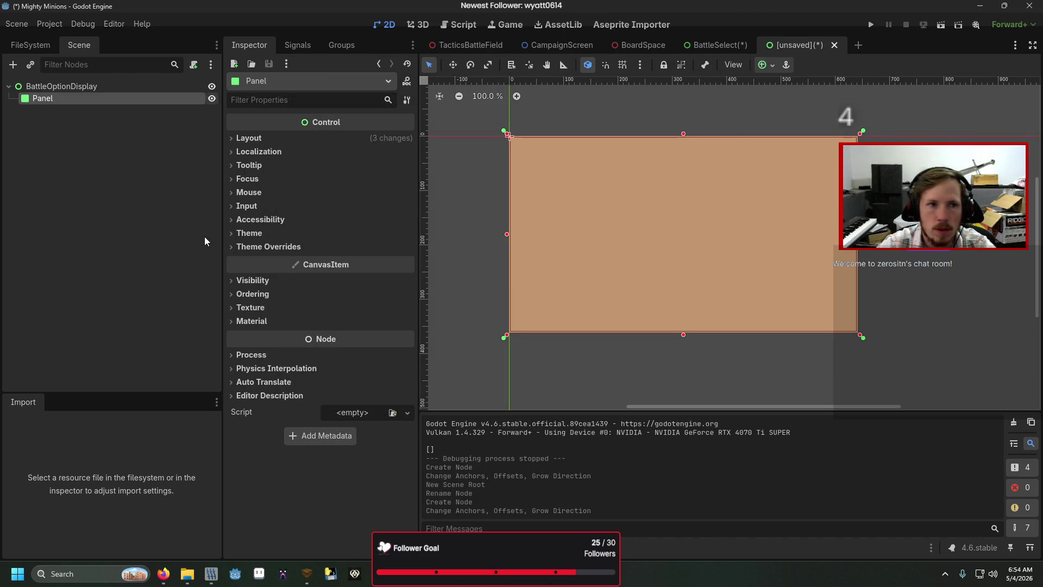
- Add a VBoxContainer child to BattleOptionDisplay with the Full Rect anchor preset
right_click(114, 86)
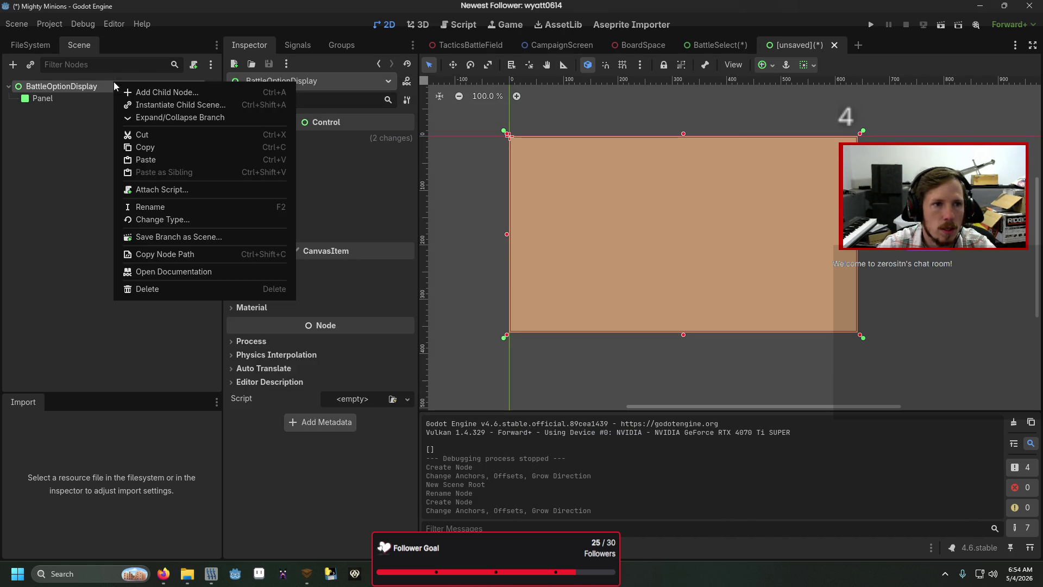
click(189, 92)
text(vb)
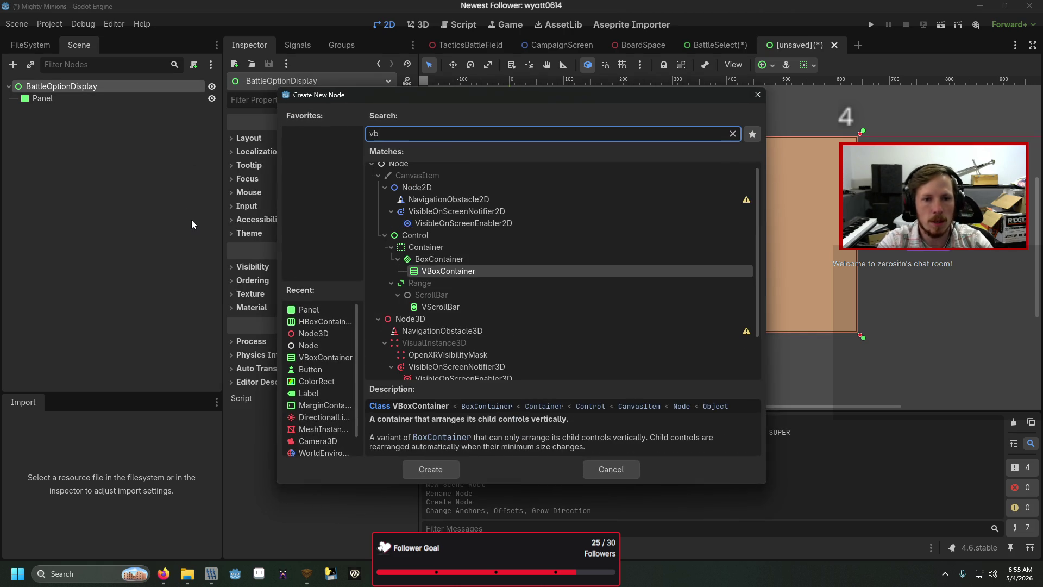
key(Return)
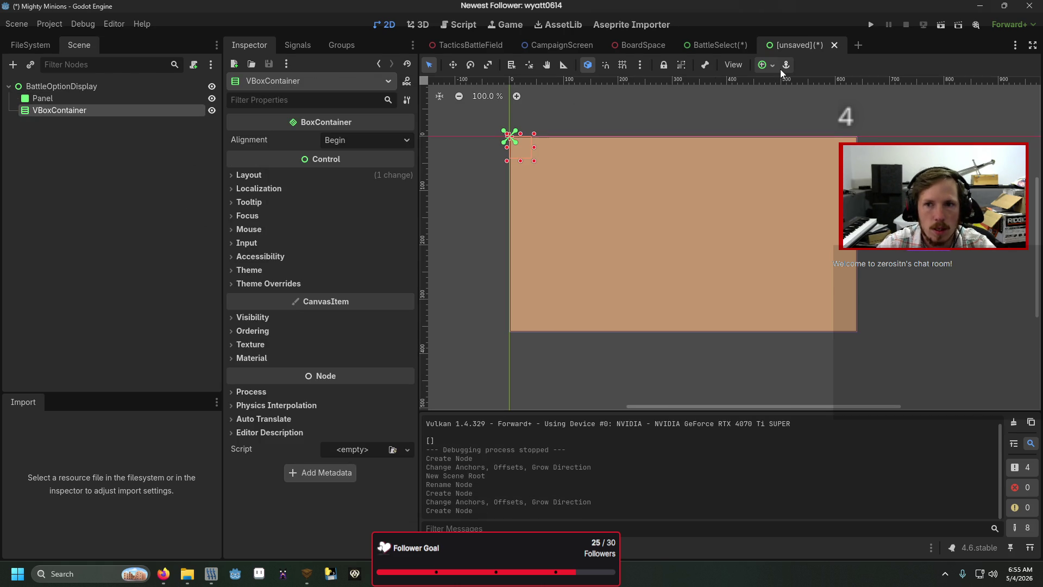
click(773, 66)
click(828, 164)
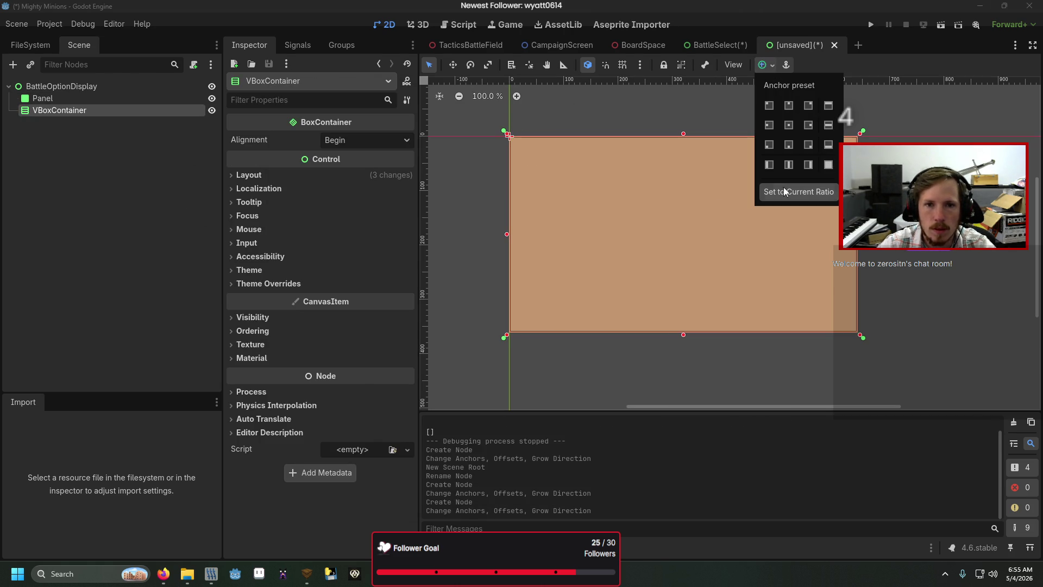
click(305, 180)
- Switch the VBoxContainer's anchors preset to Custom and set the left anchor to 0.05
click(311, 173)
click(358, 310)
click(360, 327)
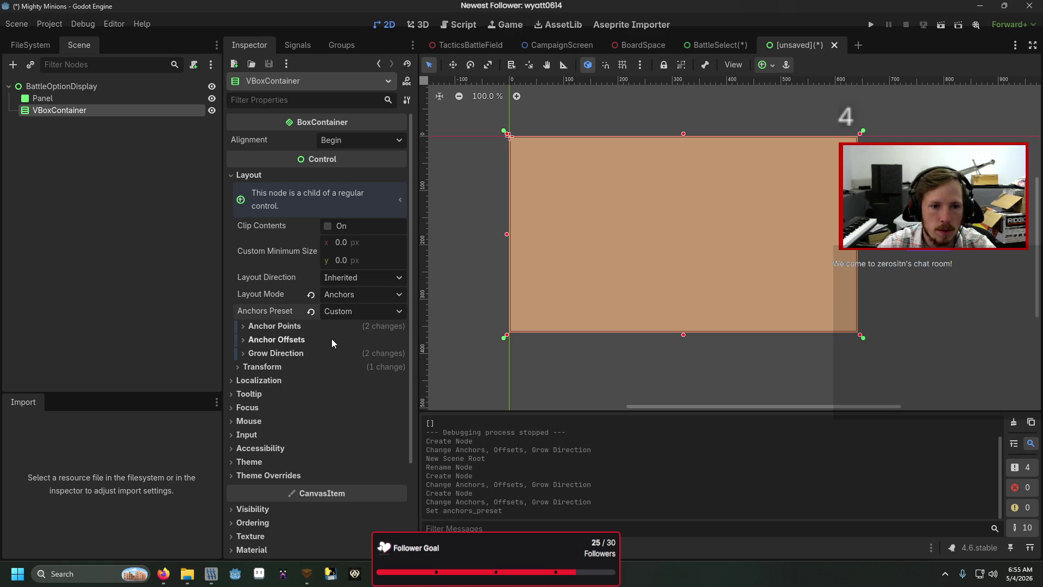
click(328, 327)
click(356, 341)
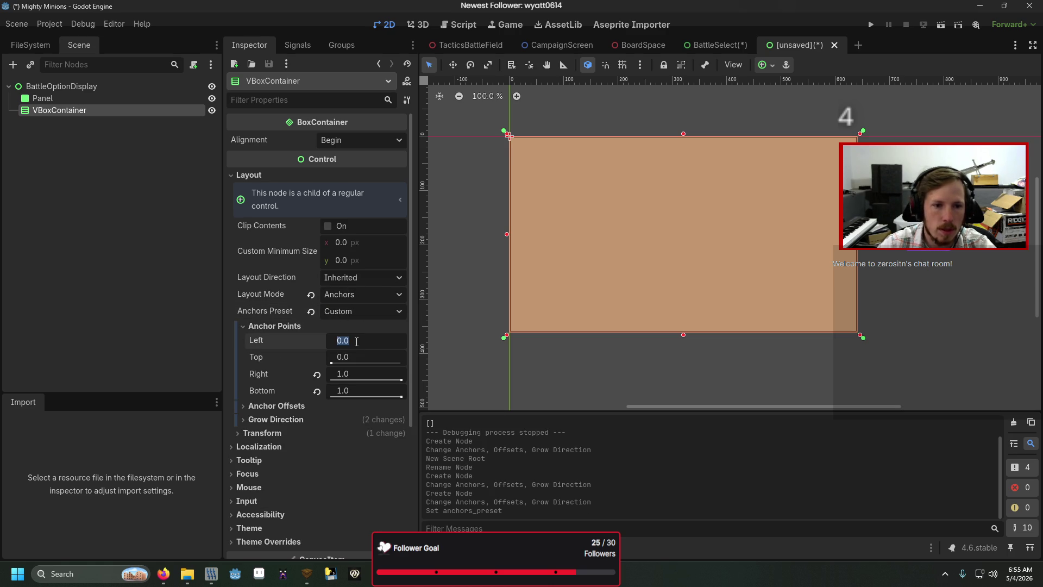
text(0.05)
key(Return)
key(Tab)
text(0.01)
key(Return)
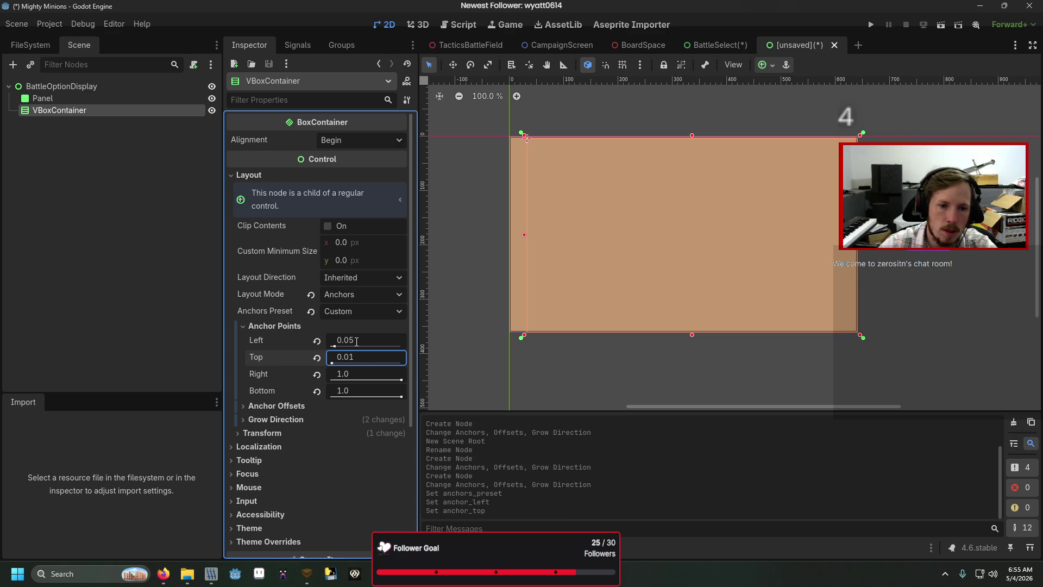
- Set the VBoxContainer's top, right and bottom anchors to 0.03, 0.95 and 0.97
click(359, 359)
text(0.03)
key(Return)
key(Tab)
text(.95)
key(Tab)
text(.97)
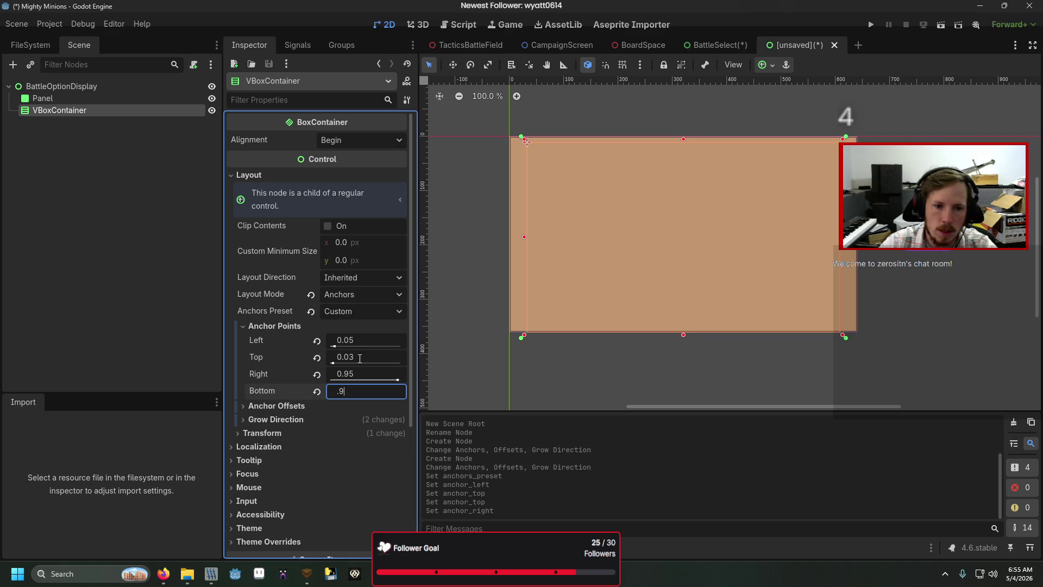
key(Return)
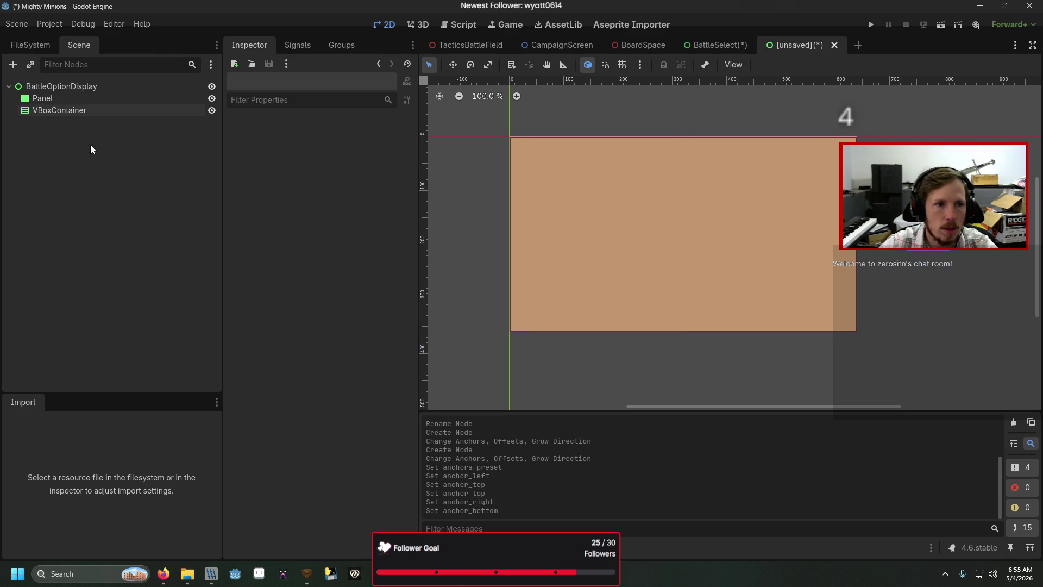
right_click(84, 109)
- Add a Label to VBoxContainer reading 'Difficulty', centred horizontally and vertically
click(113, 119)
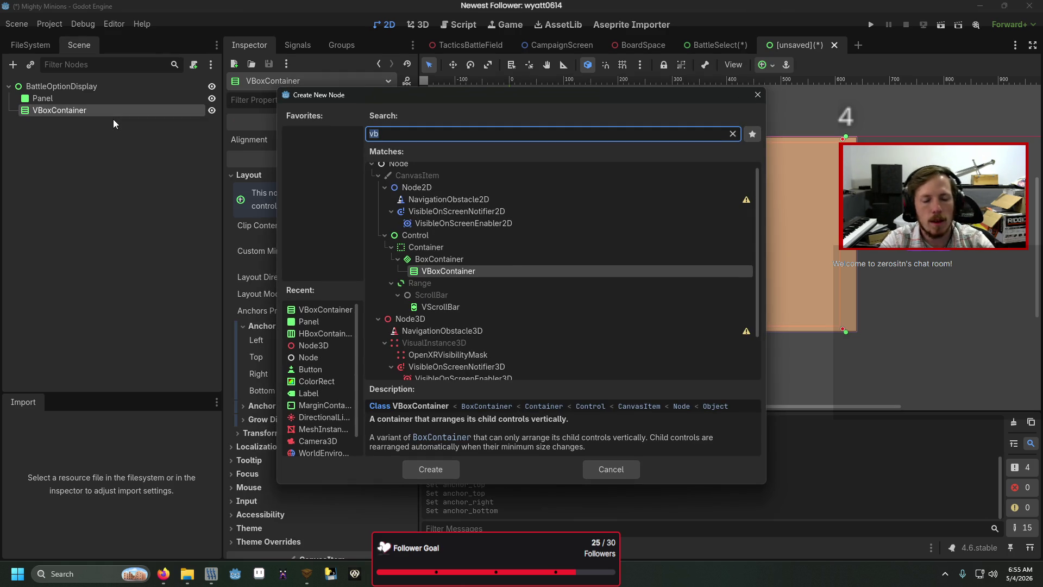
text(label)
key(Return)
click(318, 164)
text(Diff)
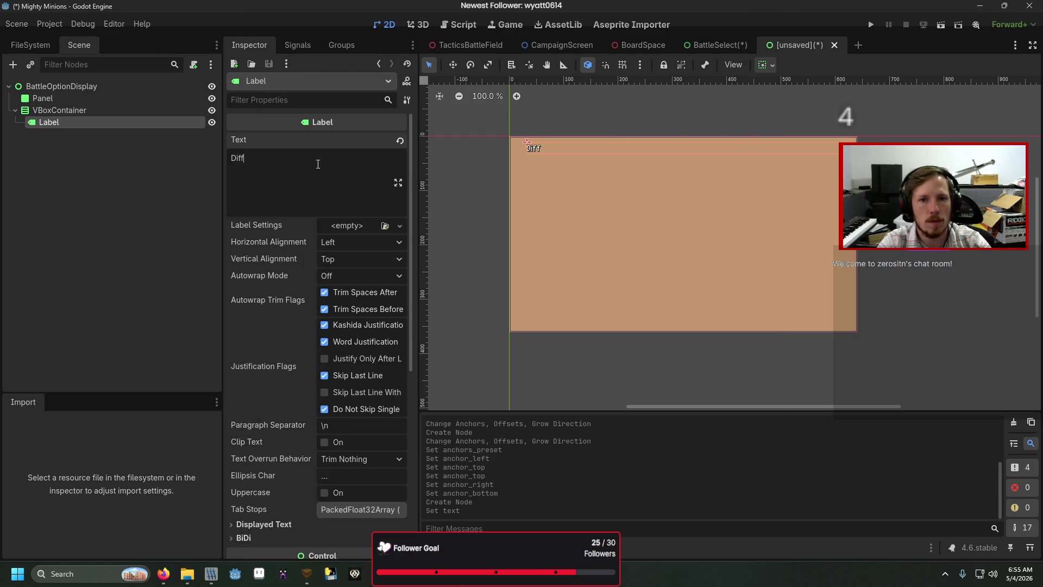
text(iculty)
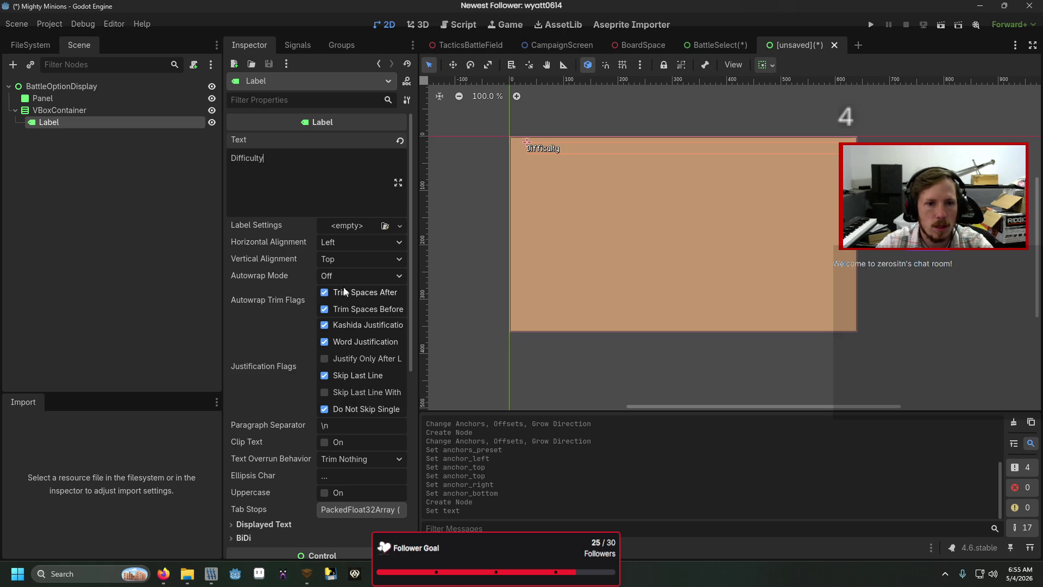
click(353, 255)
click(358, 293)
click(357, 242)
click(357, 274)
- Duplicate the Label twice to create Label2 and Label3, then begin saving the scene
click(99, 139)
click(99, 126)
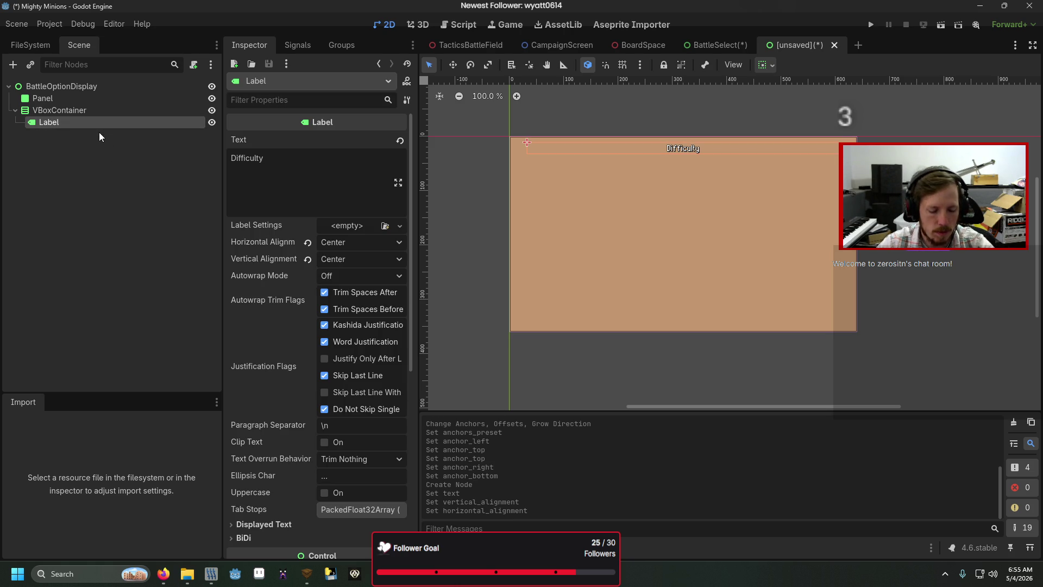
key(ctrl+d)
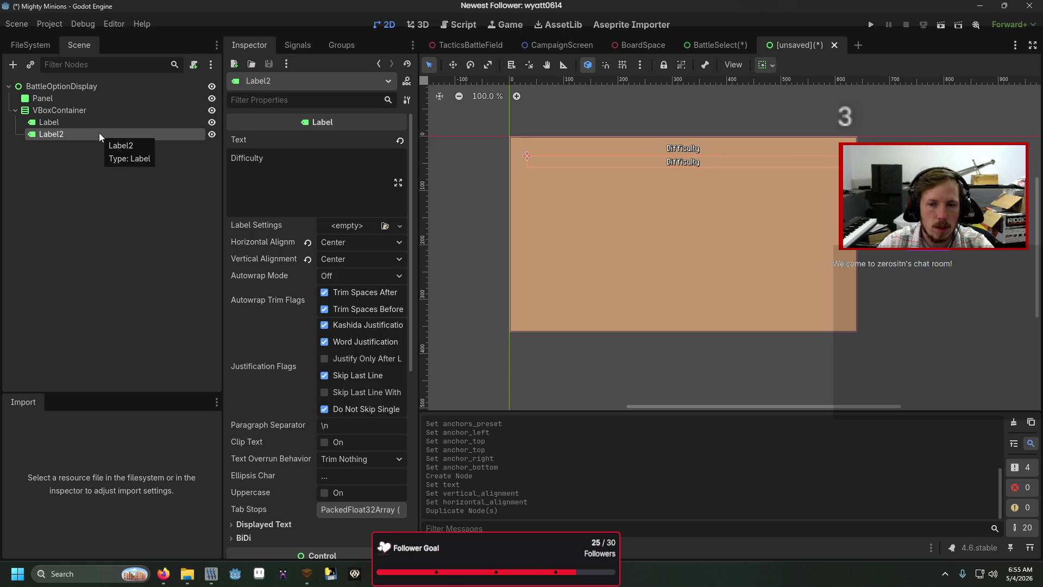
key(ctrl+d)
click(92, 163)
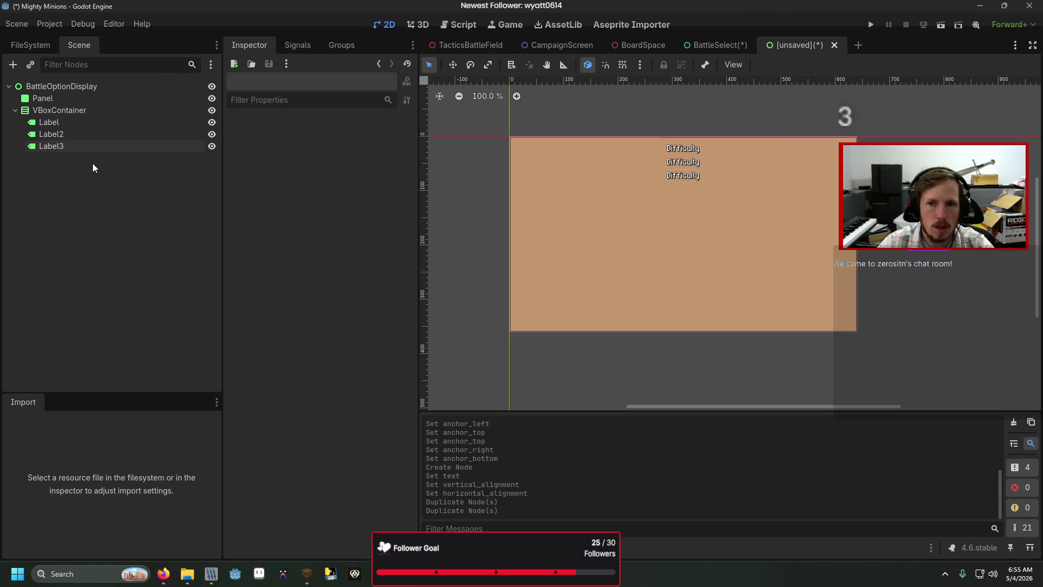
key(ctrl+s)
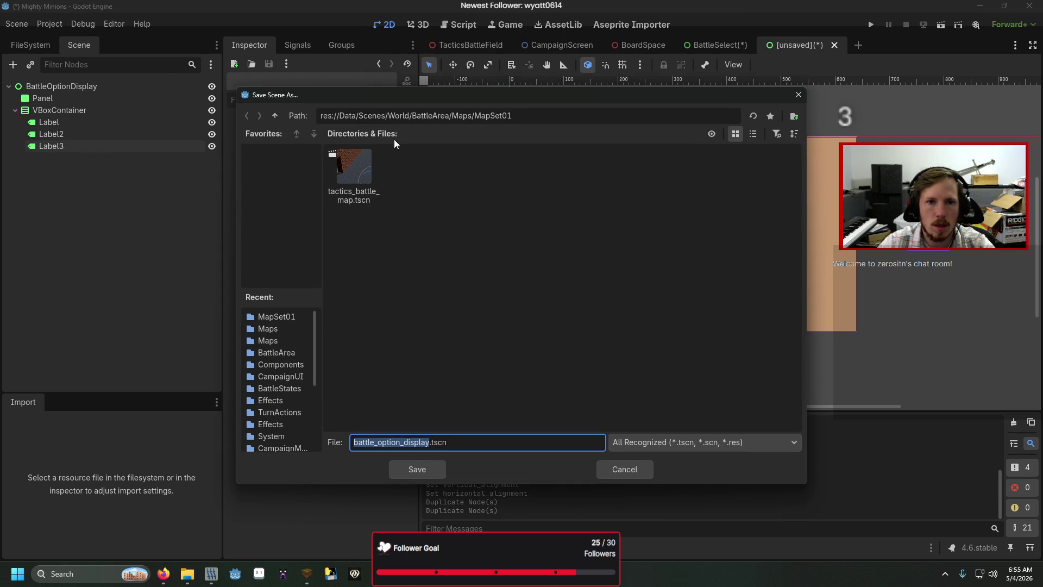
- Save the scene as BattleOptionDisplay.tscn in the World/CampaignManagement folder
click(274, 115)
click(274, 115)
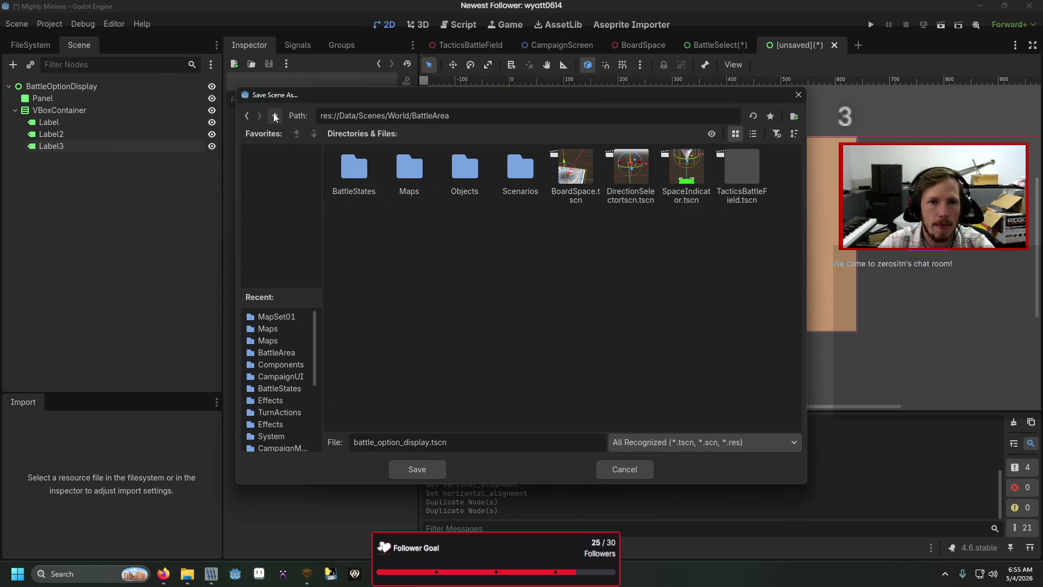
click(274, 114)
double_click(404, 174)
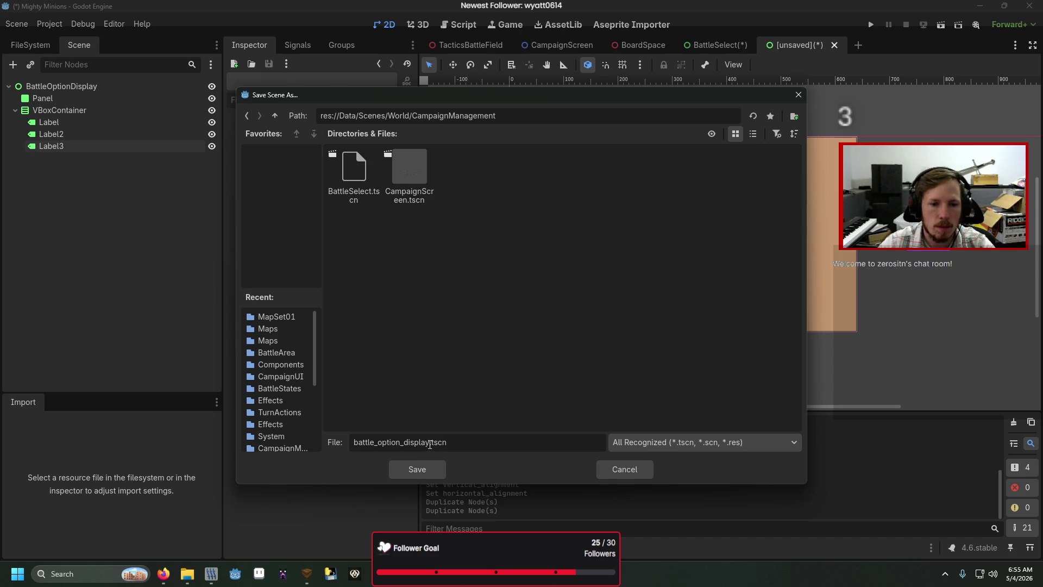
click(442, 470)
text(BattleO)
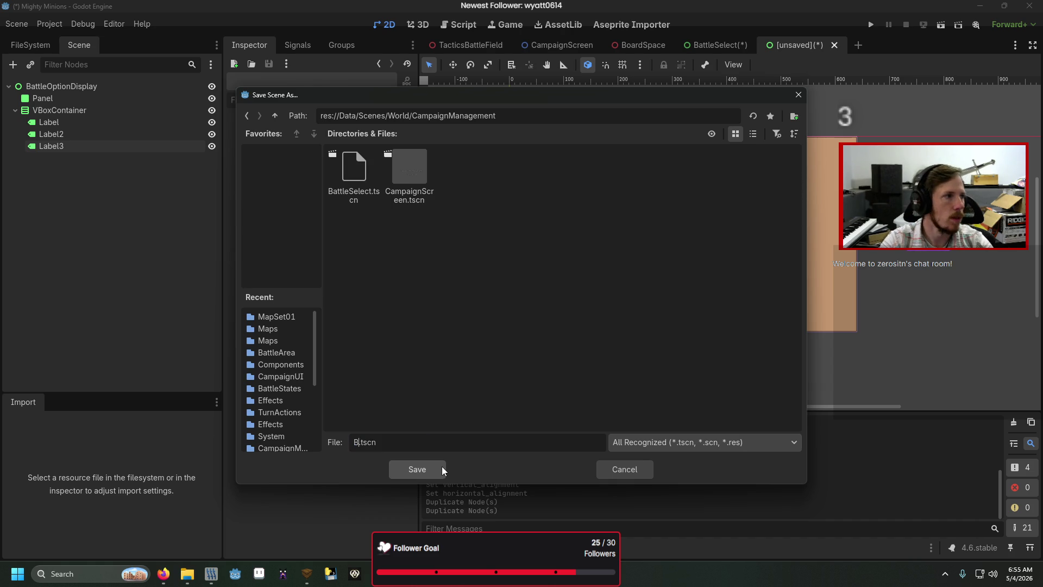
text(ptionDisplay)
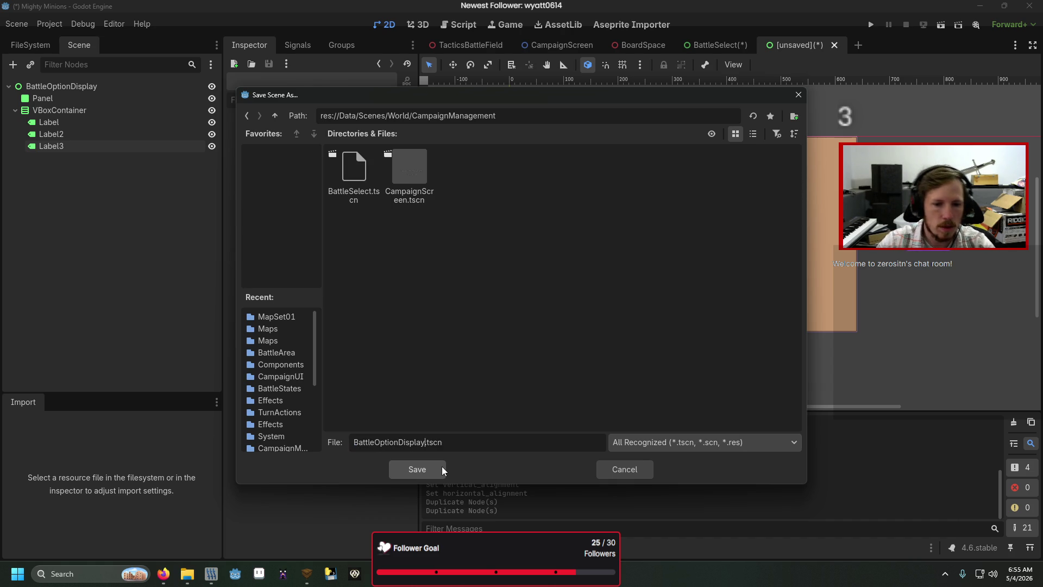
click(441, 466)
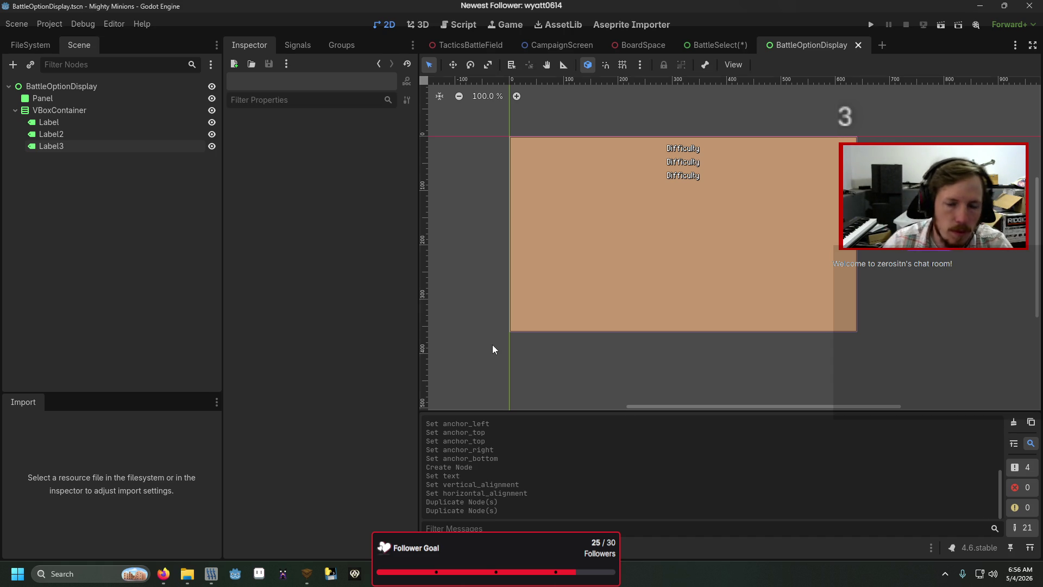
- Set the VBoxContainer alignment to Center, save, and return to the BattleSelect scene
click(50, 110)
click(350, 135)
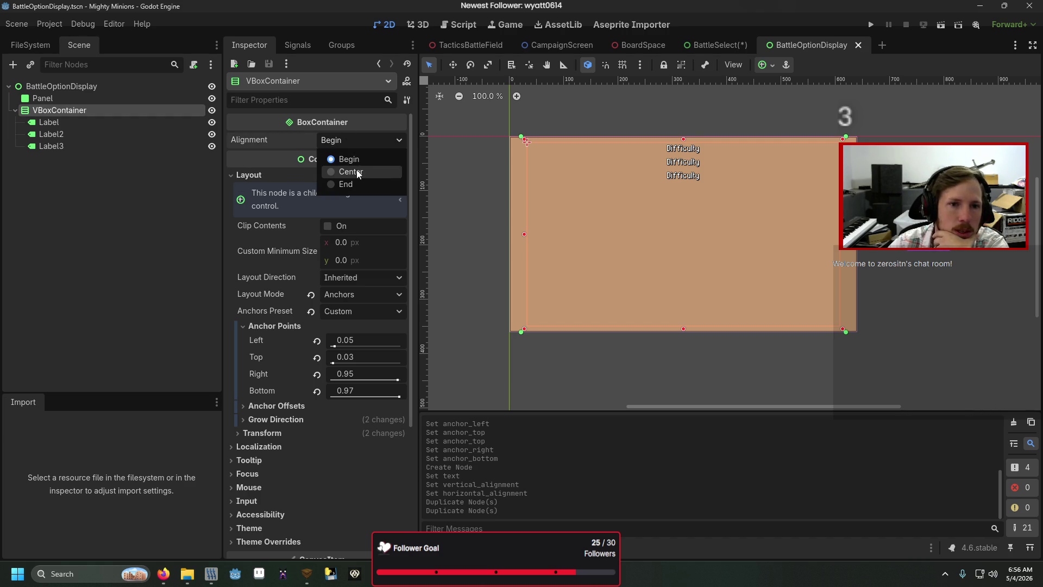
click(357, 170)
click(160, 205)
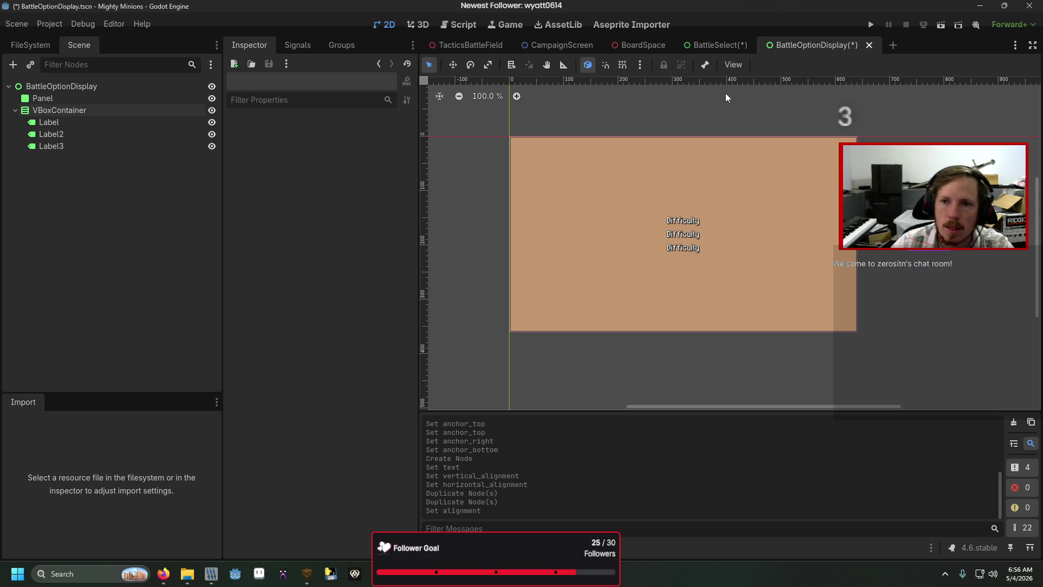
key(ctrl+s)
click(717, 45)
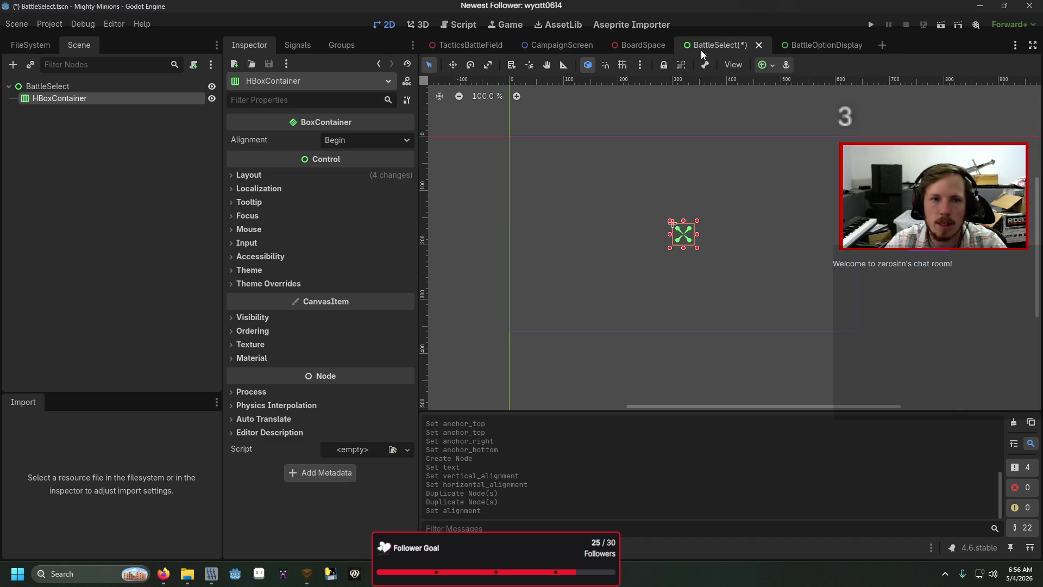
- Add a BattleOptionDisplay instance under the HBoxContainer, save, and duplicate it to make three
right_click(145, 99)
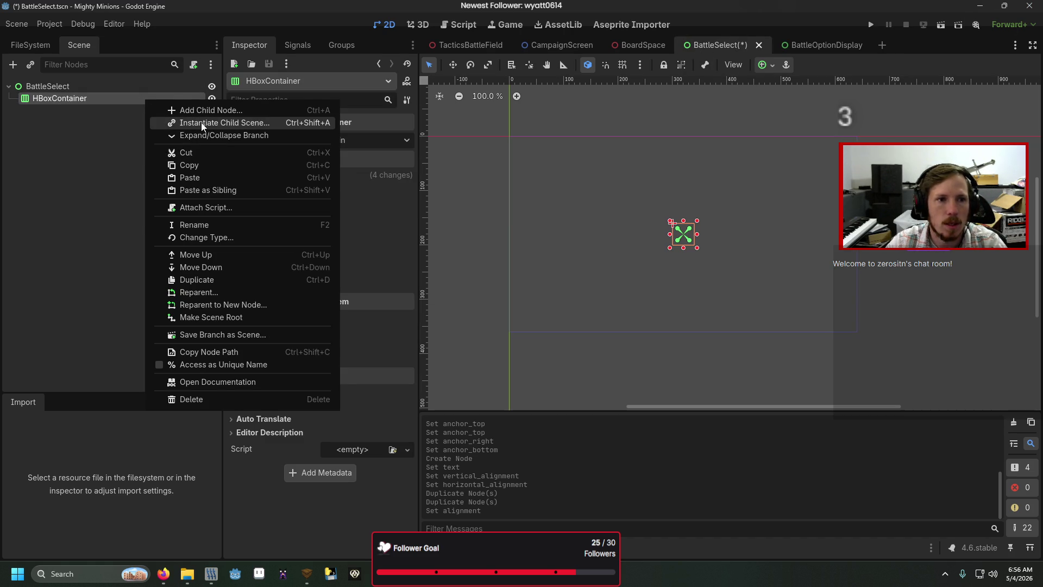
click(201, 123)
text(battleop)
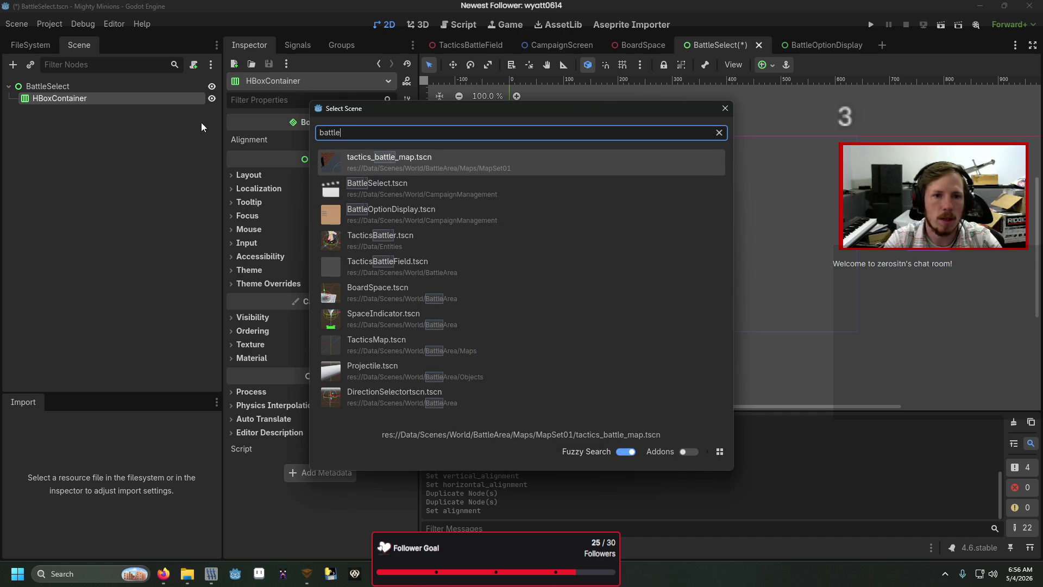
key(Return)
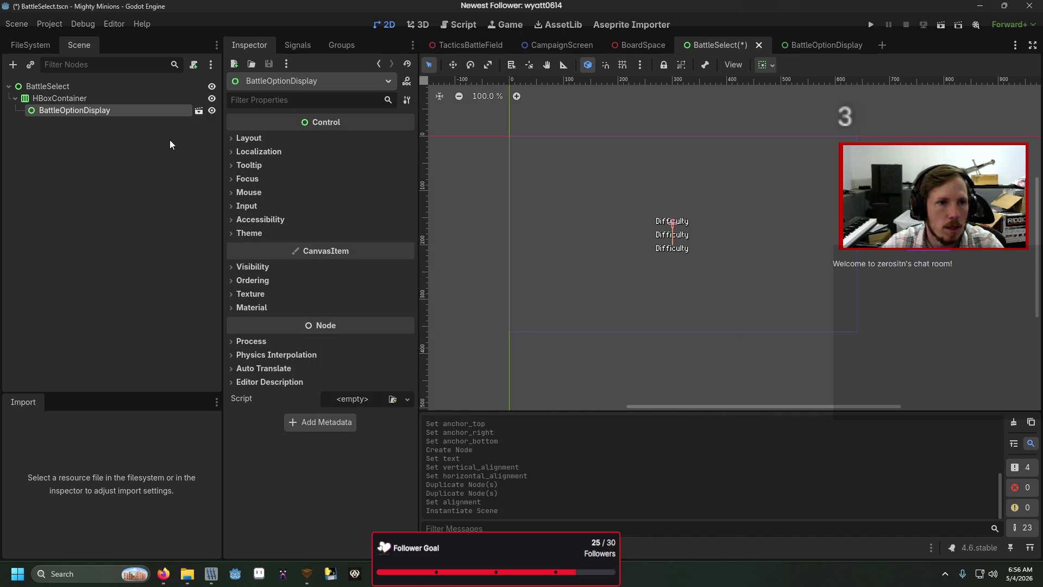
key(ctrl+s)
click(123, 99)
click(122, 110)
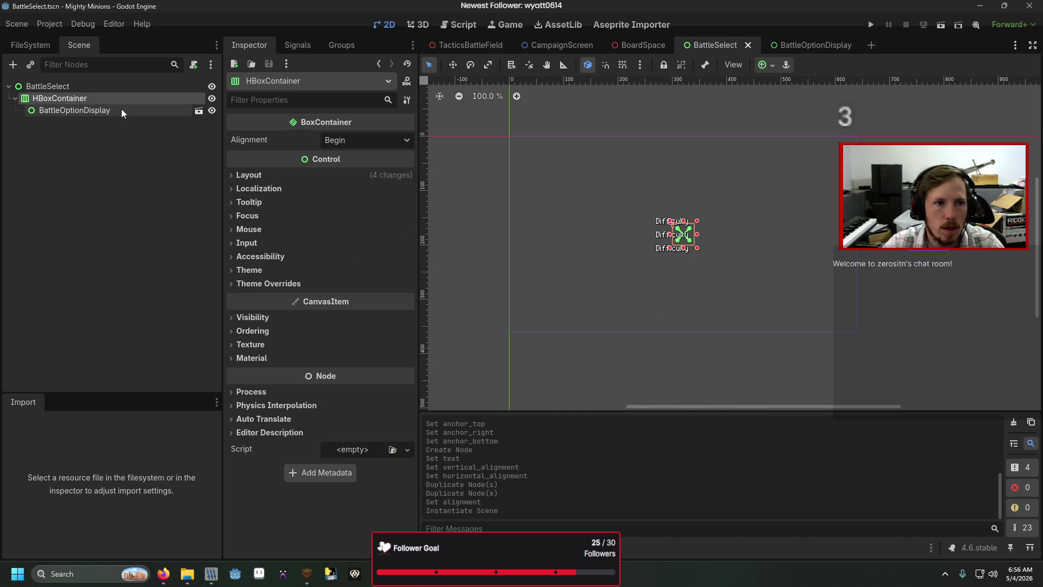
key(ctrl+d)
key(ctrl+d)
click(122, 99)
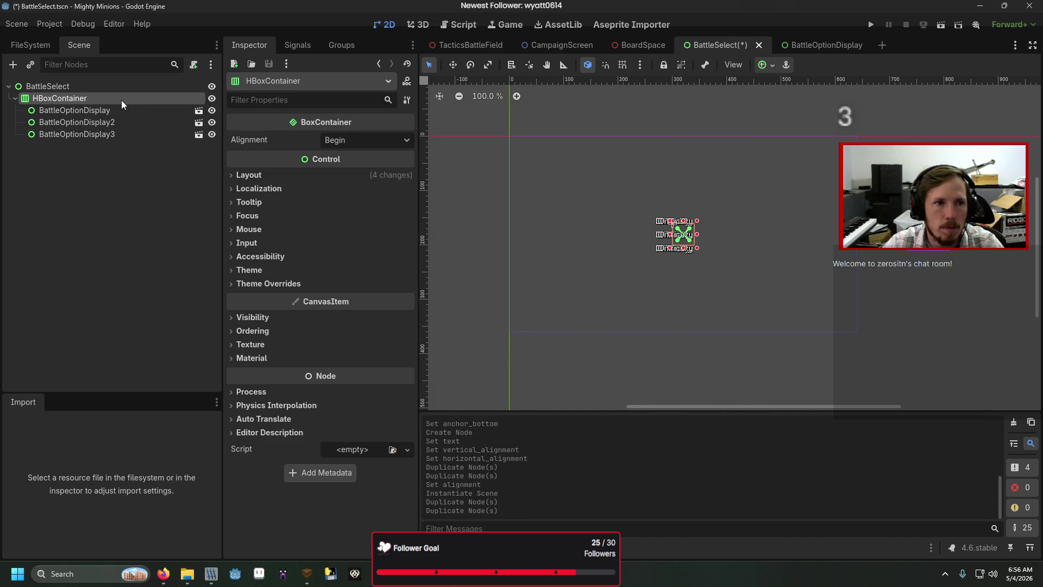
- Give the BattleOptionDisplay Panel a minimum width of 32 and save the scene
click(804, 45)
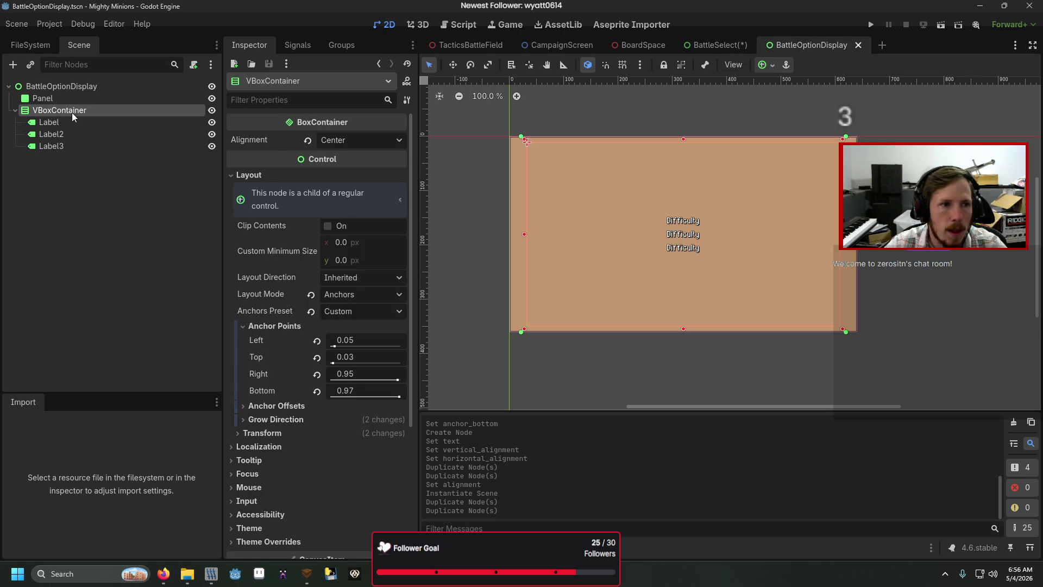
click(77, 97)
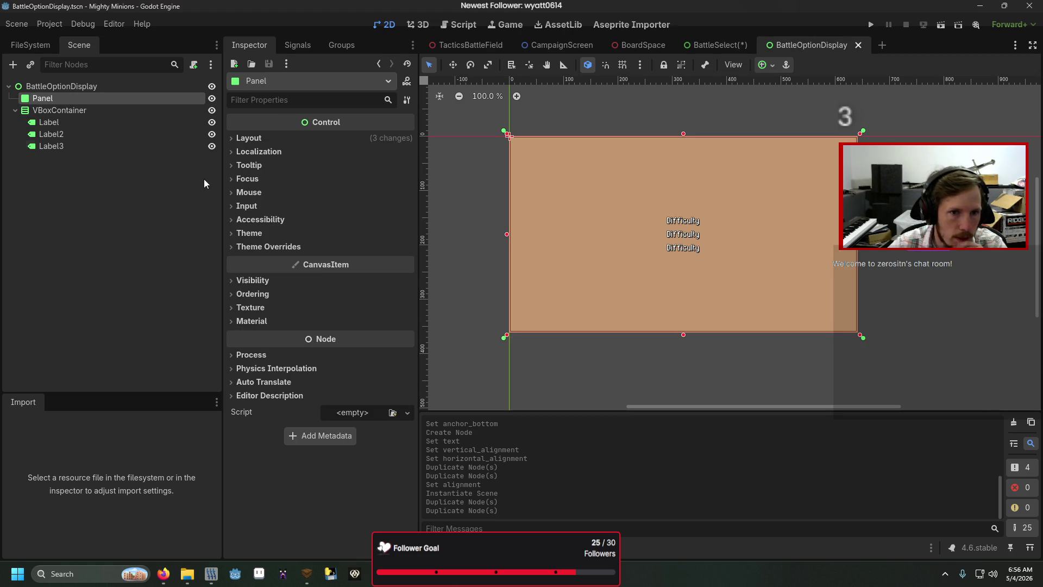
click(270, 139)
click(357, 207)
text(32)
key(Return)
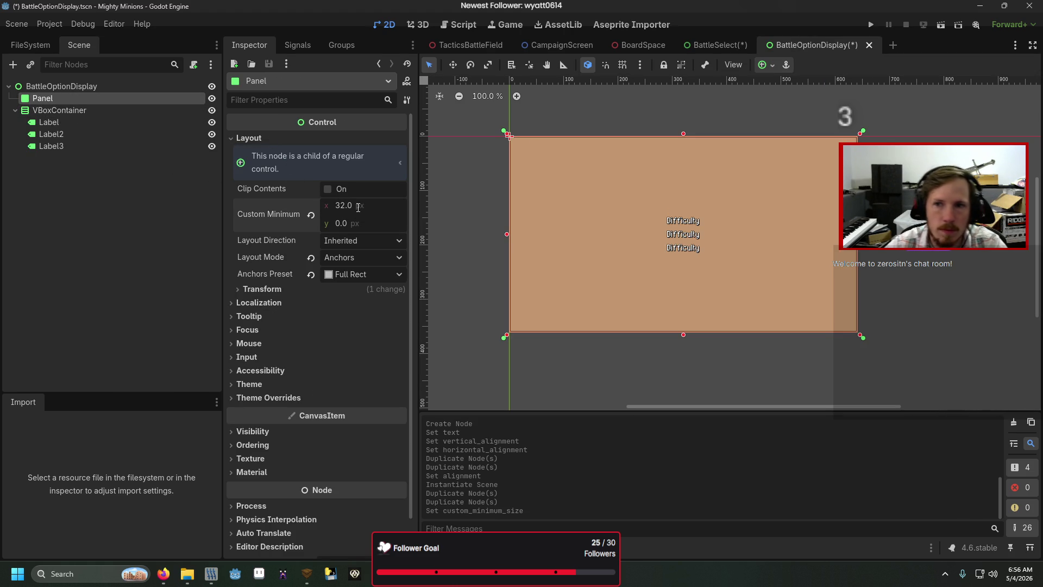
key(ctrl+s)
click(712, 46)
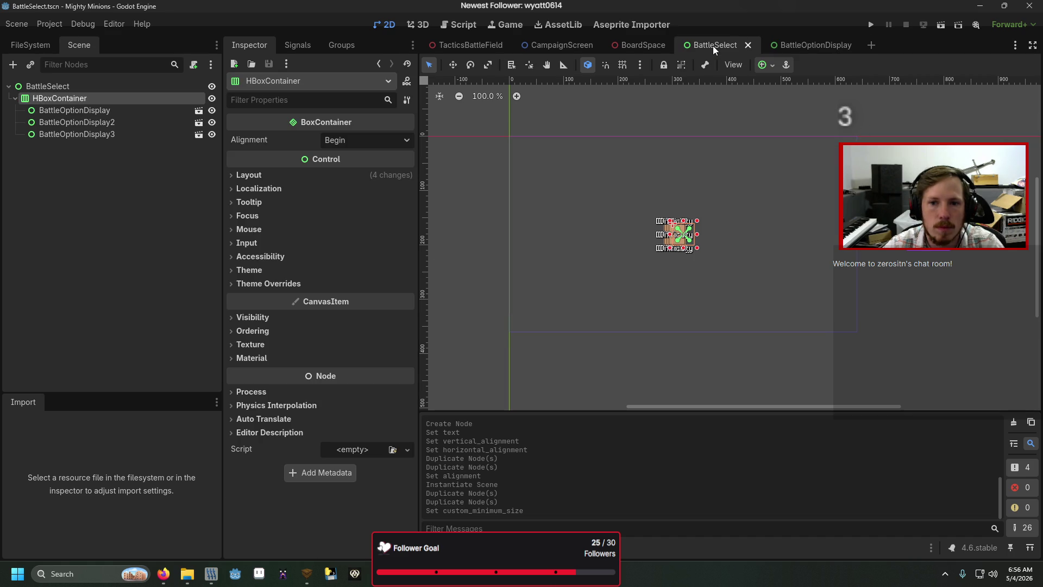
scroll(691, 226, up, 10)
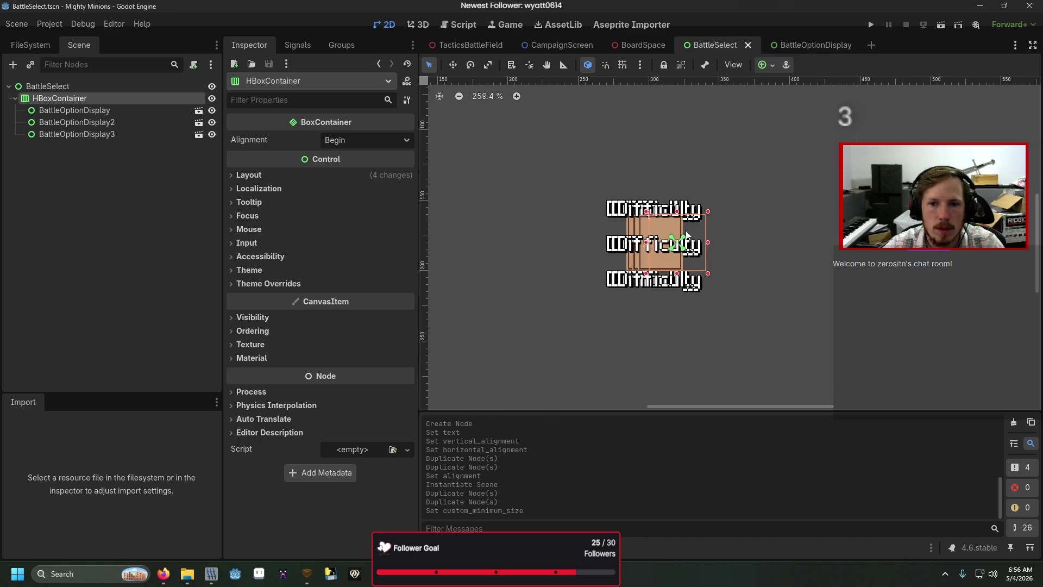
- Change the Panel's minimum width to 128 and save BattleOptionDisplay
click(805, 45)
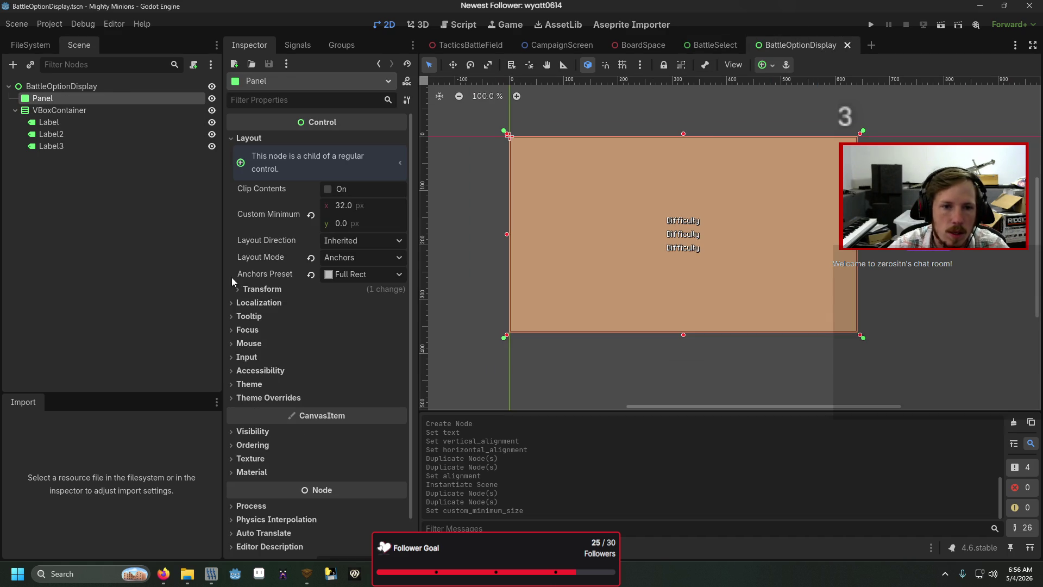
click(274, 296)
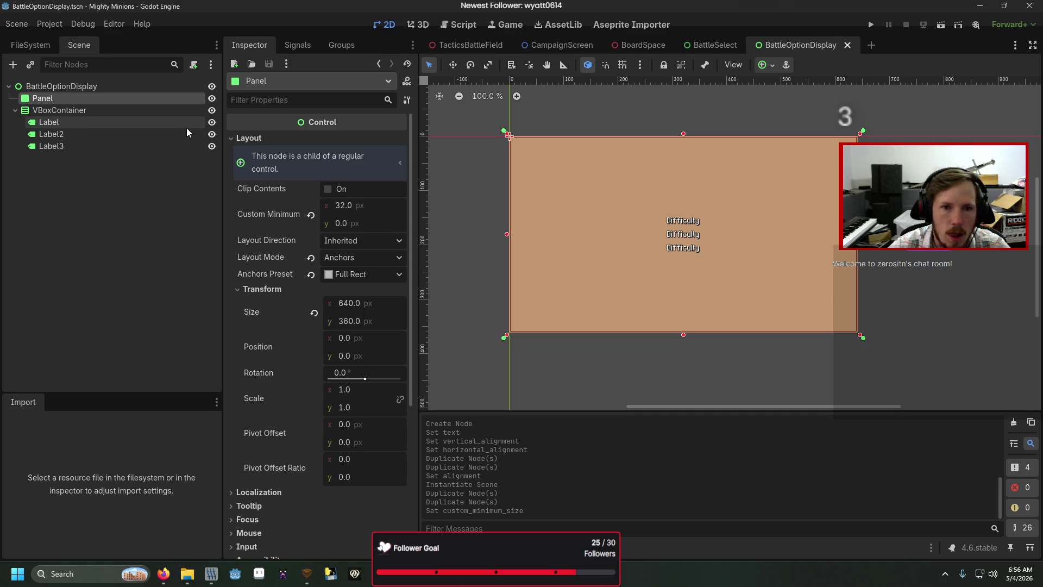
click(367, 201)
text(128)
key(Return)
key(ctrl+s)
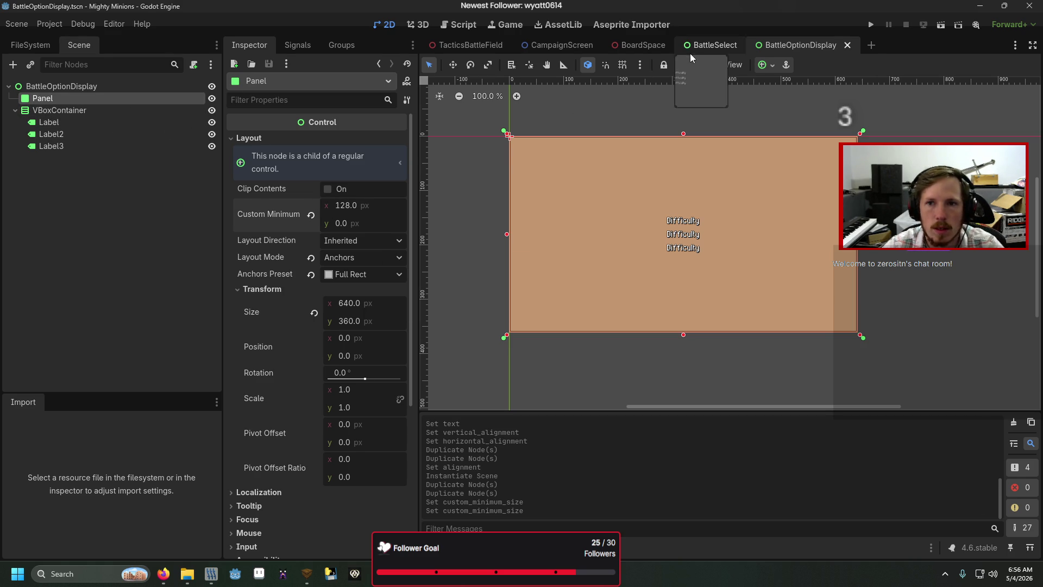
- Apply the HCenter Wide anchor preset to BattleSelect's HBoxContainer
click(703, 46)
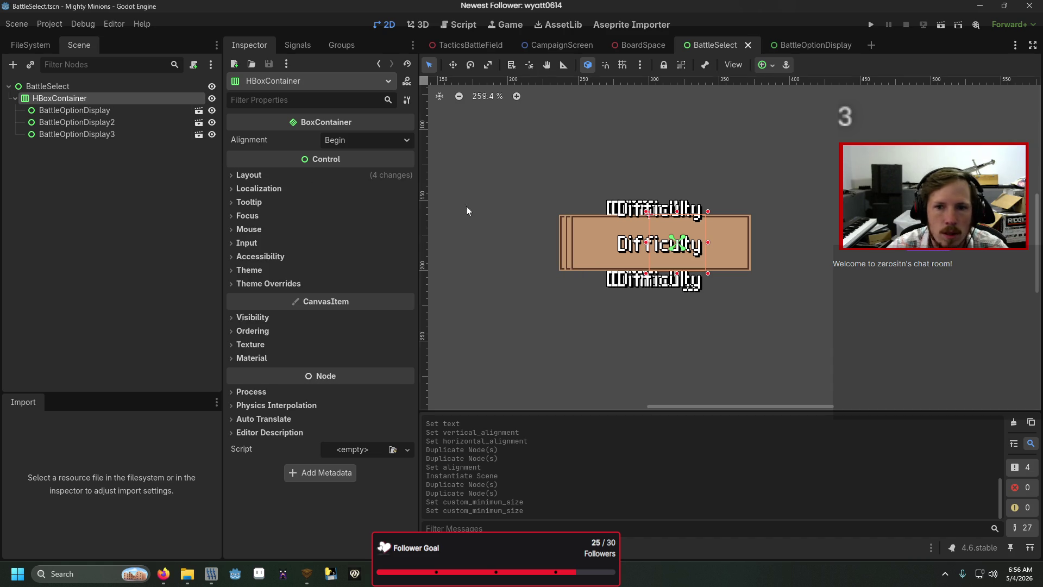
scroll(665, 236, down, 6)
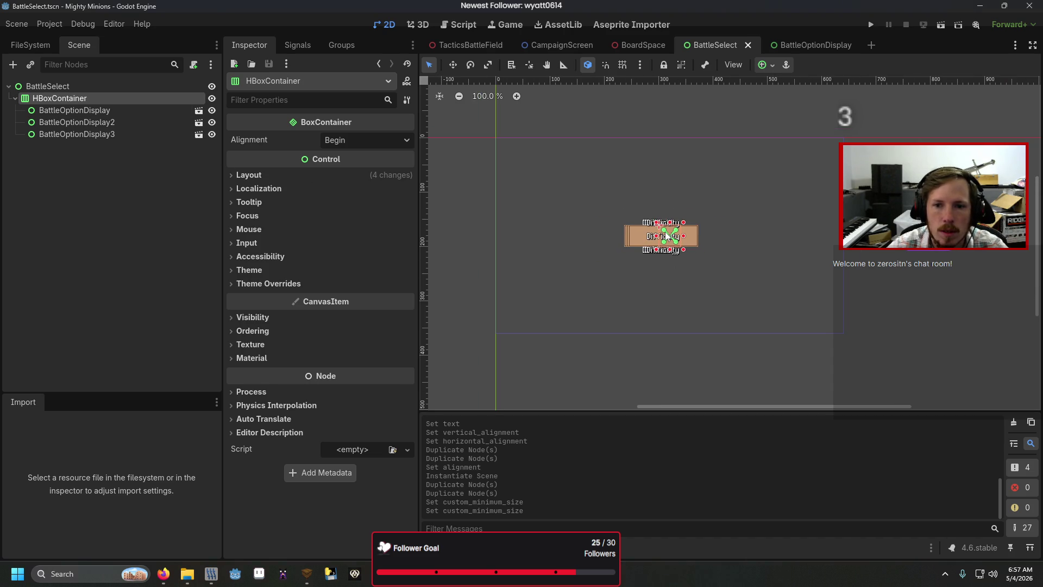
click(771, 64)
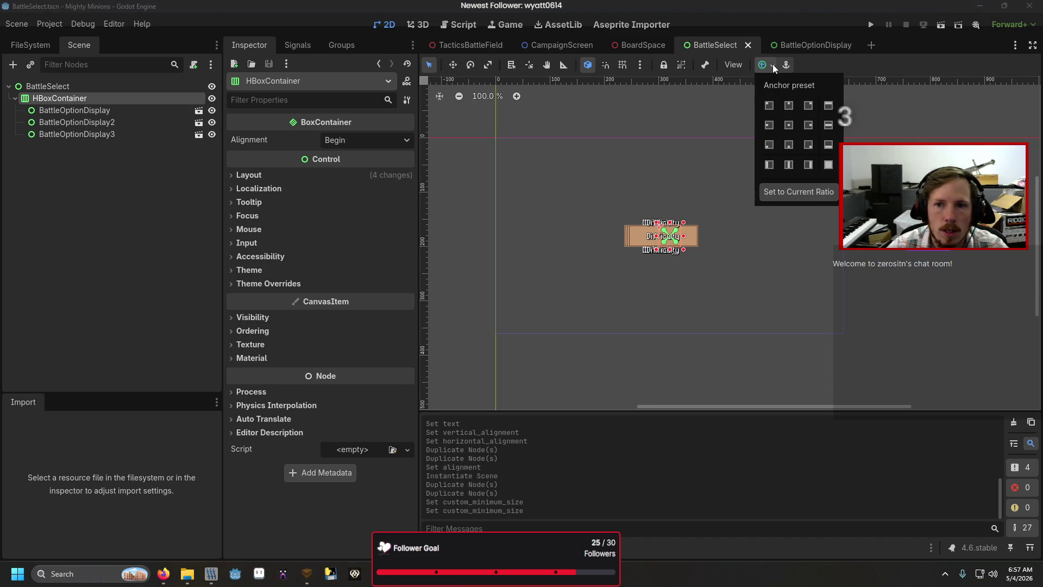
click(829, 125)
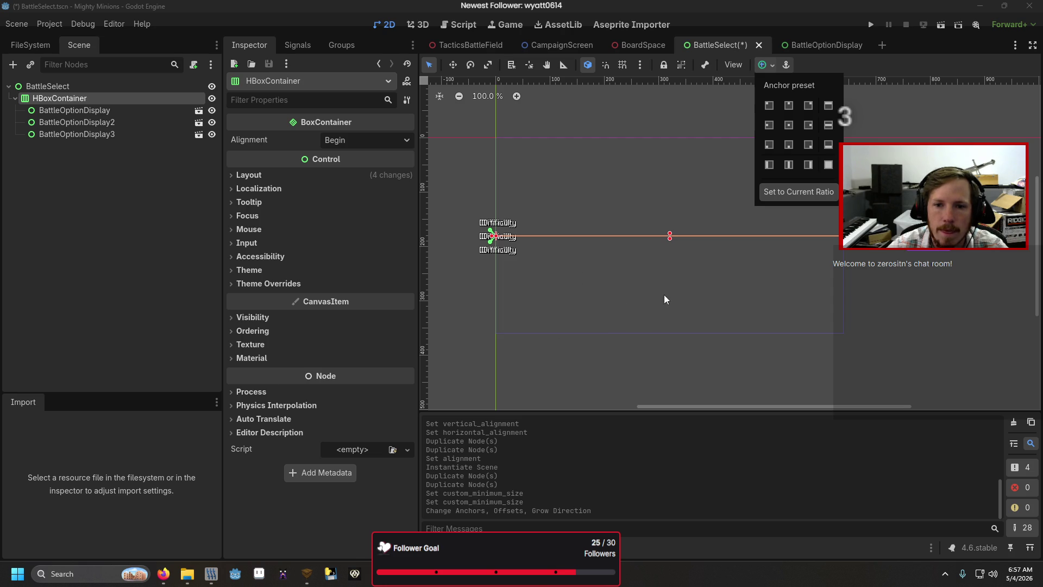
click(296, 175)
click(298, 175)
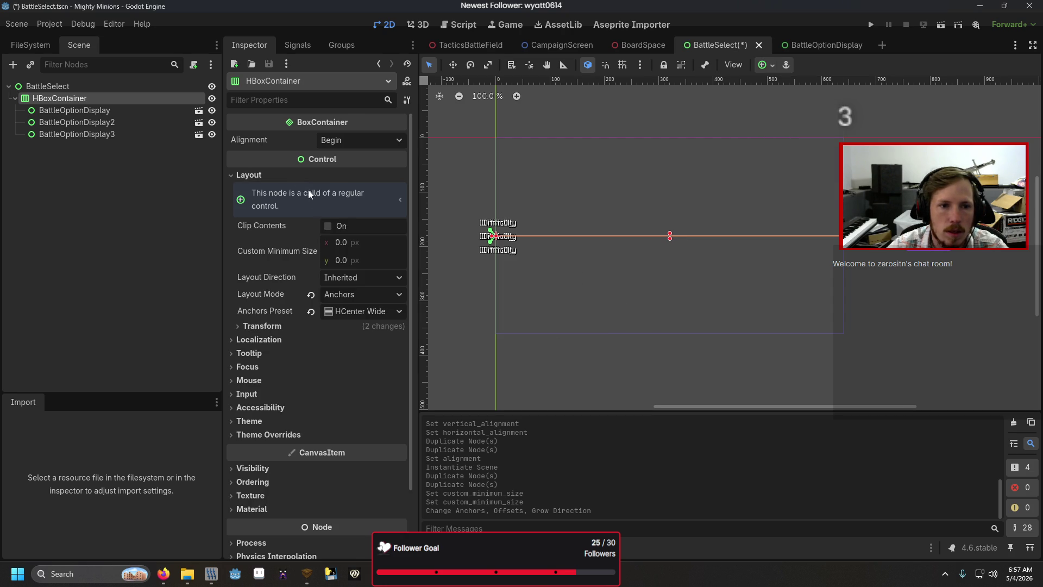
- Give the HBoxContainer custom anchors with top 0.4 and bottom 0.6, and Center alignment
click(340, 311)
click(337, 328)
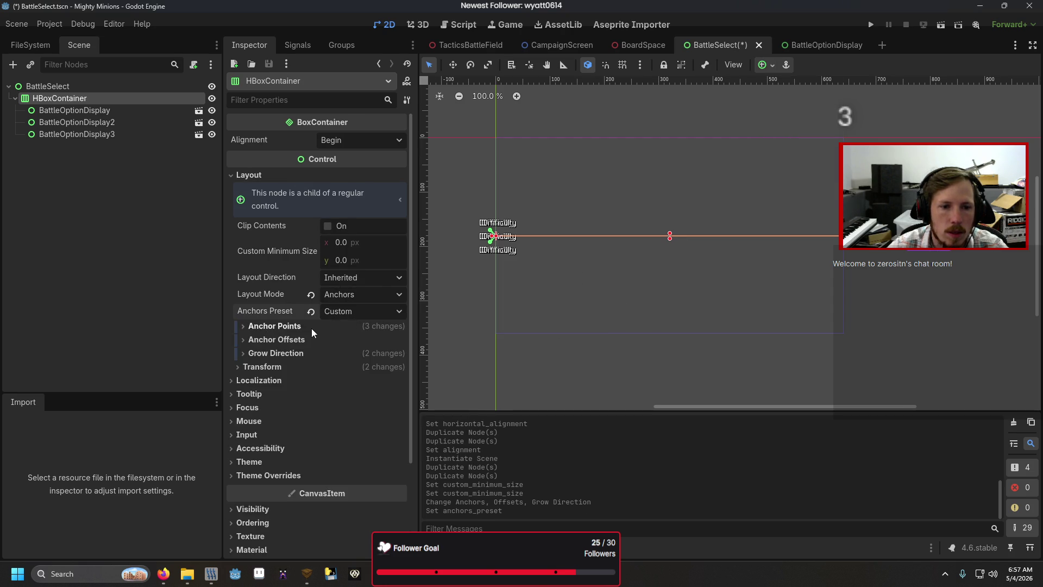
click(351, 354)
text(.4)
key(Tab)
key(Tab)
text(.6)
key(Return)
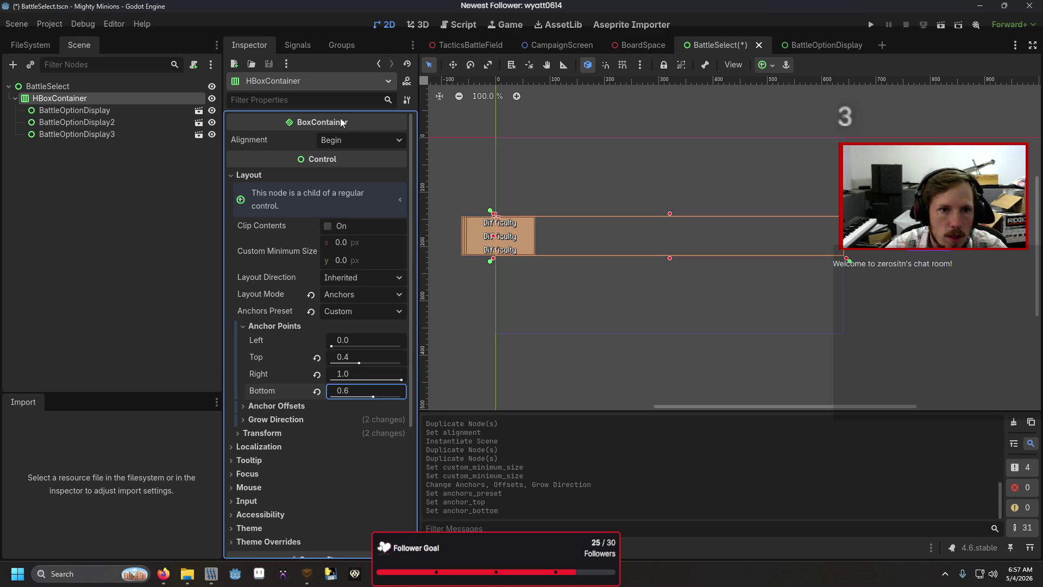
click(342, 140)
click(354, 169)
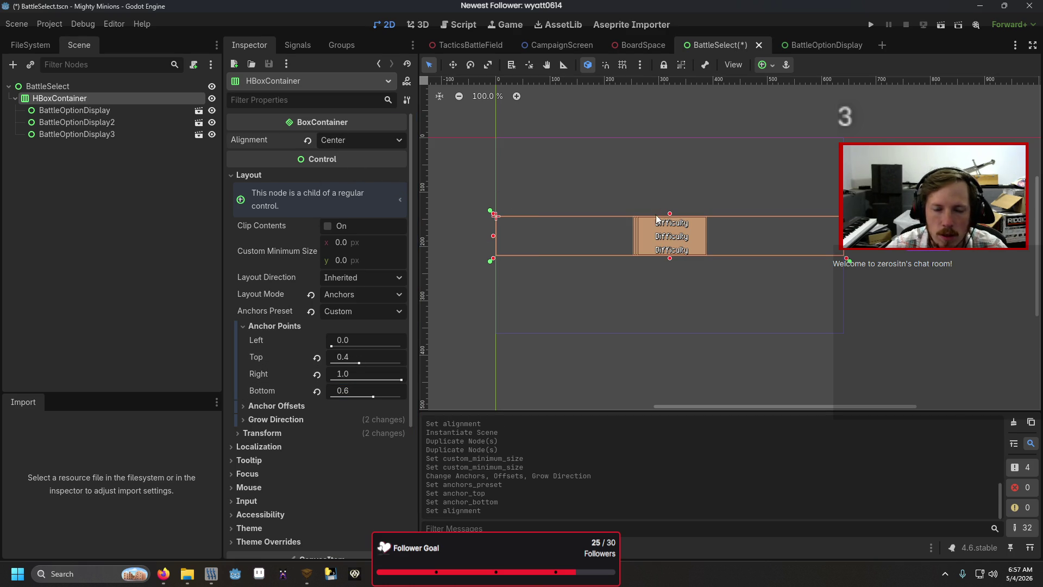
click(103, 110)
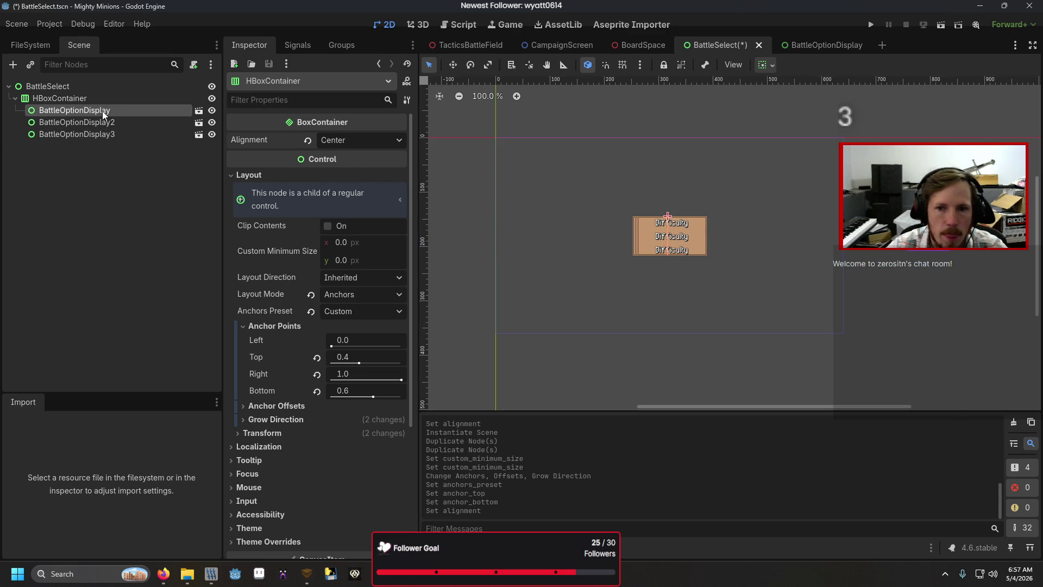
- Turn on Horizontal Expand for the BattleOptionDisplay root, save, and check BattleSelect
click(823, 45)
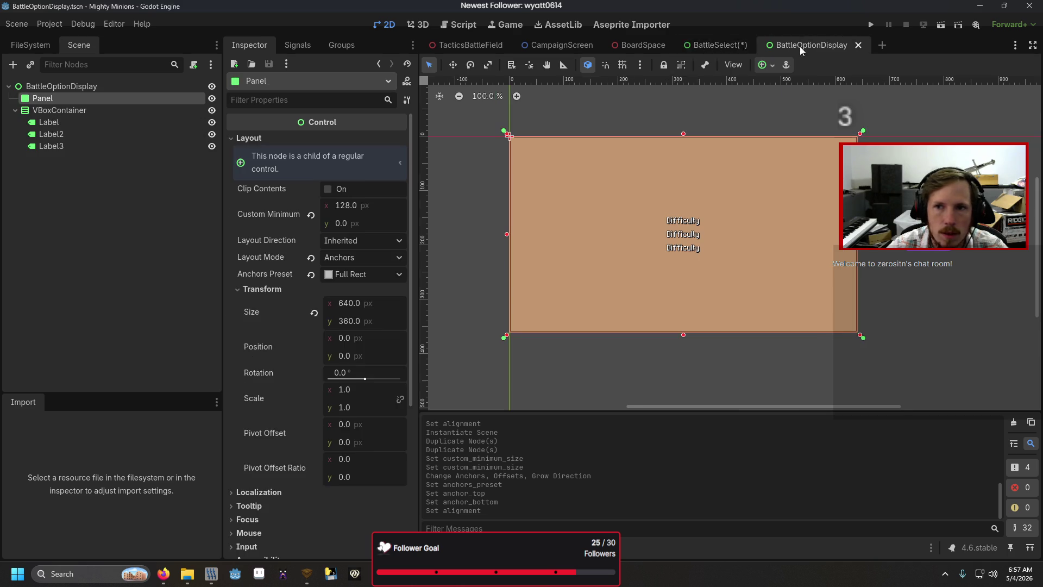
click(139, 87)
click(287, 140)
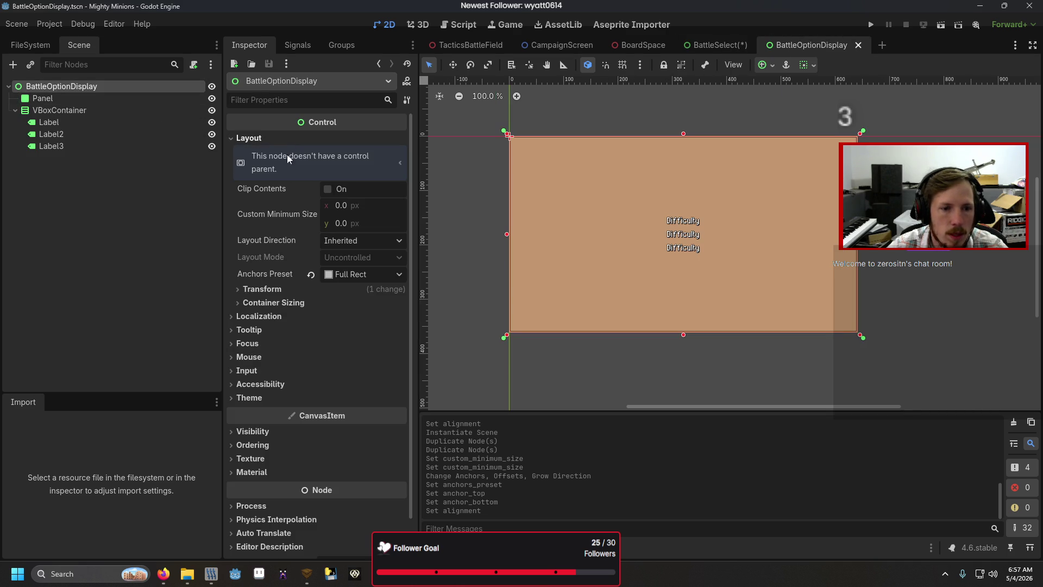
click(310, 302)
click(332, 333)
click(712, 45)
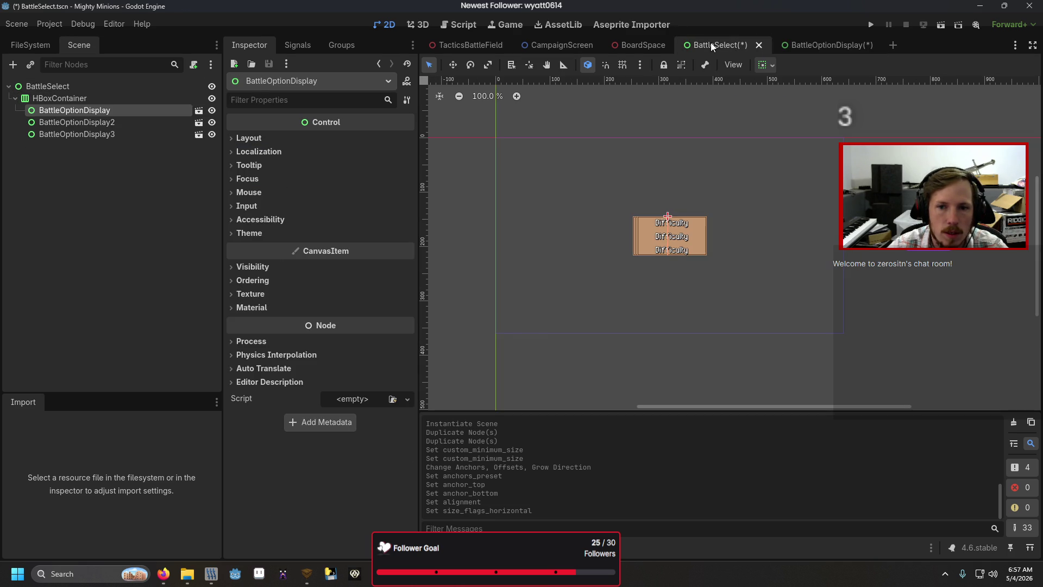
click(789, 45)
key(ctrl+s)
click(701, 48)
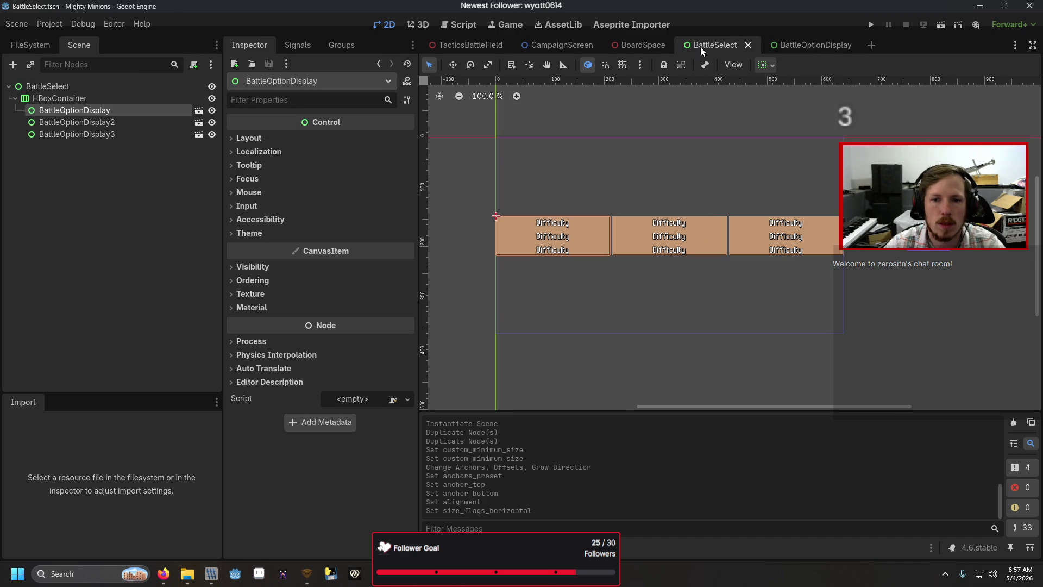
- Set the Panel's minimum width to 64 and compare the result in BattleSelect
click(784, 45)
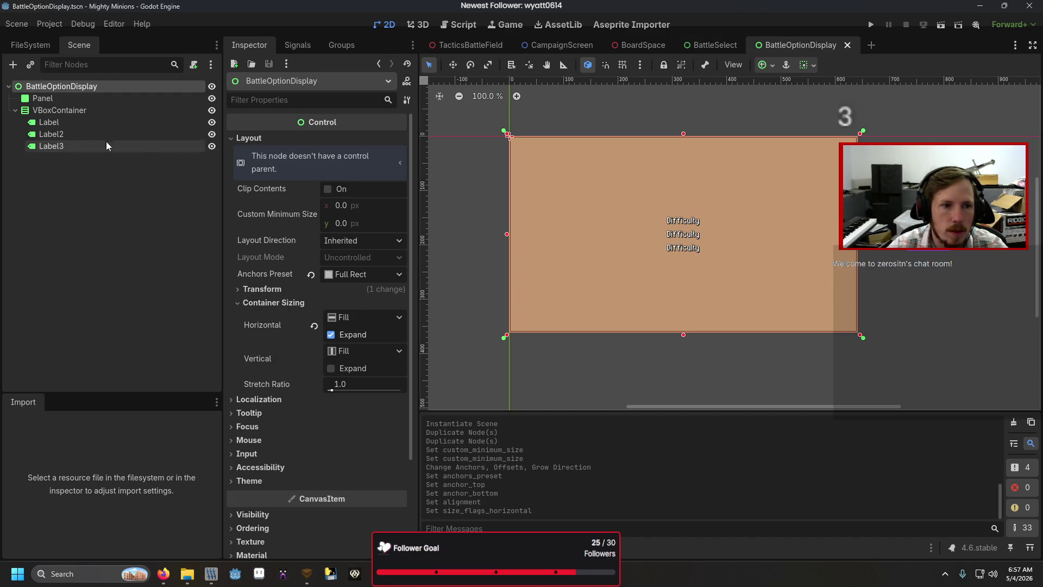
click(44, 98)
click(346, 205)
text(64)
key(Return)
click(691, 45)
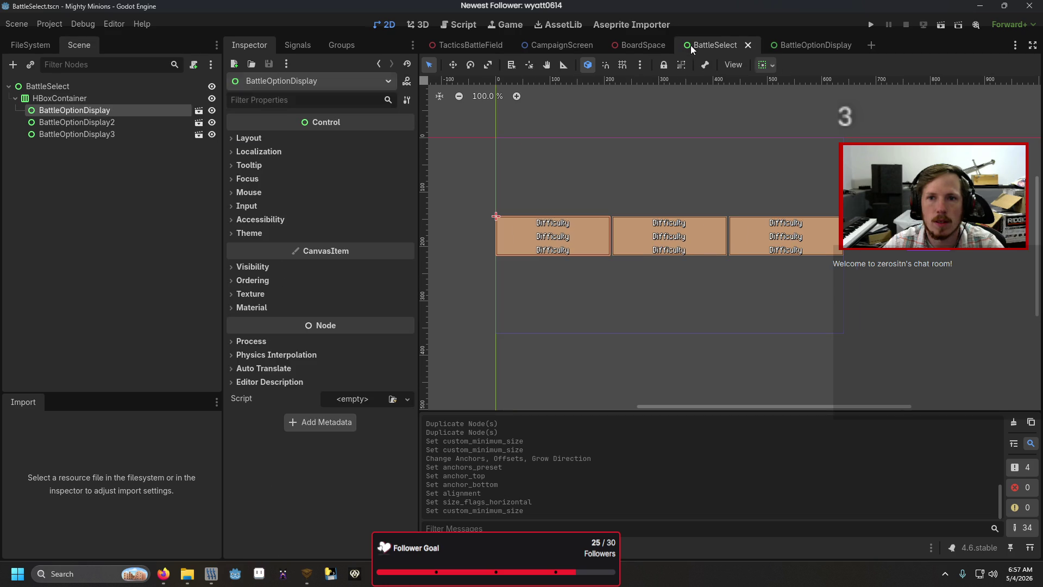
click(116, 103)
- Turn Horizontal Expand back off on the root node and save the scene
click(766, 47)
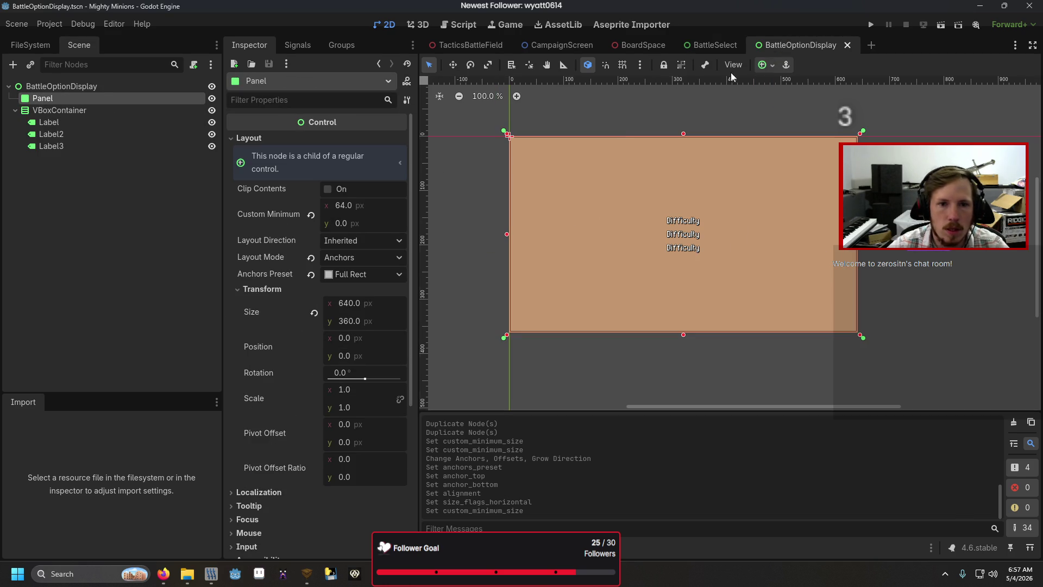
click(163, 86)
click(331, 335)
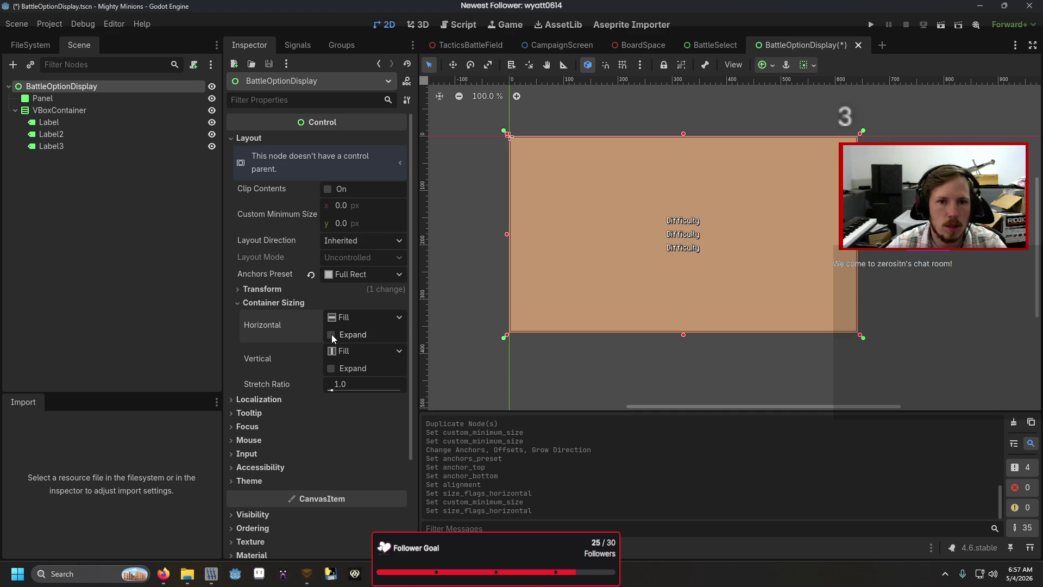
key(ctrl+s)
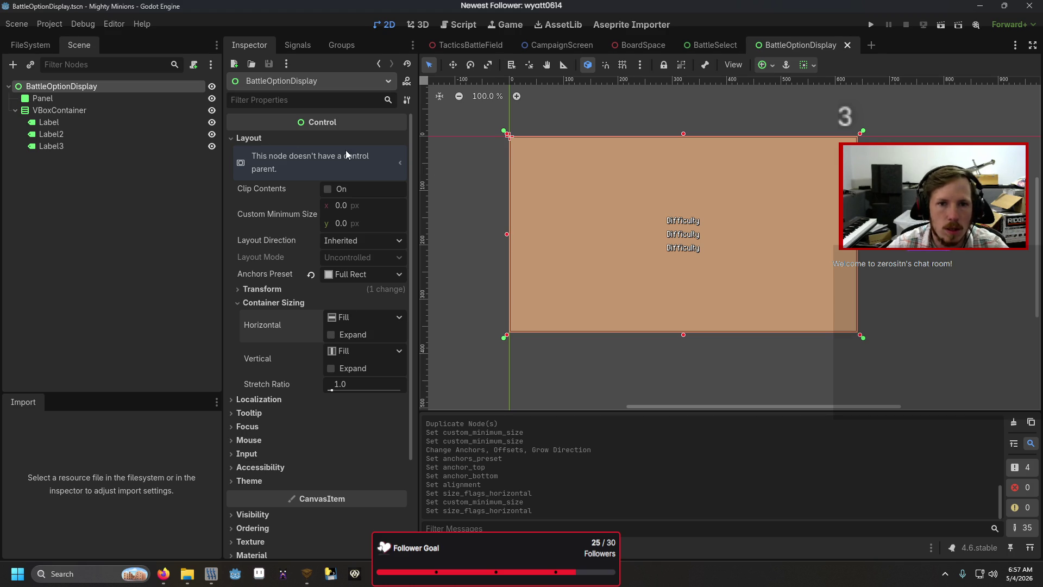
- Switch the root's anchors to Custom and set all four anchor points to 0.5
click(350, 288)
click(347, 289)
click(361, 274)
click(359, 289)
click(358, 291)
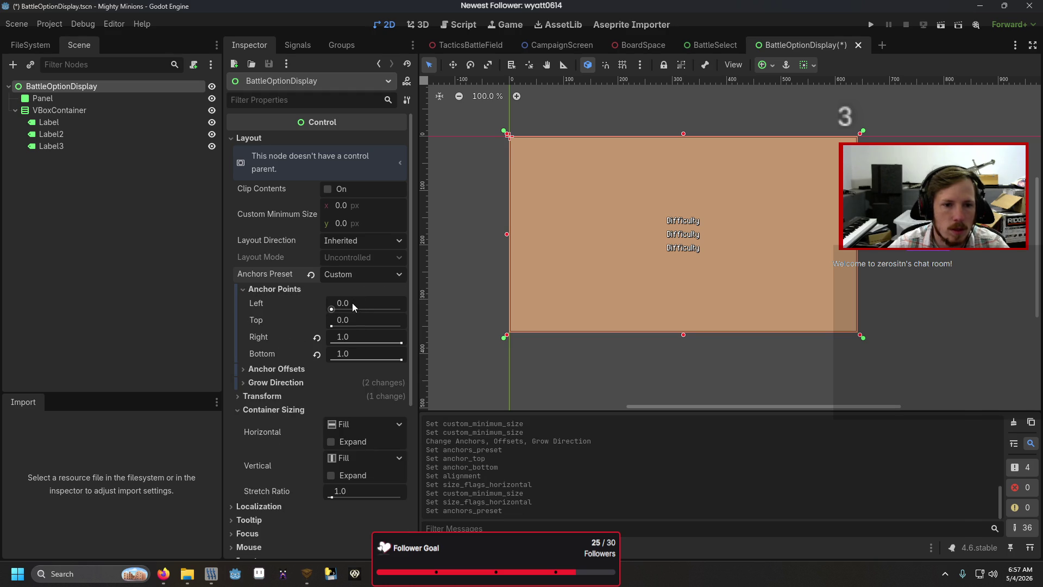
click(360, 301)
text(.5)
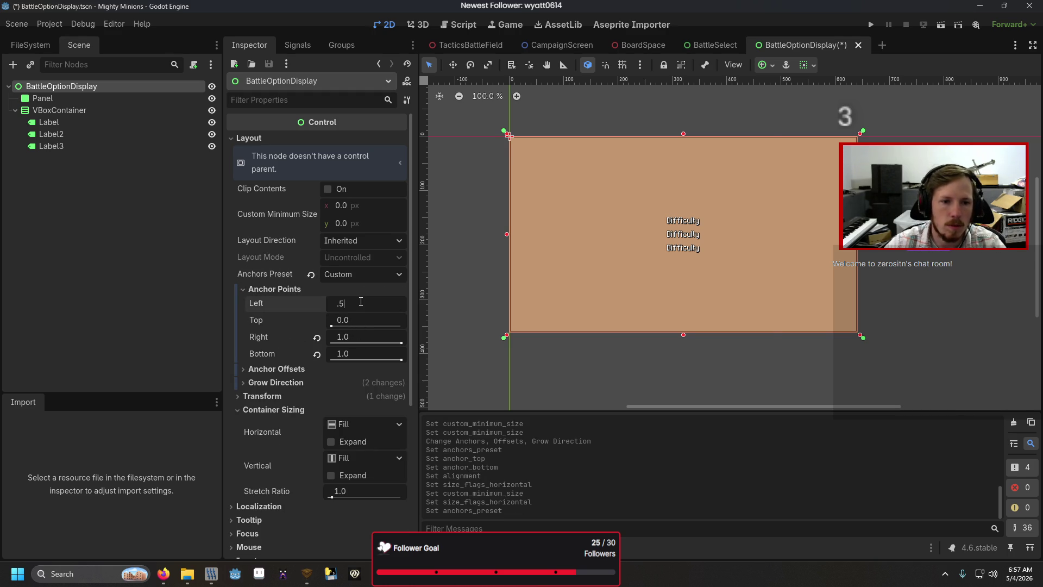
key(Tab)
text(.5)
key(Tab)
text(.5)
key(Tab)
text(.5)
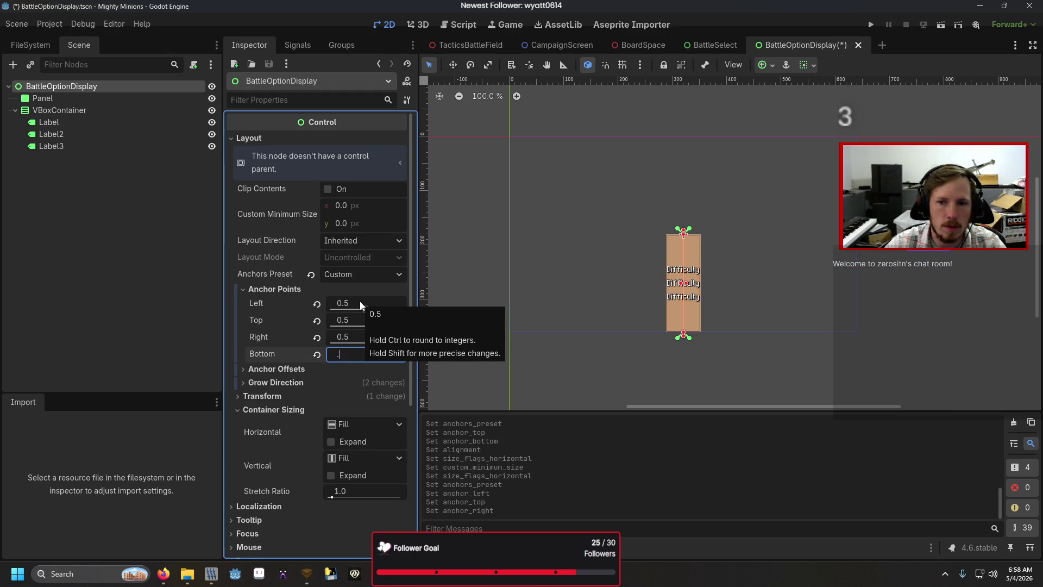
key(Return)
- Set the Panel's minimum size to 96 × 96, save, and go back to BattleSelect
click(90, 242)
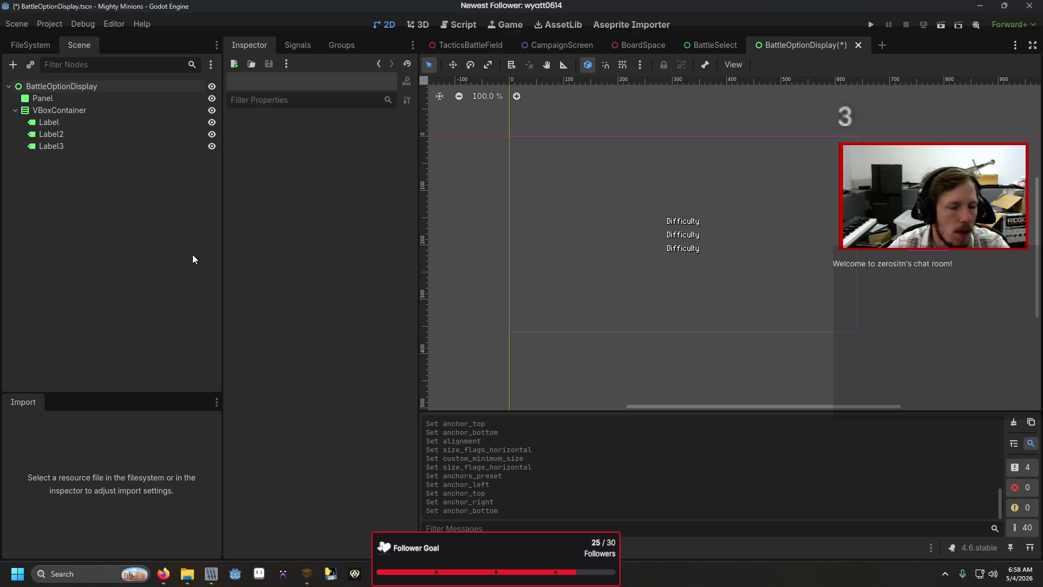
click(129, 106)
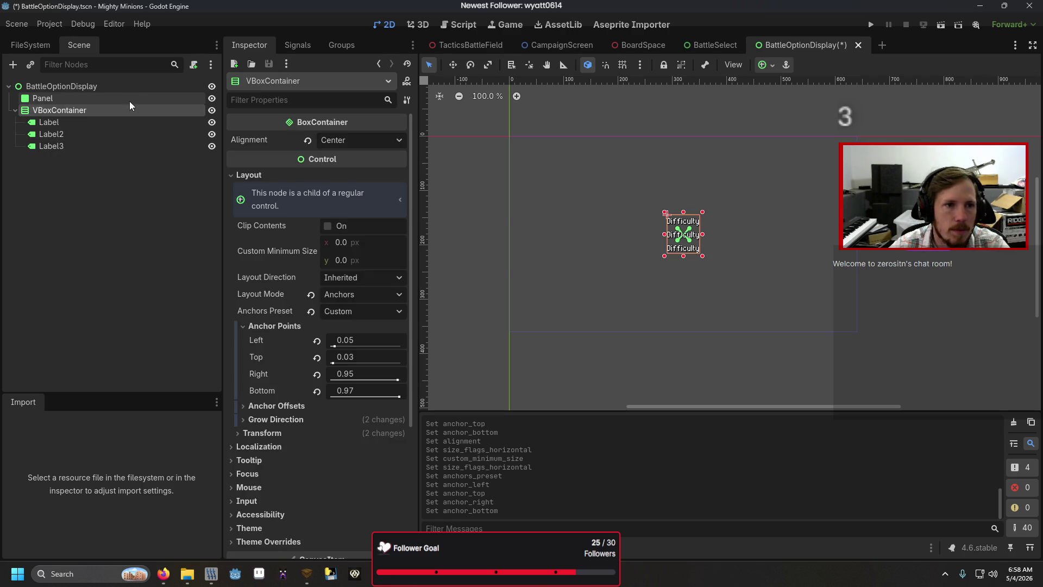
click(132, 98)
click(357, 222)
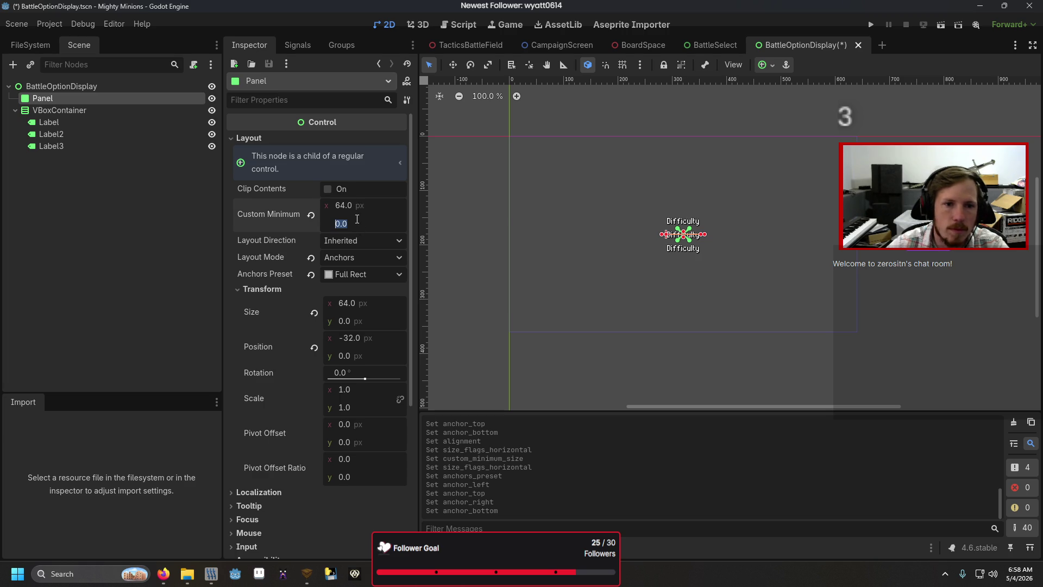
text(64)
key(Return)
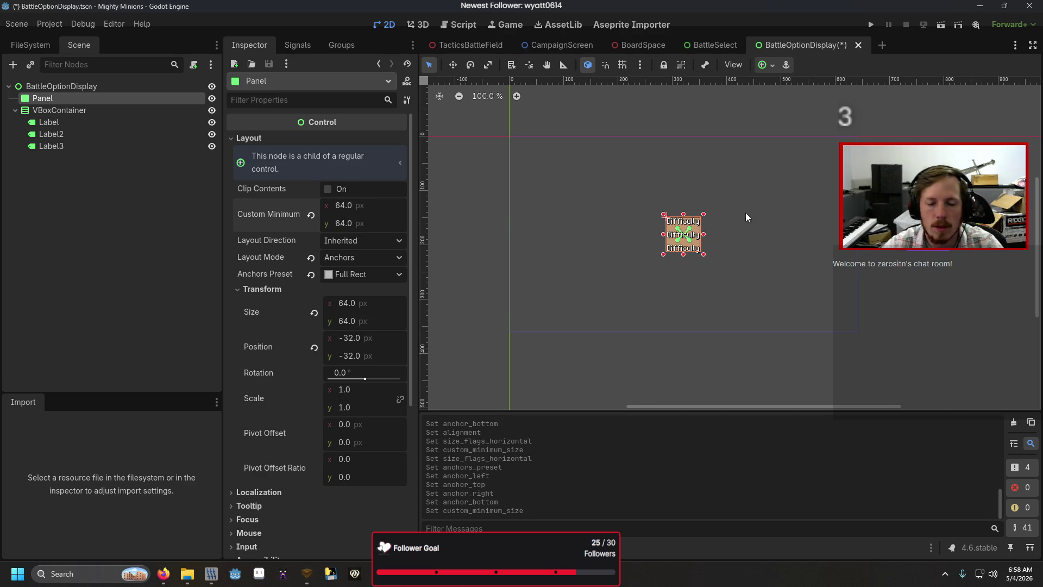
scroll(711, 212, up, 4)
click(358, 206)
text(96)
key(Tab)
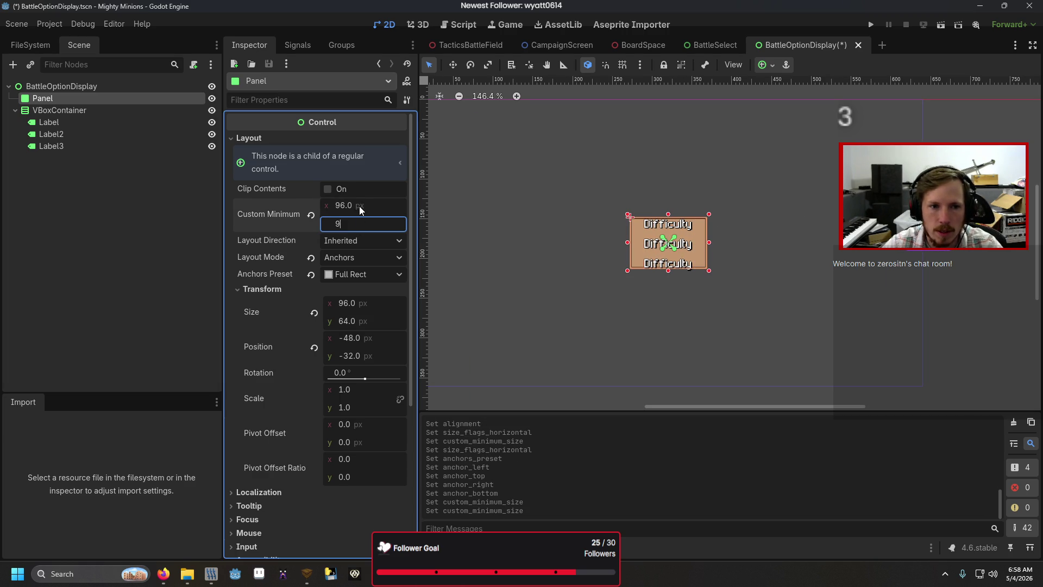
text(96)
key(Return)
key(ctrl+s)
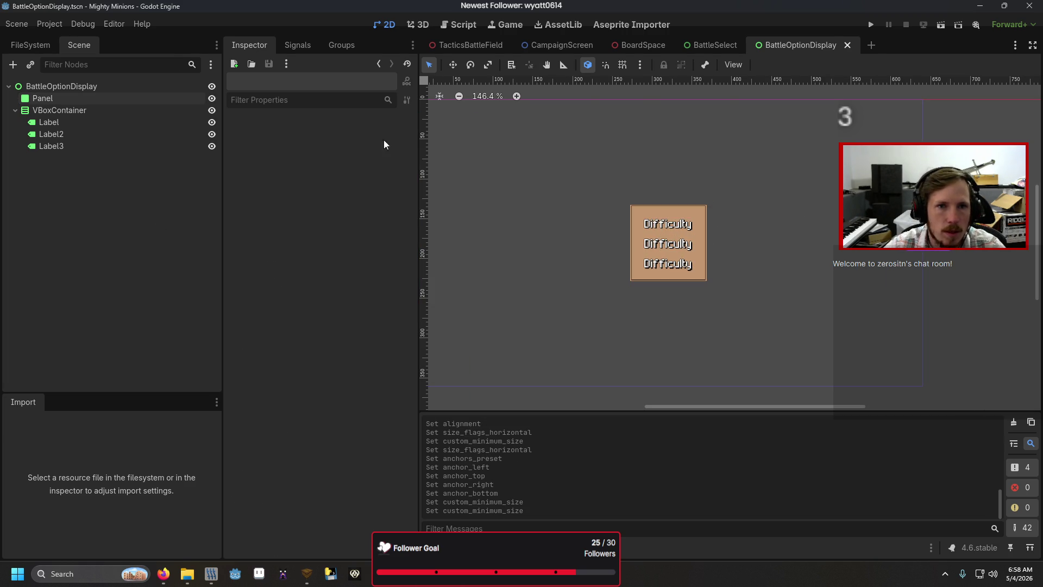
click(725, 47)
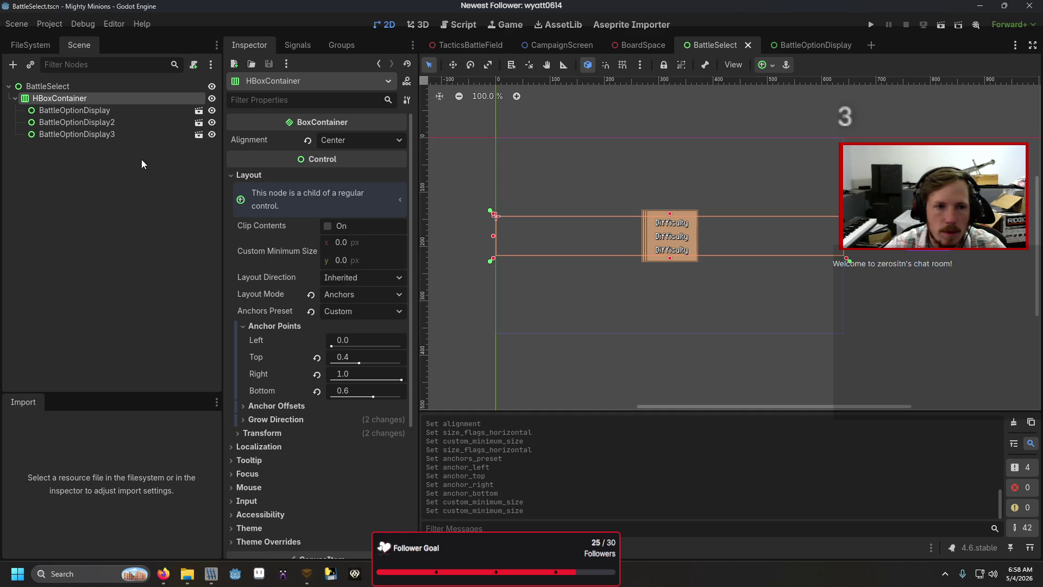
- Set the root's horizontal container sizing to Shrink Center with Expand, and save
click(132, 108)
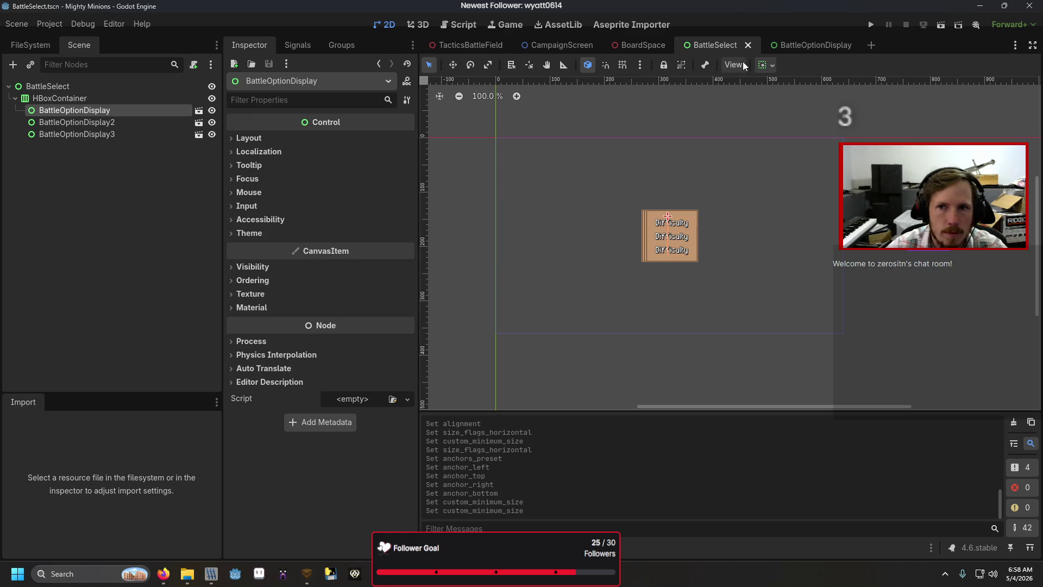
click(793, 47)
click(110, 90)
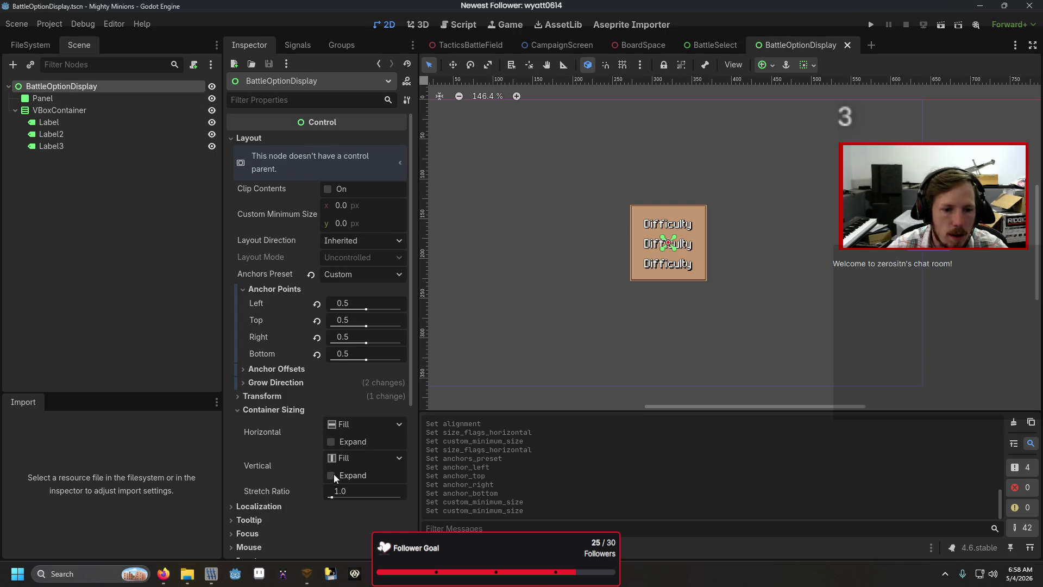
click(342, 426)
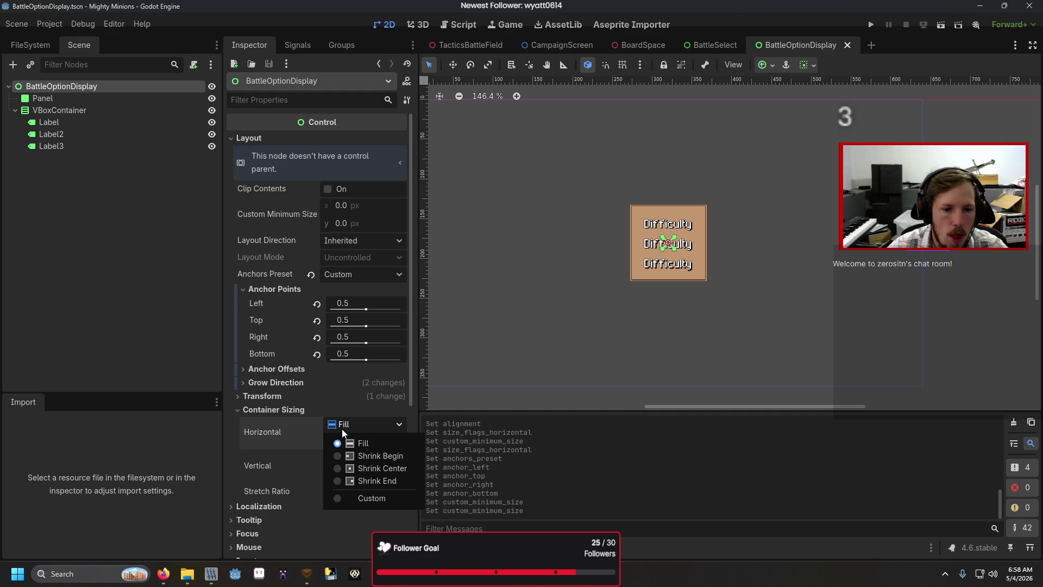
click(347, 467)
click(330, 441)
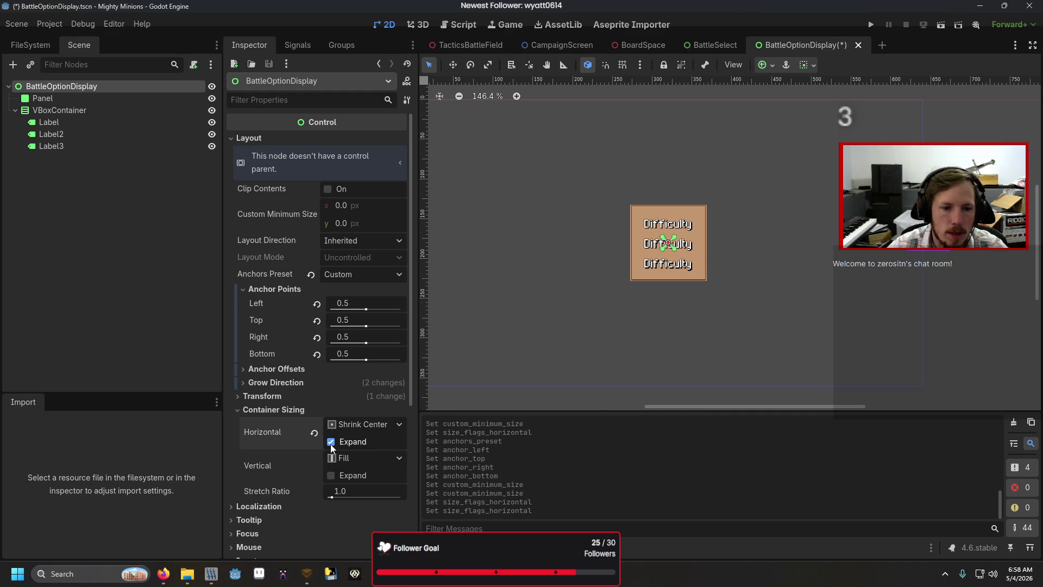
key(ctrl+s)
- Check the evenly spread option displays in BattleSelect, then return to BattleOptionDisplay's root node
click(711, 47)
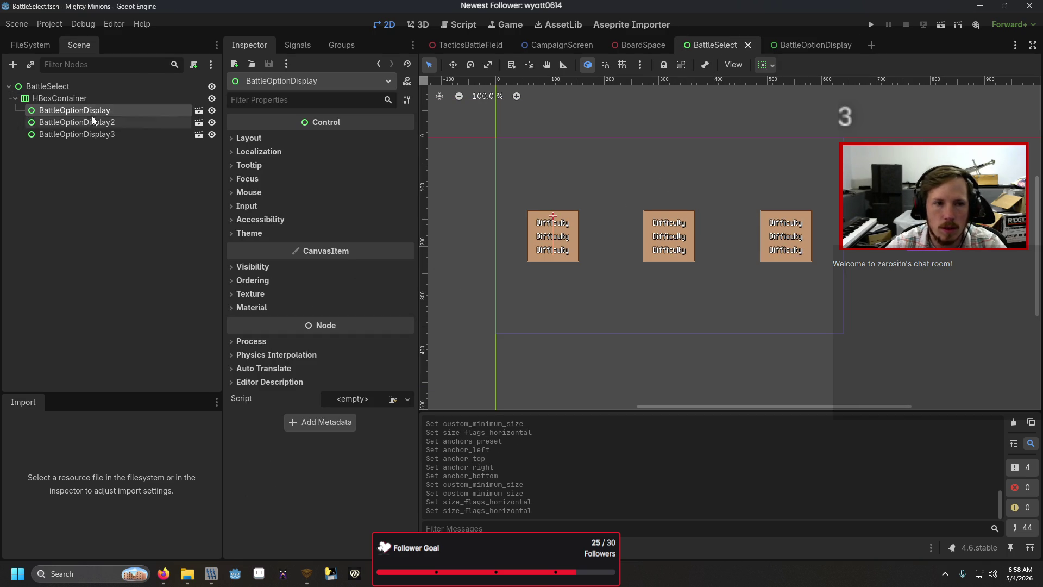
click(92, 98)
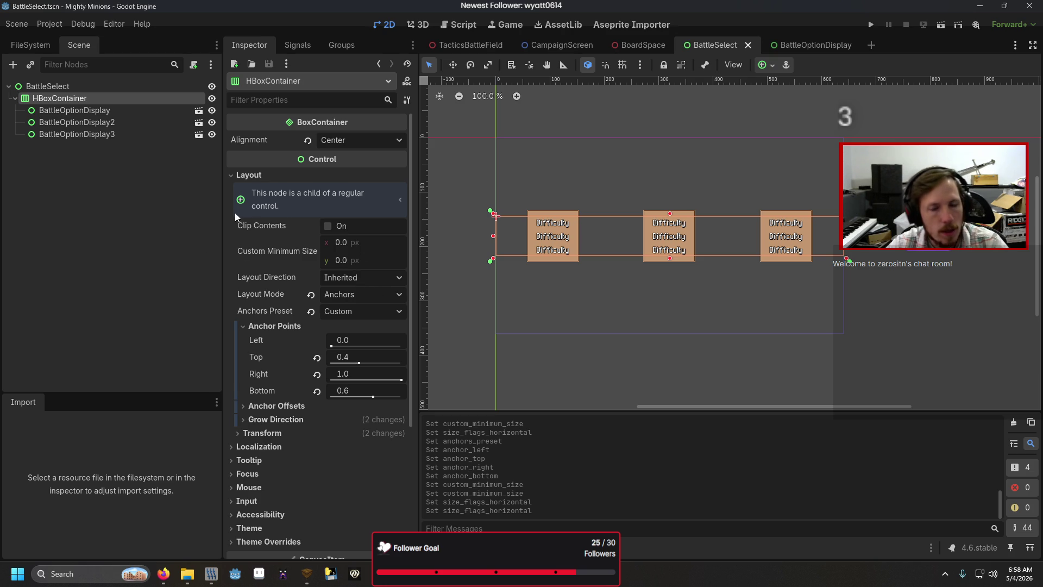
click(796, 47)
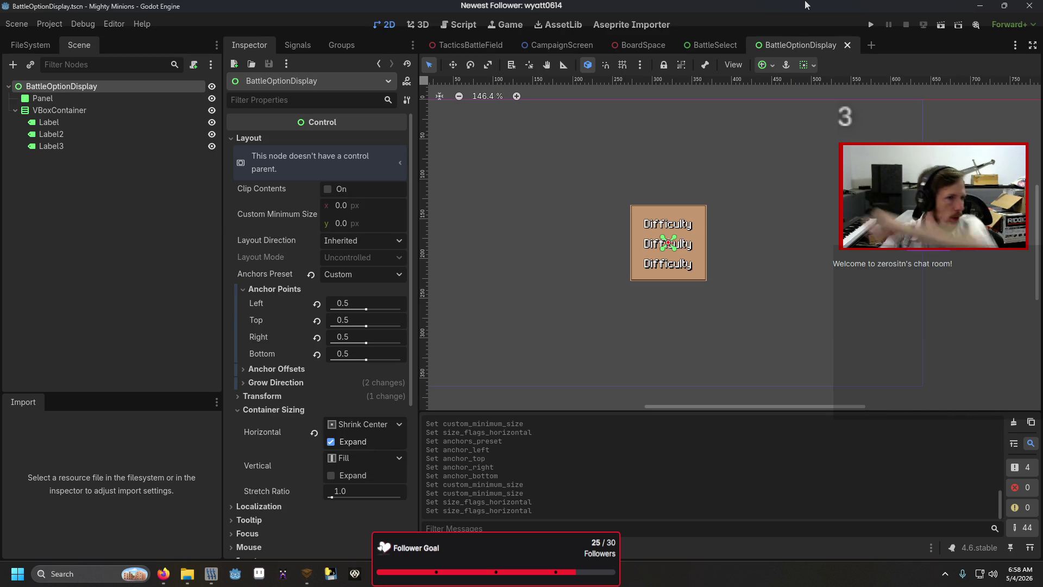
click(697, 41)
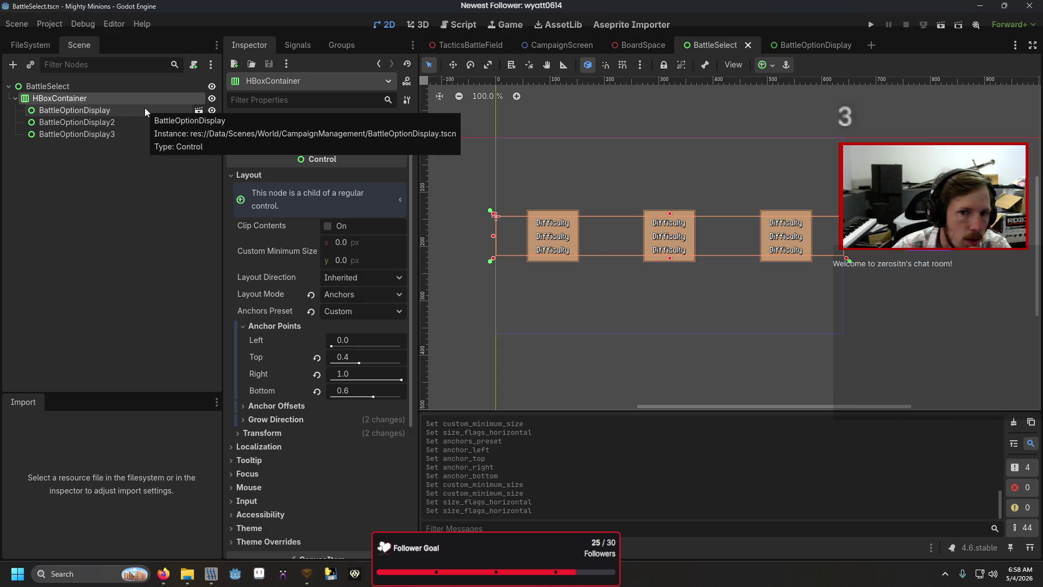
click(780, 47)
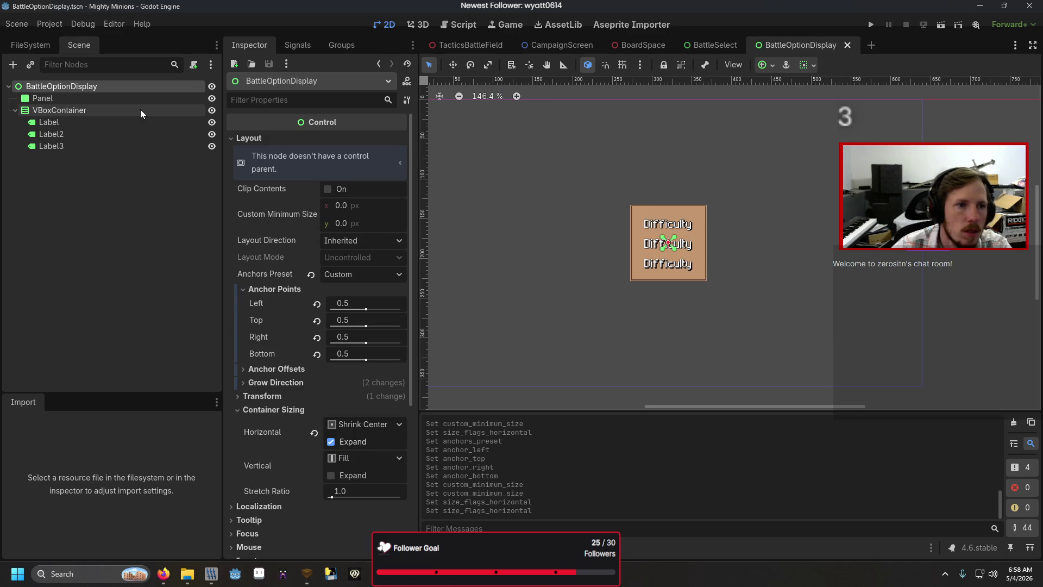
right_click(135, 85)
- Add a Button node and move it under the Panel
click(181, 93)
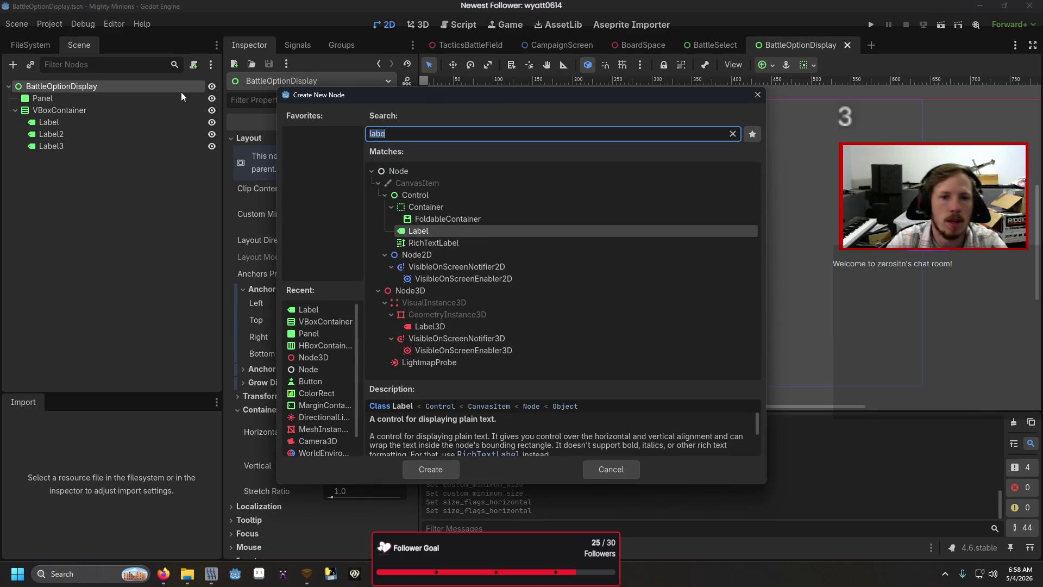
text(button)
key(Return)
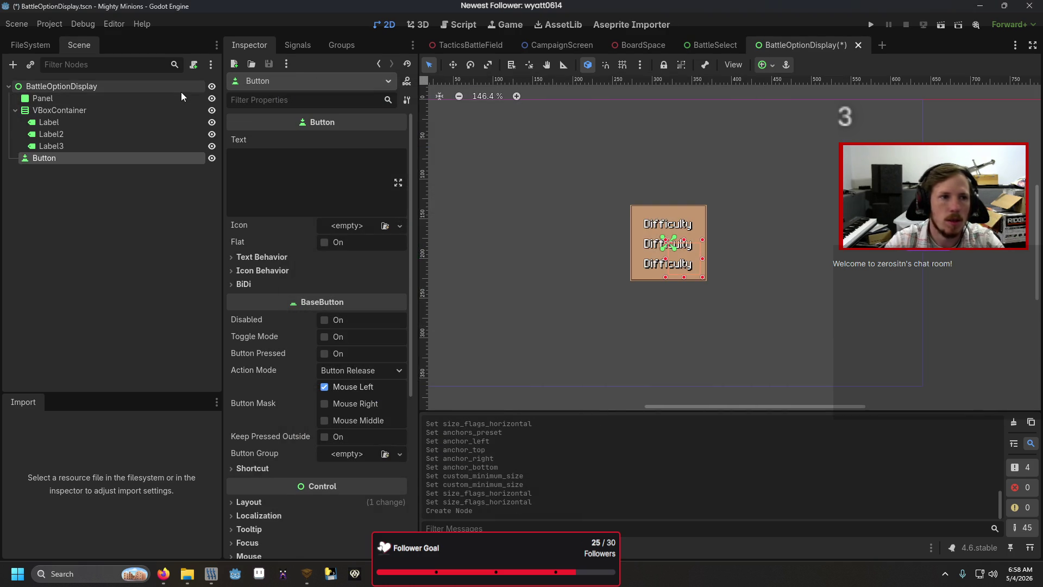
mouse_move(80, 149)
mouse_down()
mouse_move(81, 94)
mouse_move(55, 111)
mouse_up()
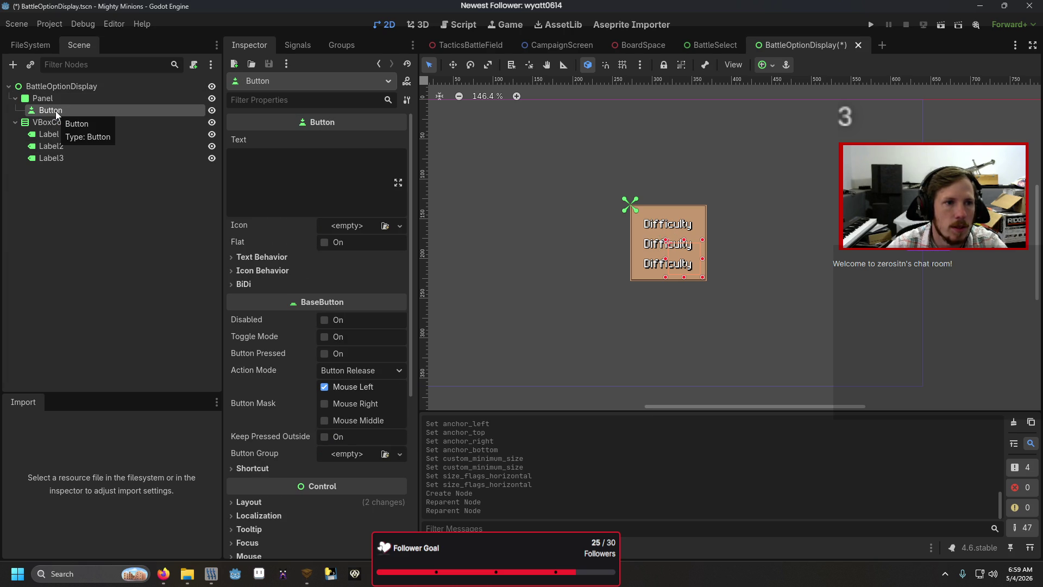
double_click(55, 111)
key(Return)
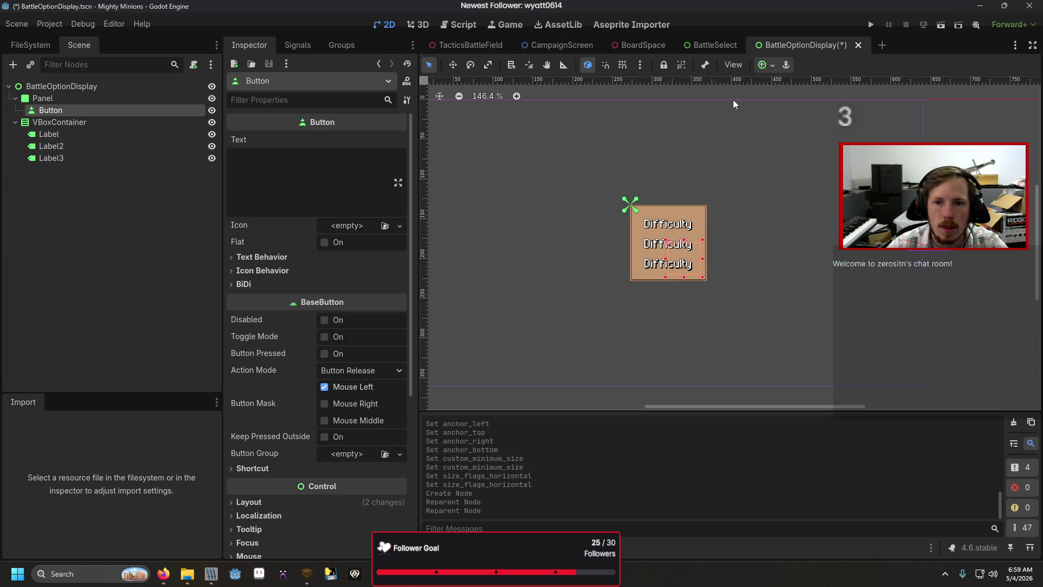
- Give the Button the Full Rect anchor preset, then save and run the scene with F6
click(770, 67)
click(828, 165)
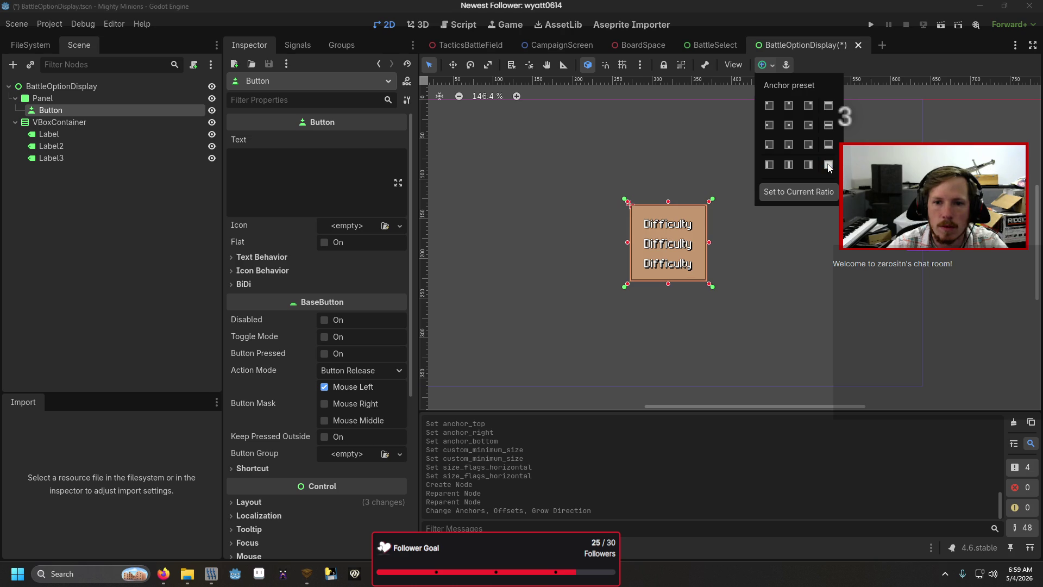
click(150, 202)
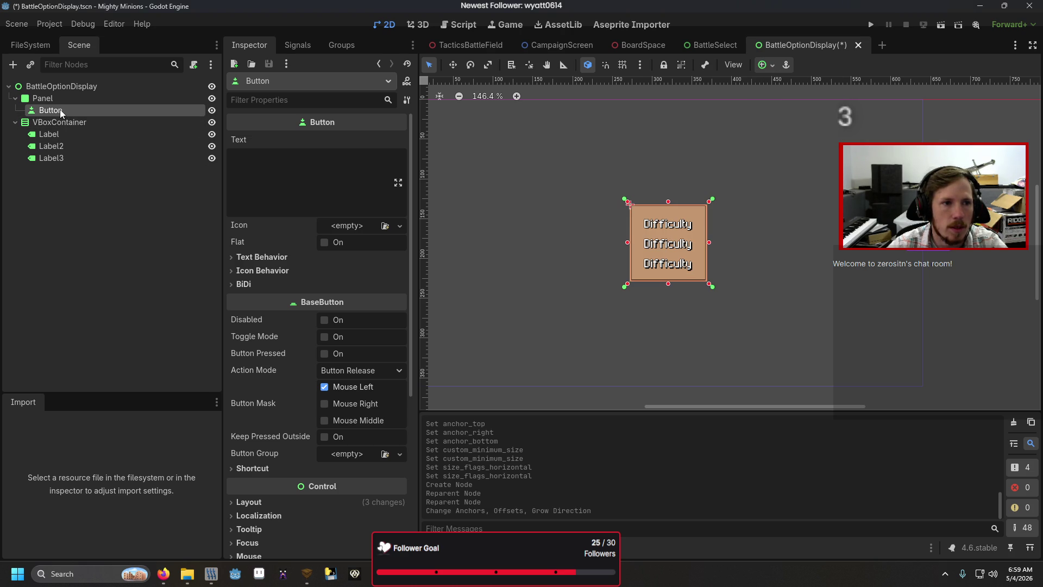
mouse_move(60, 109)
mouse_down()
mouse_move(65, 170)
mouse_move(56, 113)
mouse_up()
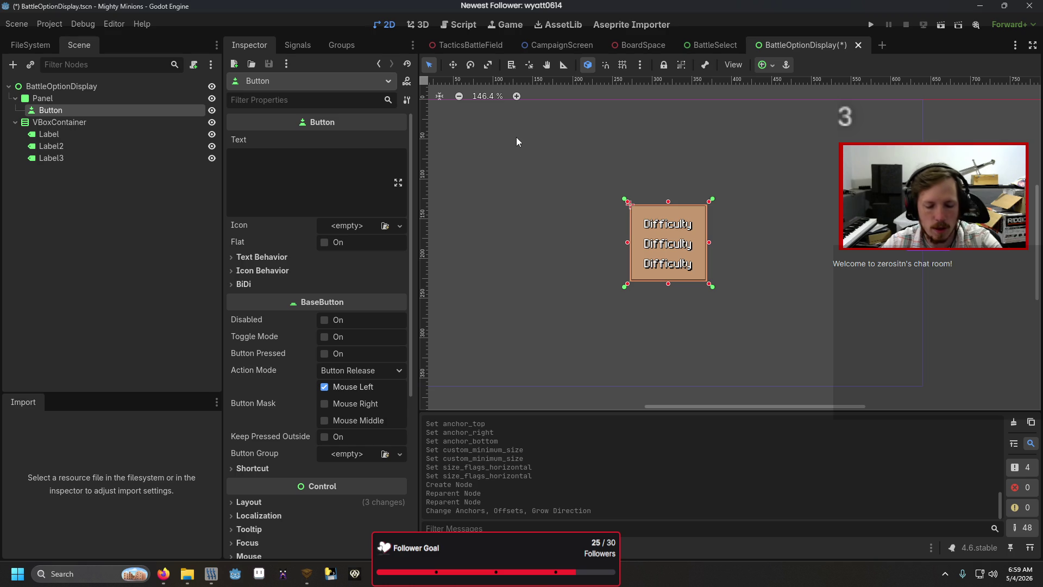
click(212, 122)
click(212, 122)
key(F6)
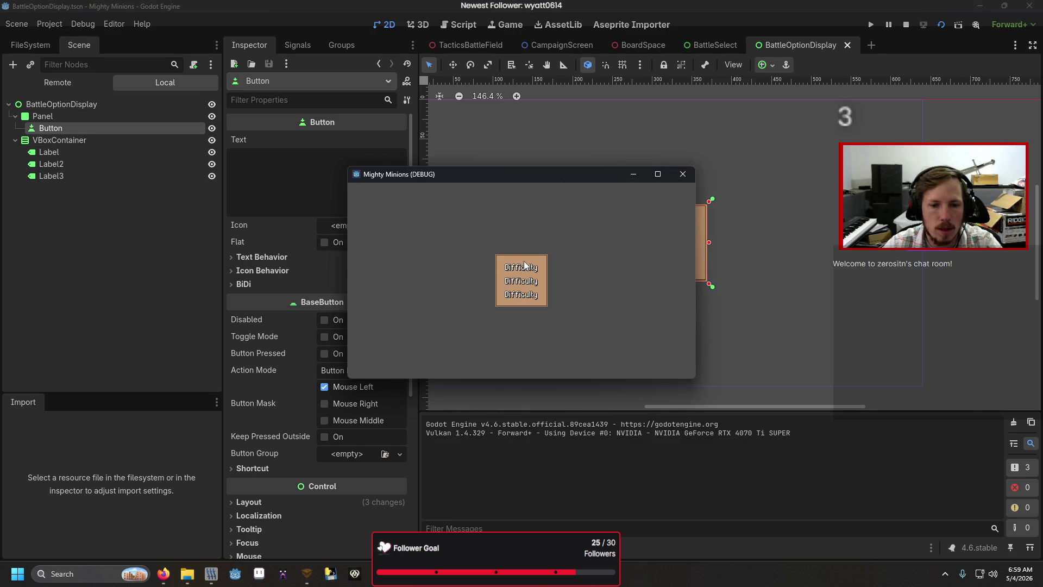
- Close the running game and bring up the Button's signals, starting to connect pressed()
click(682, 177)
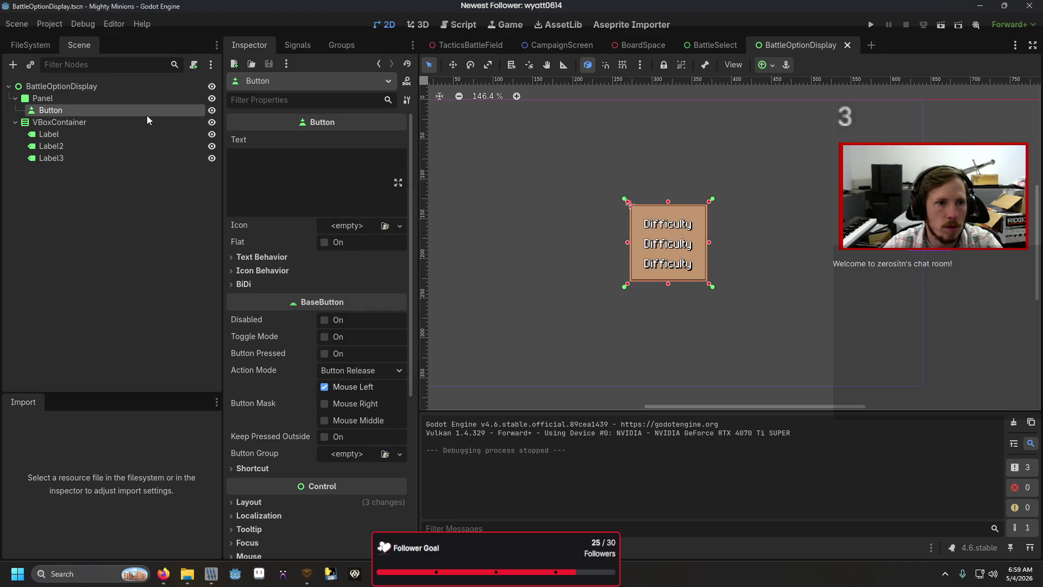
right_click(152, 109)
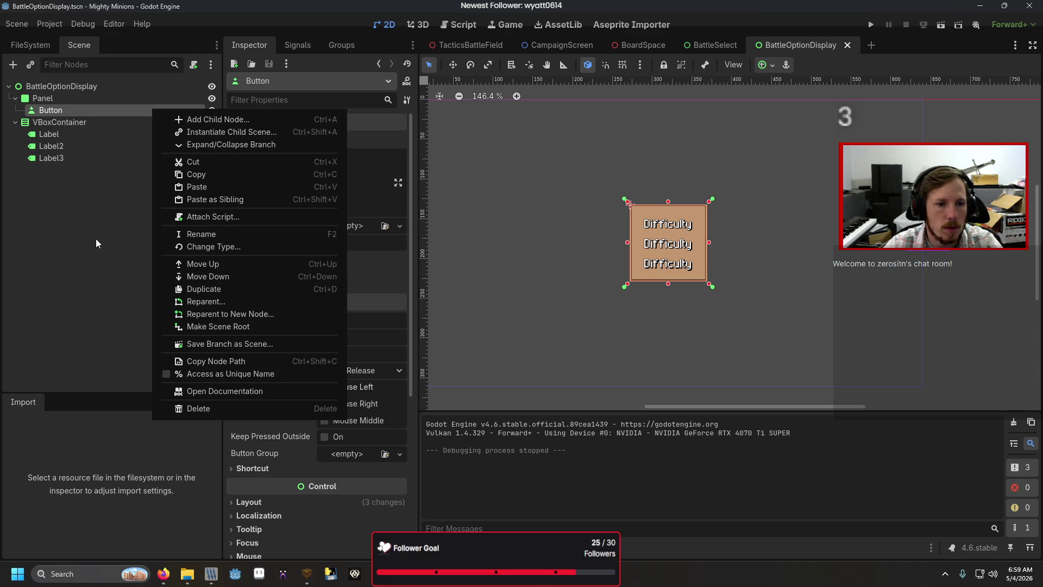
click(96, 241)
click(304, 45)
double_click(296, 122)
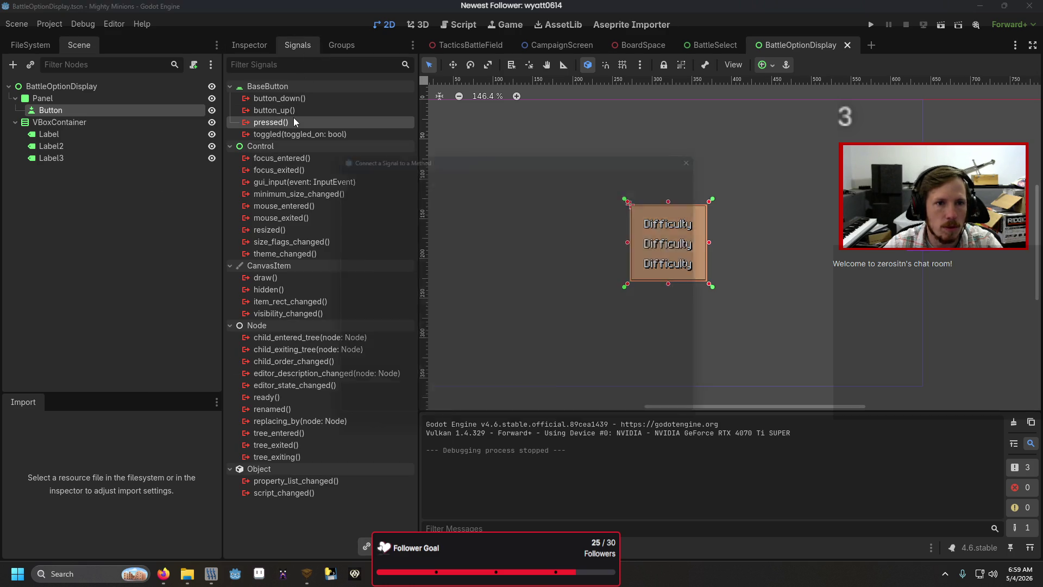
- Cancel the signal connection and attach a new BattleOptionDisplay.gd script to the root node
click(705, 130)
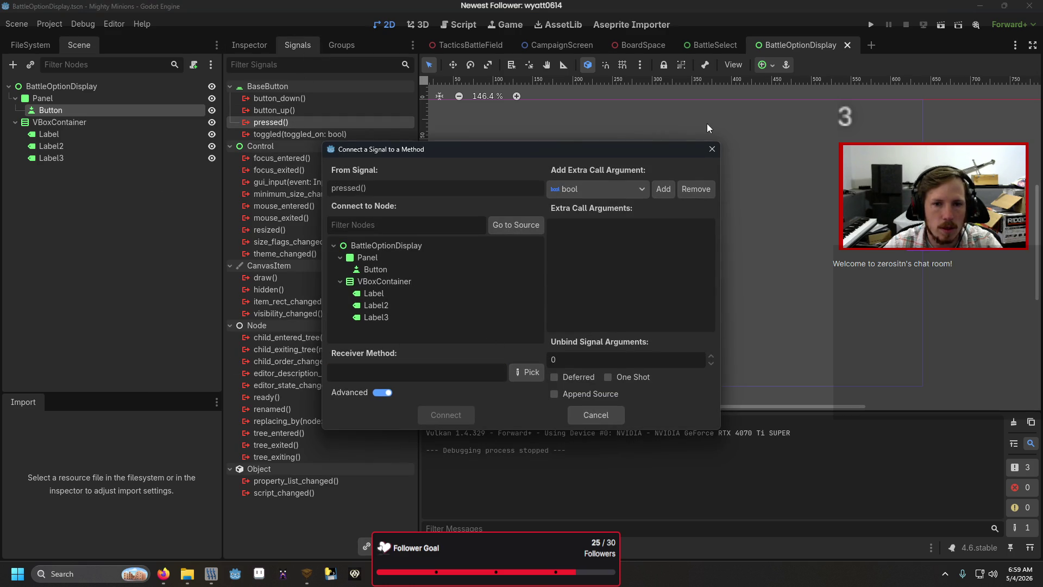
click(712, 150)
click(193, 85)
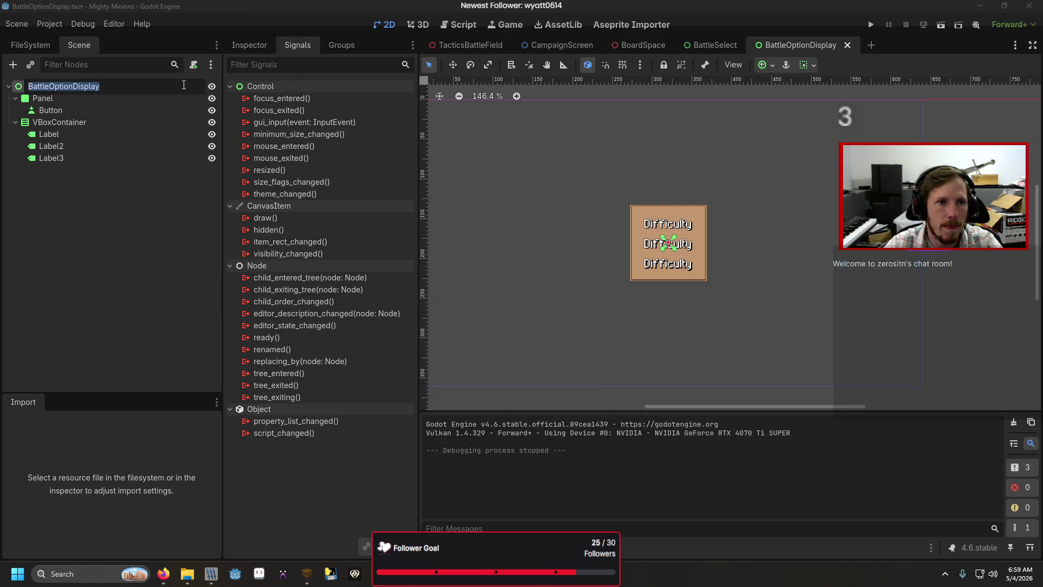
right_click(140, 88)
click(176, 187)
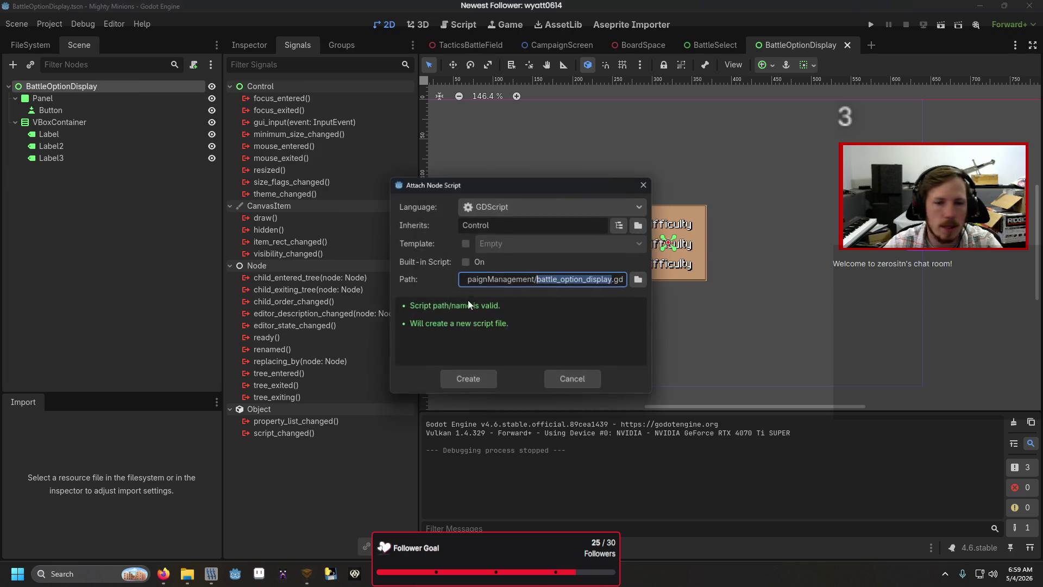
text(Battle)
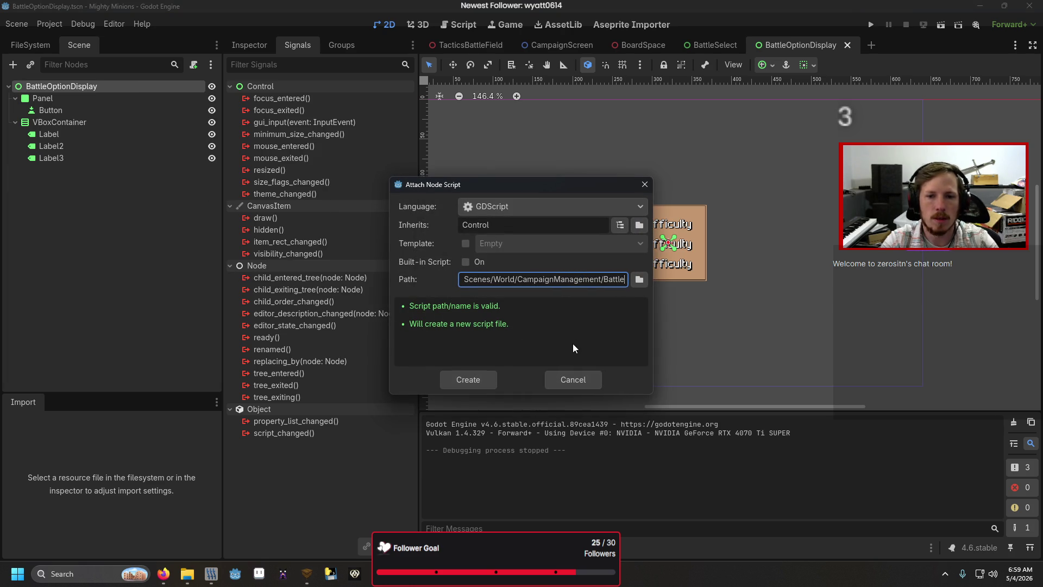
text(OptionDisplay)
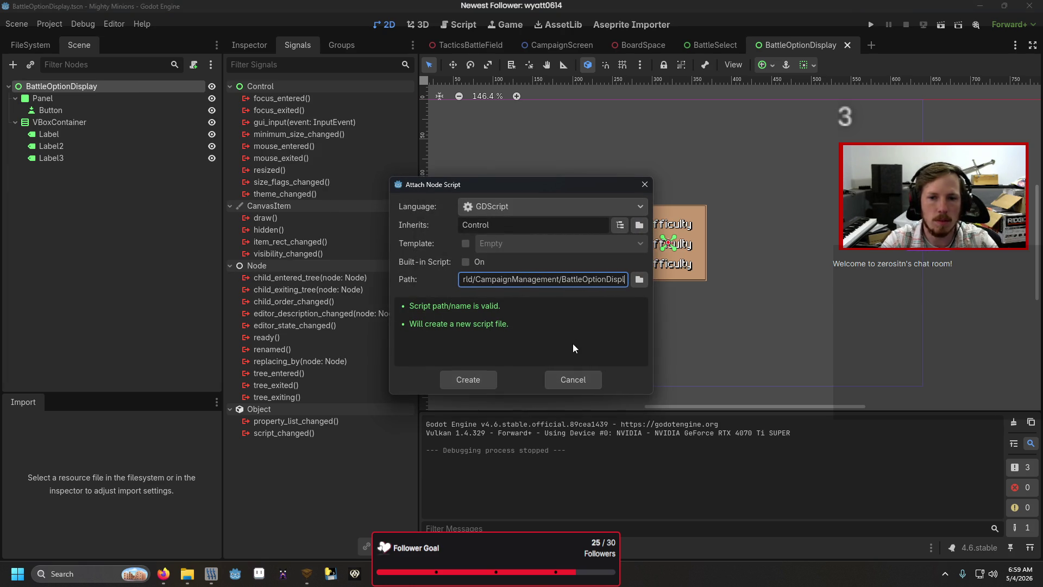
key(Return)
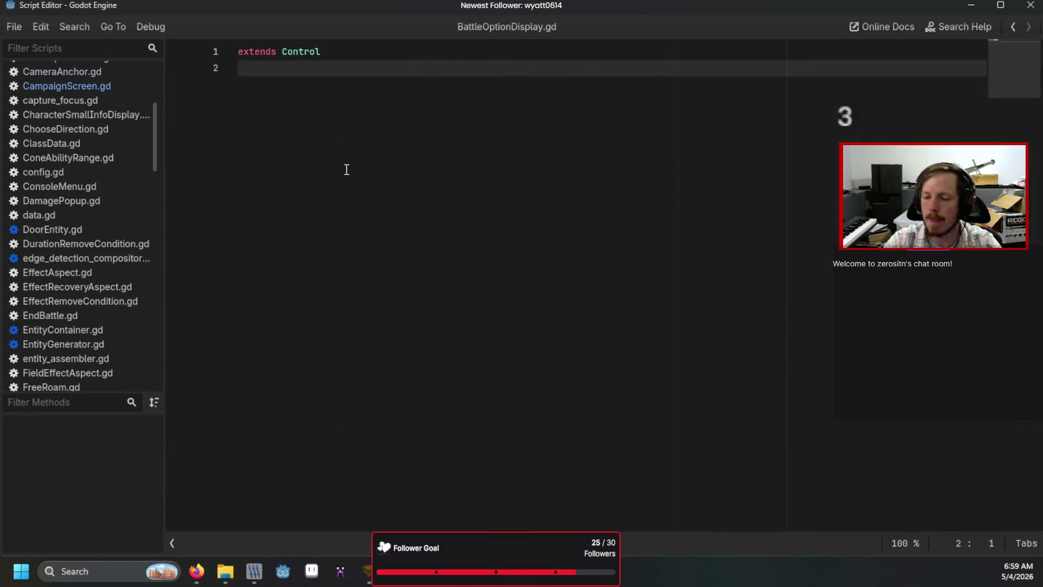
key(Return)
key(BackSpace)
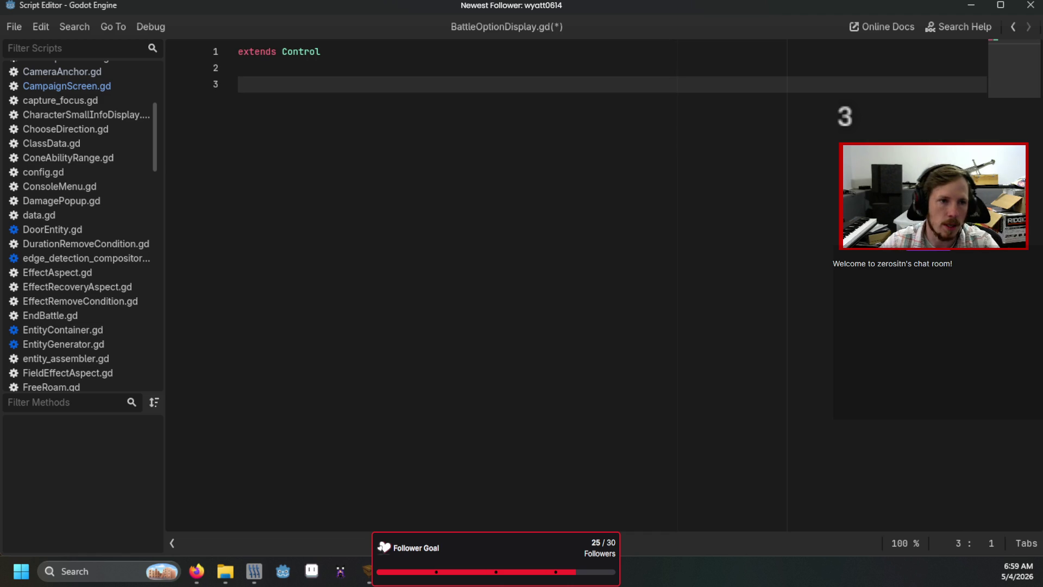
key(alt+Tab)
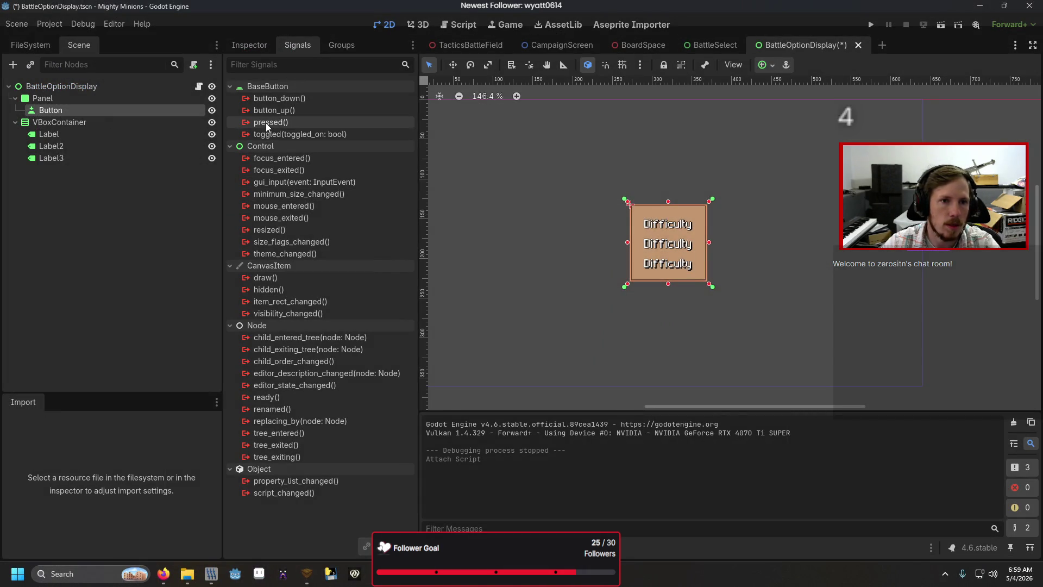
- Connect pressed to _on_button_pressed, replace pass with print("HI"), save, and run with F6
double_click(265, 123)
click(436, 415)
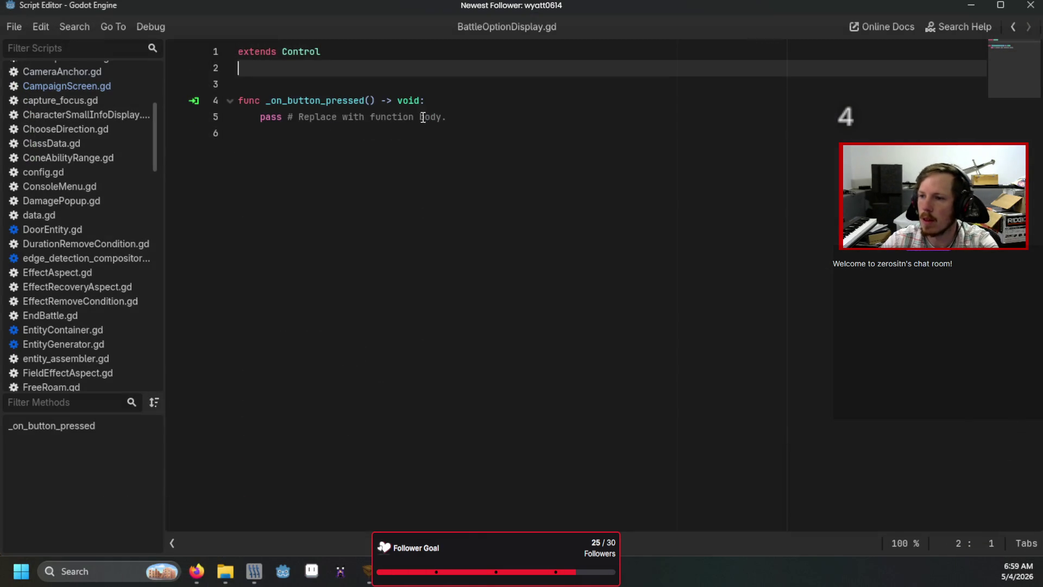
drag(447, 117, 265, 120)
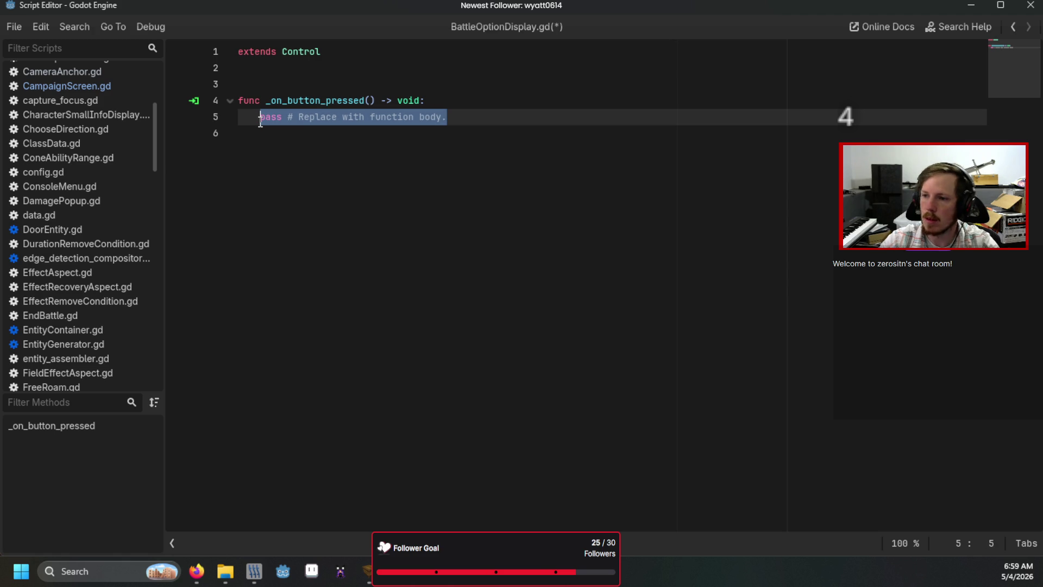
text(prion)
key(BackSpace)
key(BackSpace)
text(nt("HI)
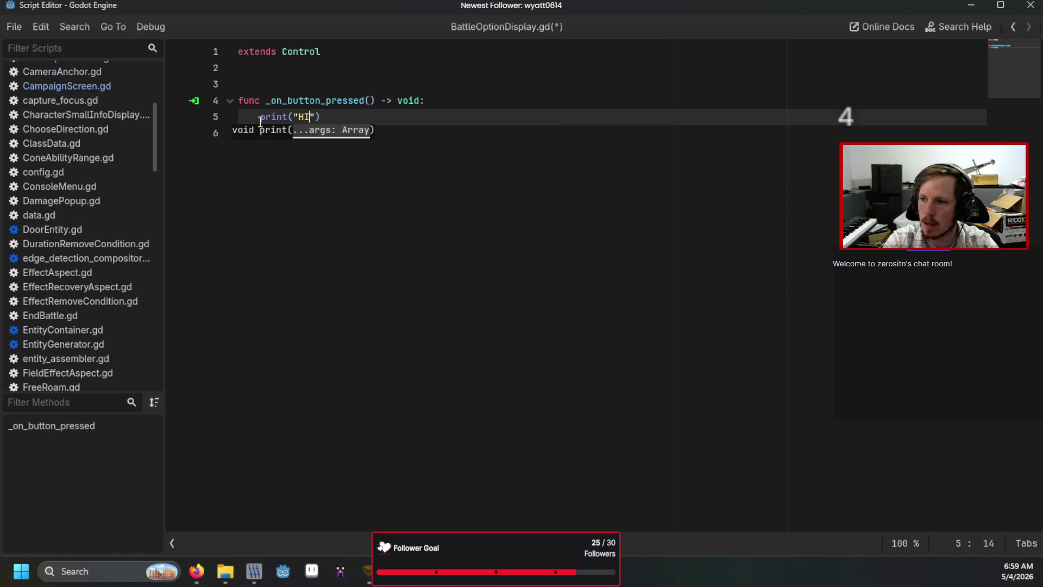
key(ctrl+s)
key(F6)
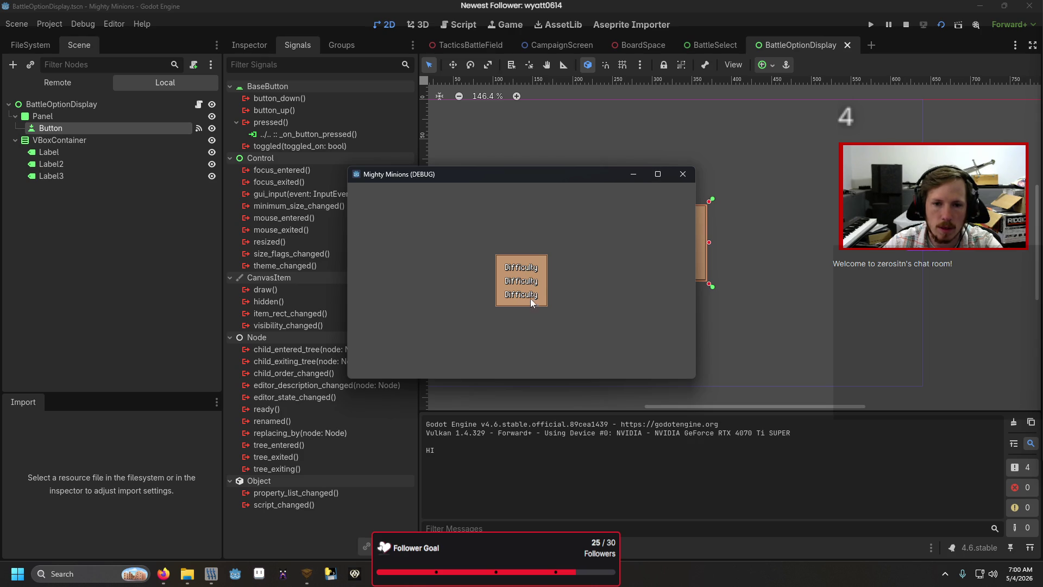
- Stop the game and return to BattleOptionDisplay.gd, adding blank lines above _on_button_pressed
click(690, 175)
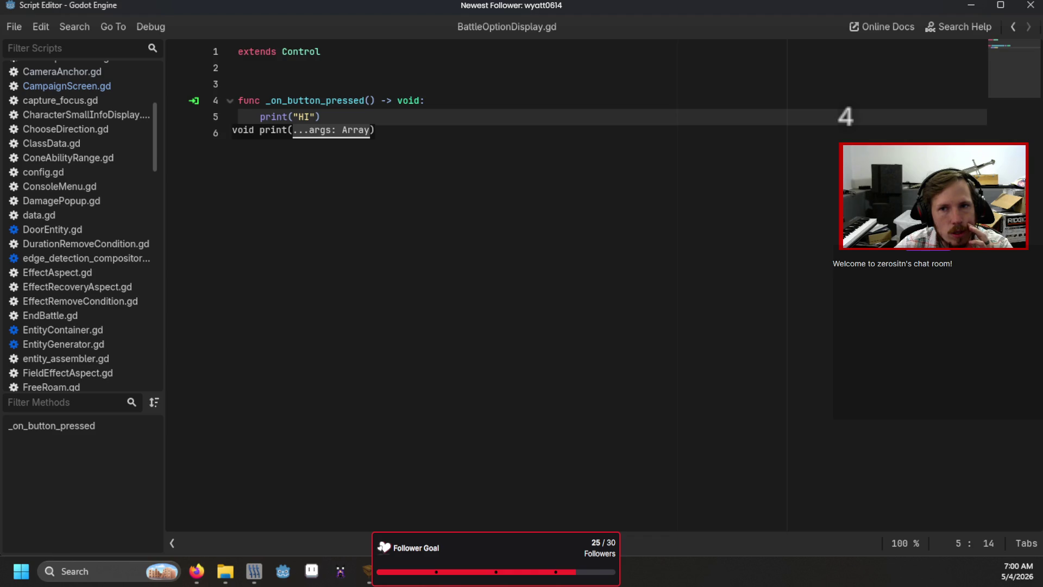
key(alt+Tab)
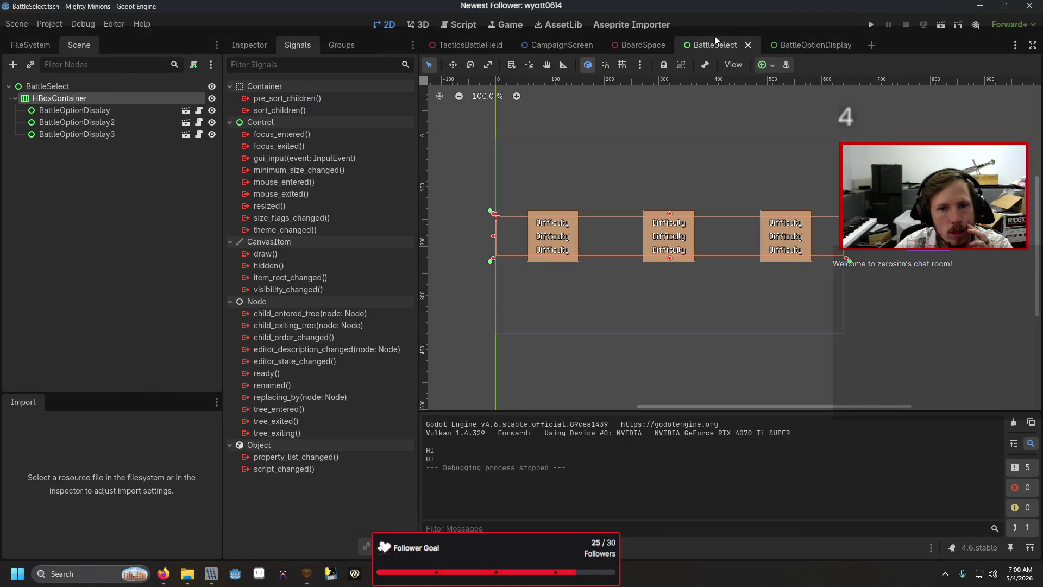
click(788, 43)
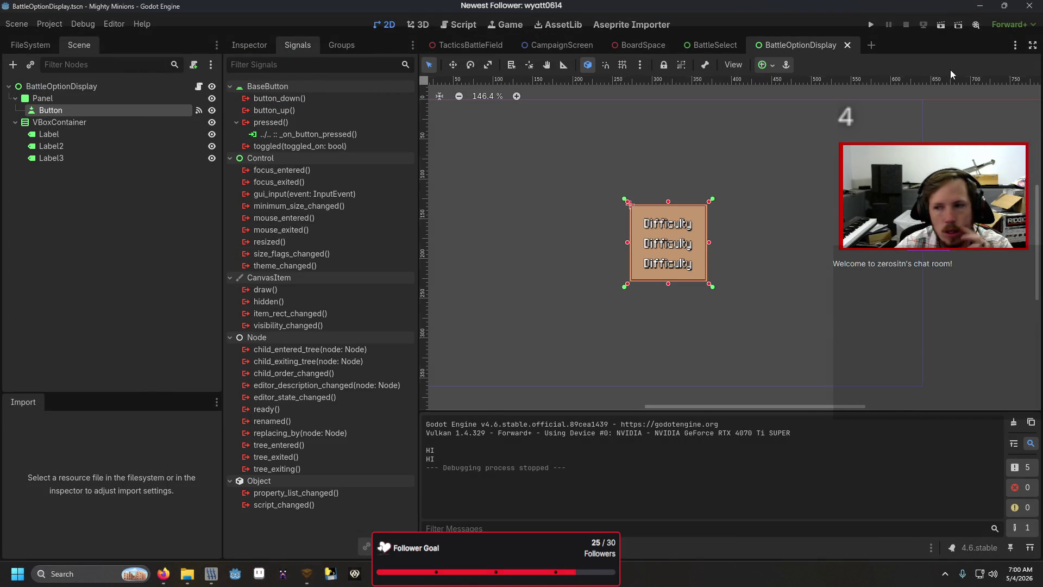
key(alt+Tab)
key(Return)
key(Return)
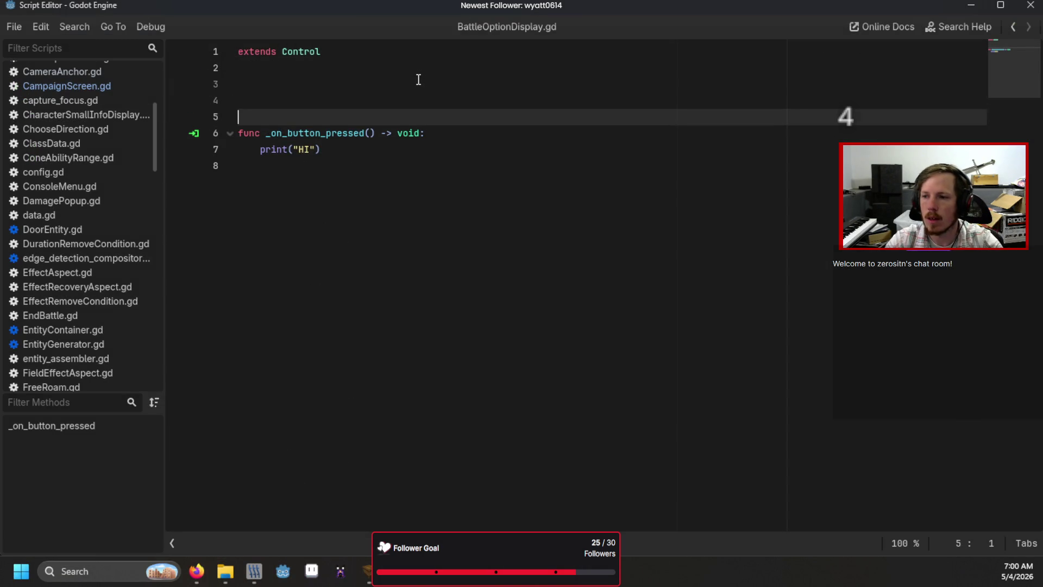
- Add a set_up() -> void function printing 'need to establish communication and option data'
key(Up)
text(func)
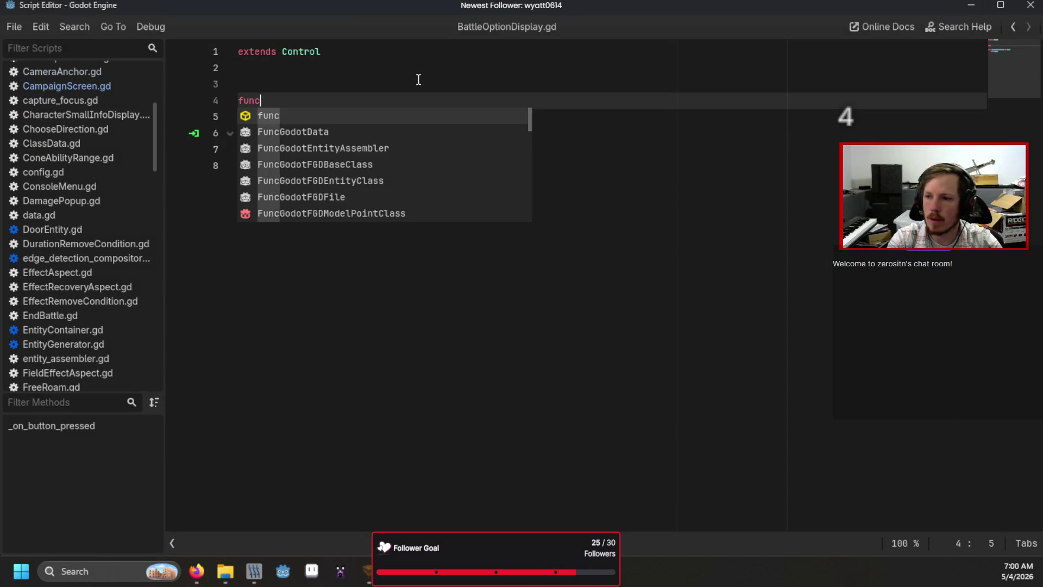
text( set_up()
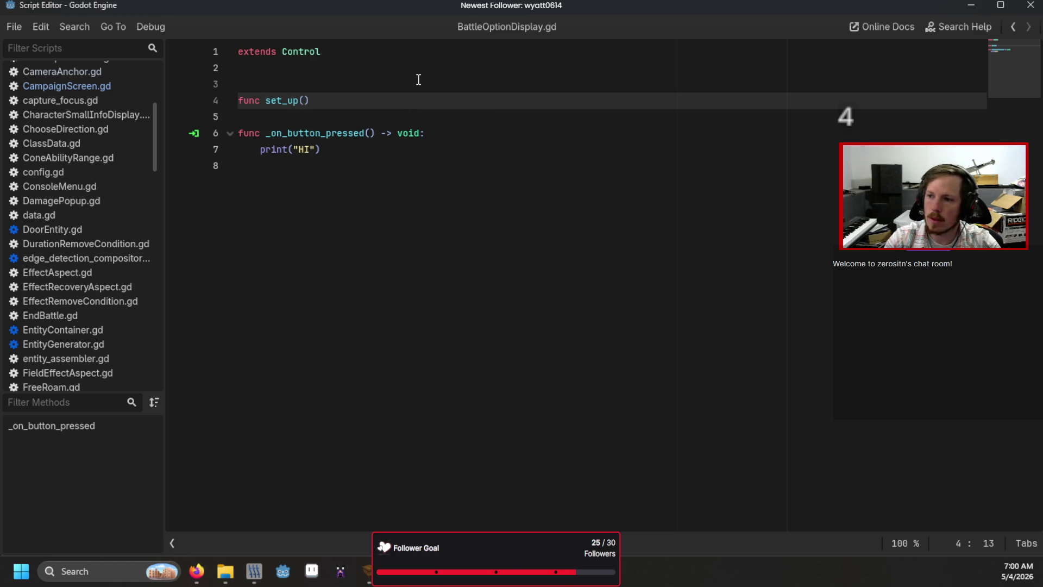
key(BackSpace)
text(void:)
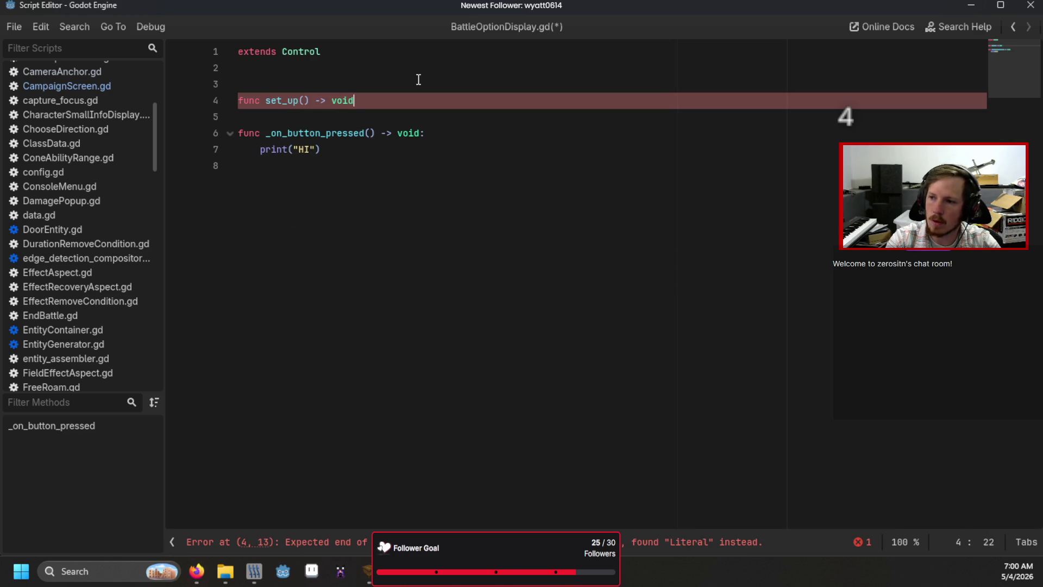
key(Return)
text(p)
text(("need to )
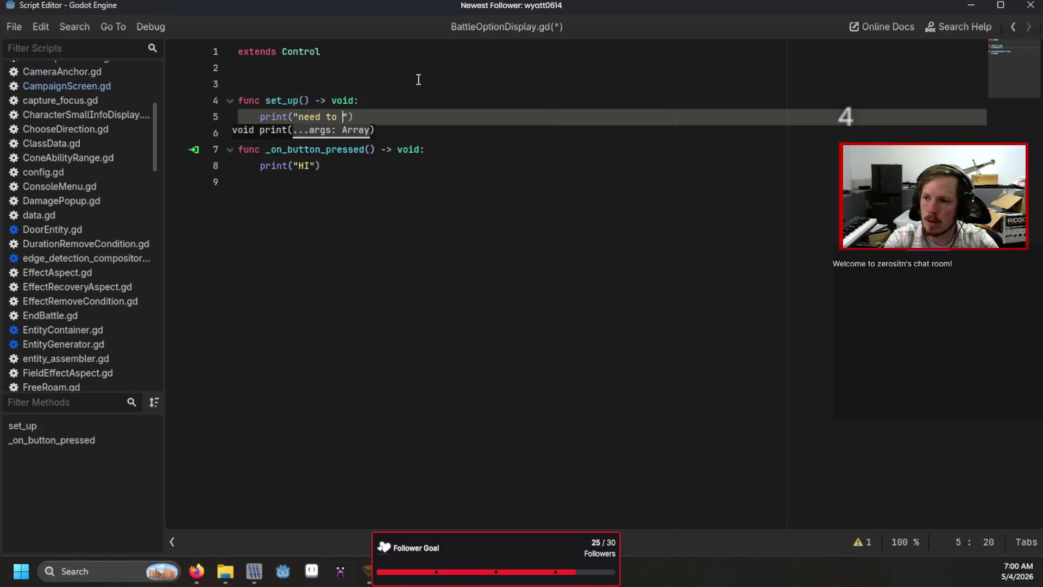
text(stablish )
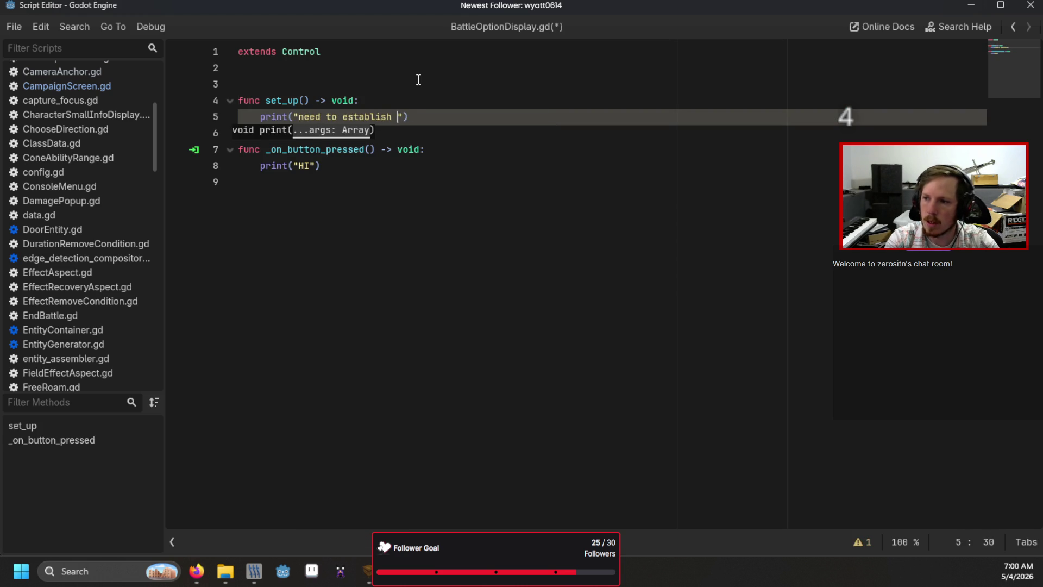
text(communication a)
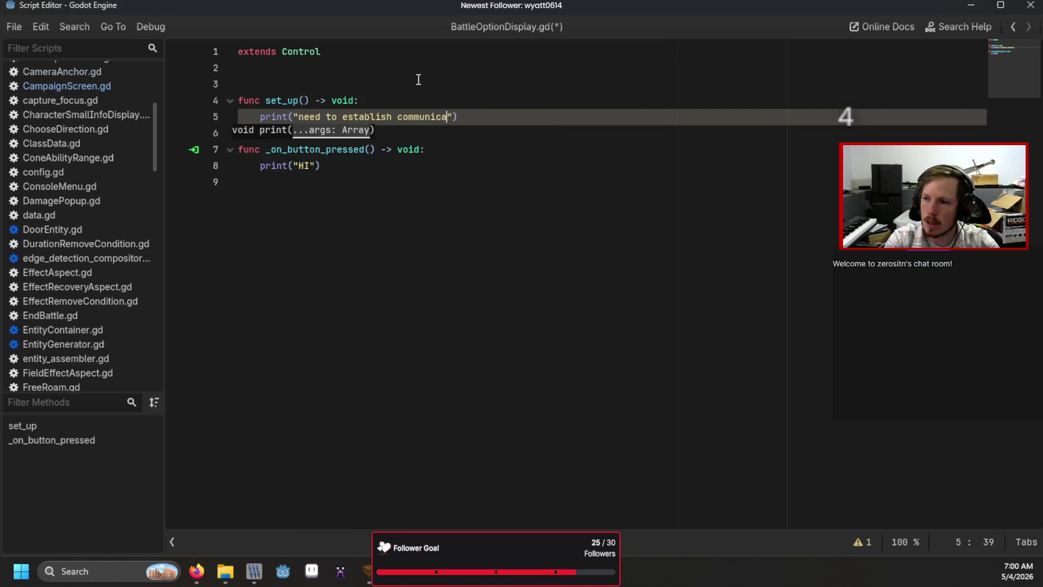
text(nd )
text(optiond)
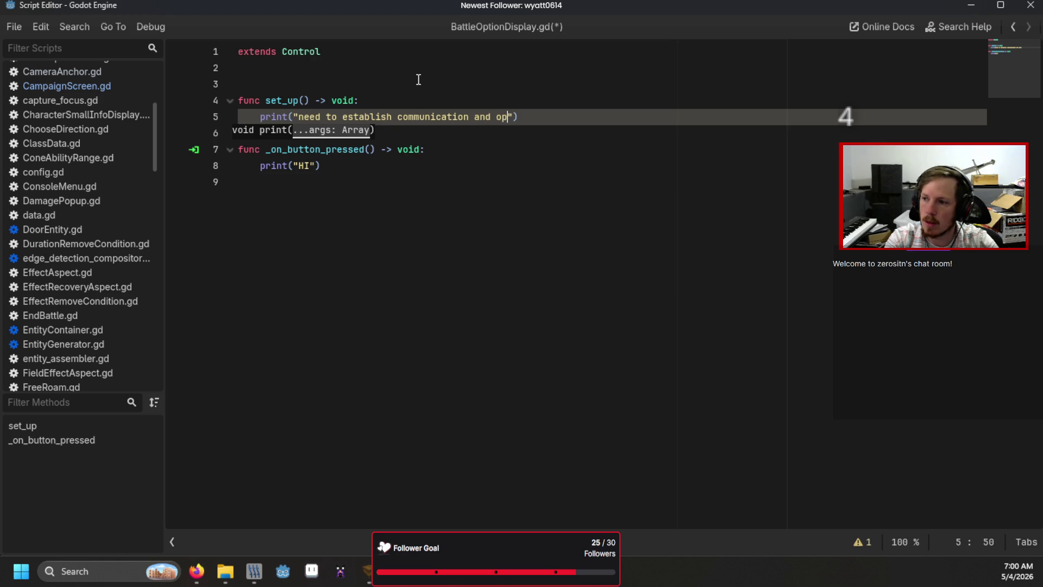
text(data)
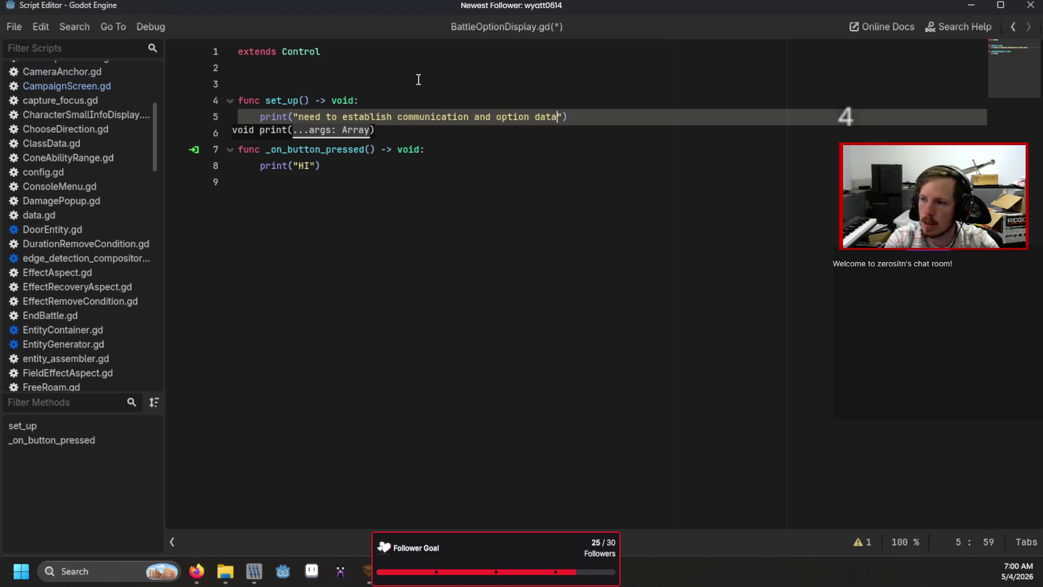
- Save BattleOptionDisplay.gd and return to the BattleSelect scene
click(418, 79)
key(ctrl+s)
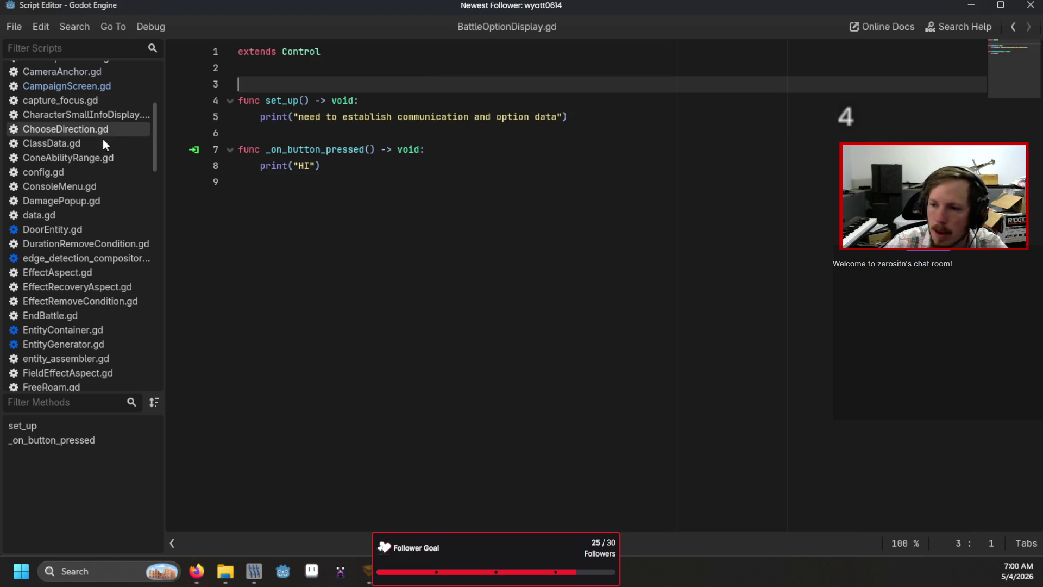
key(alt+Tab)
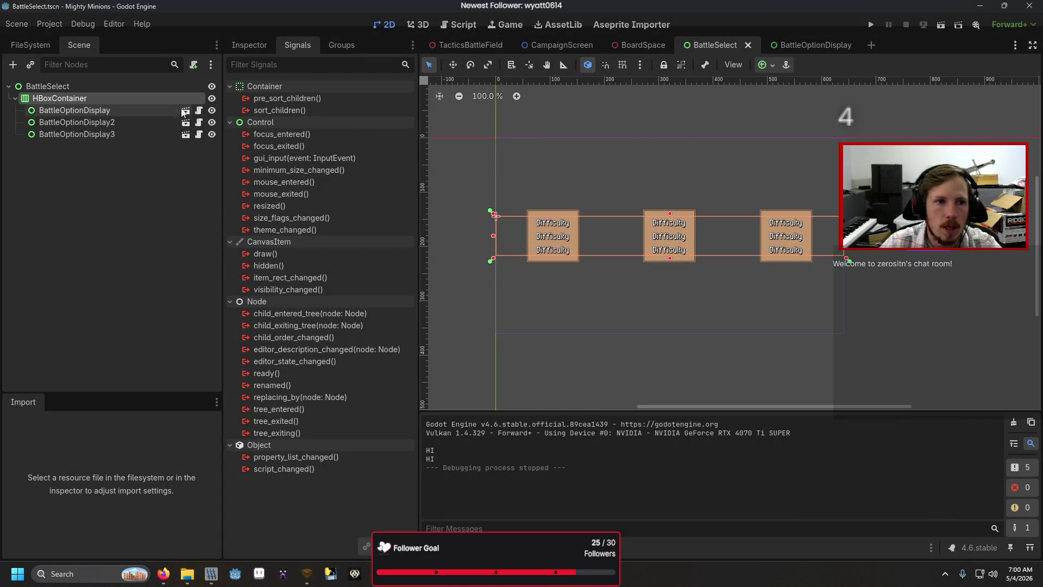
- Attach a new script named BattleSelect.gd to the BattleSelect root node
click(182, 86)
right_click(182, 86)
click(220, 193)
text(BattleSelect)
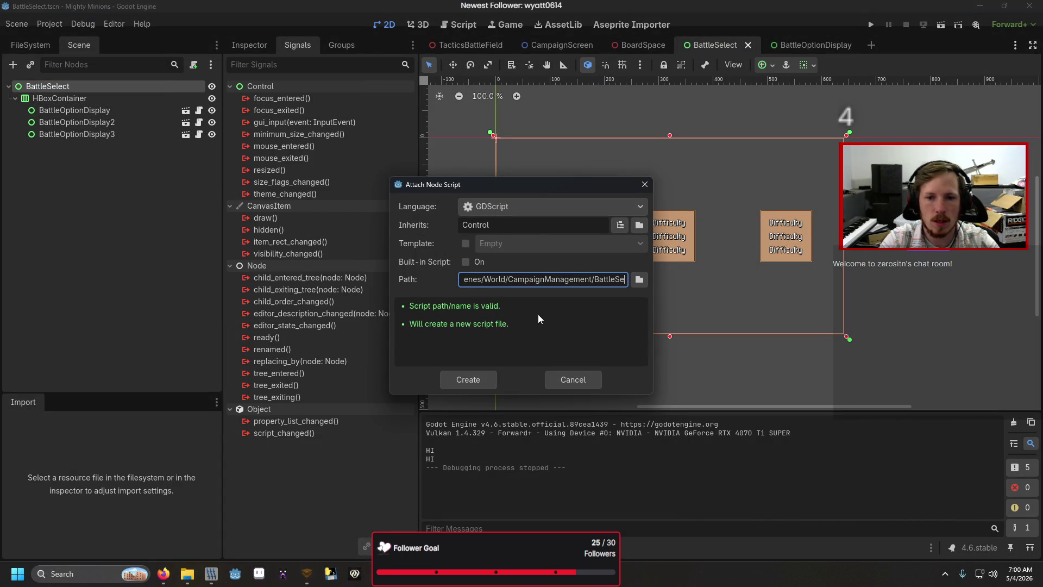
click(469, 380)
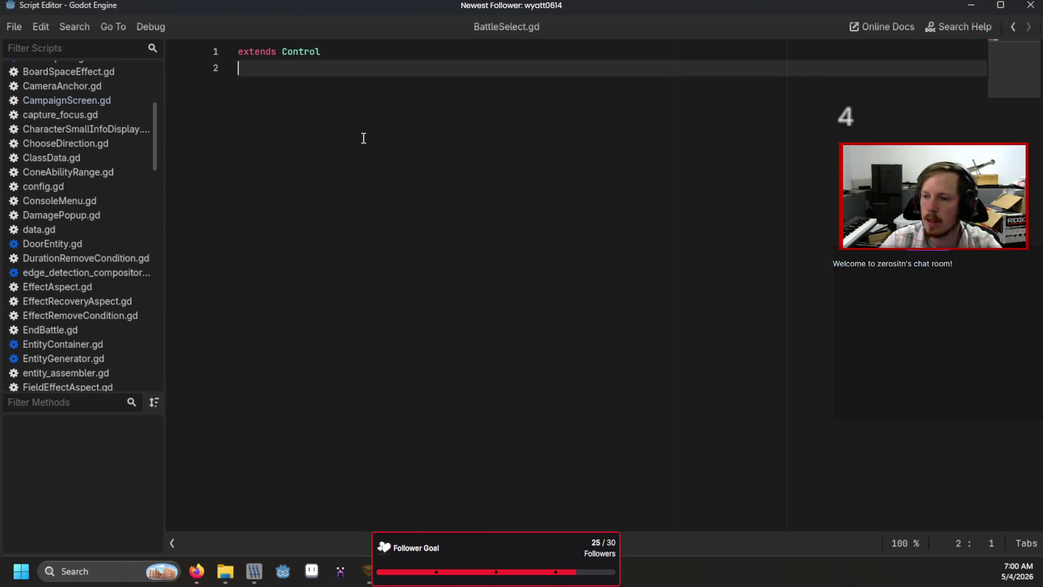
- Write _ready() calling find_child("Button").grab_focus(), save, and run the scene with F6
key(Return)
text(func )
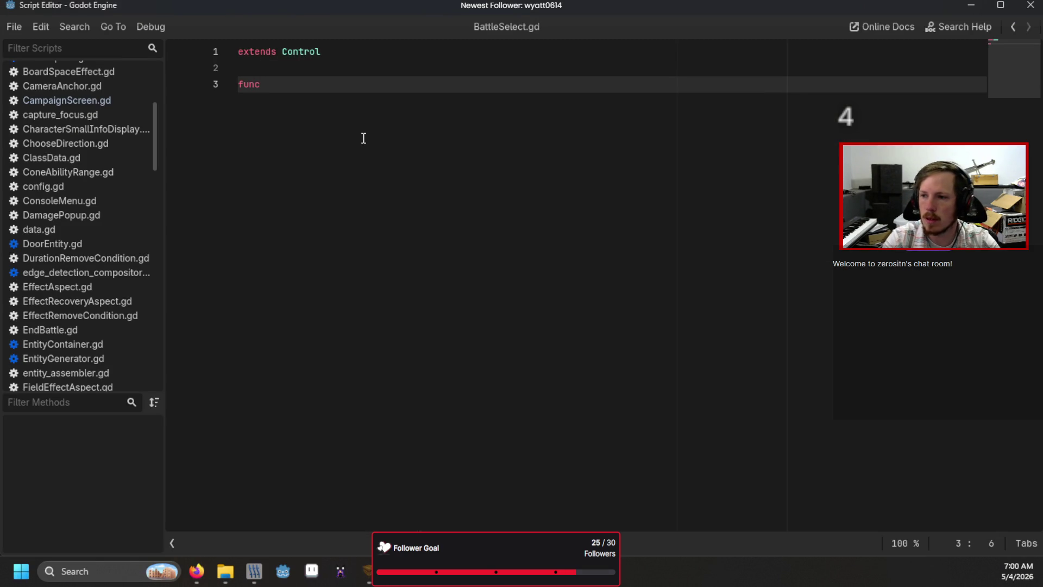
text(_r)
key(Return)
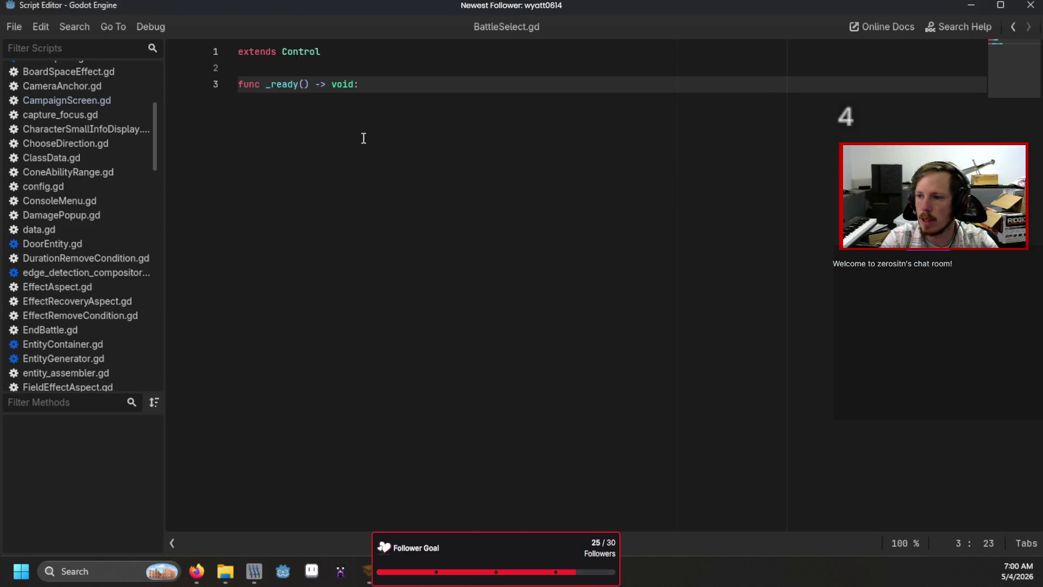
key(Return)
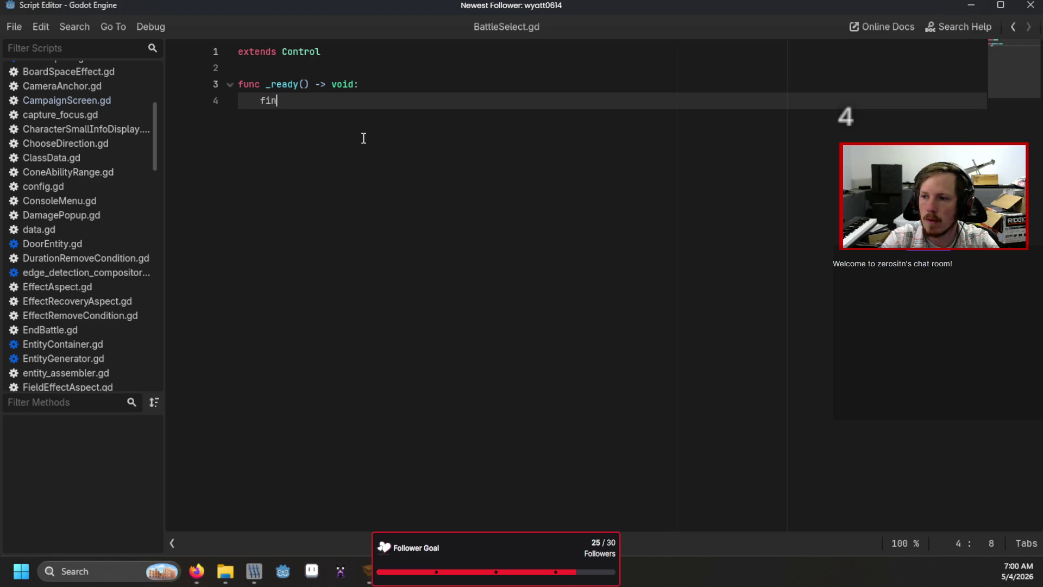
text(d_chi)
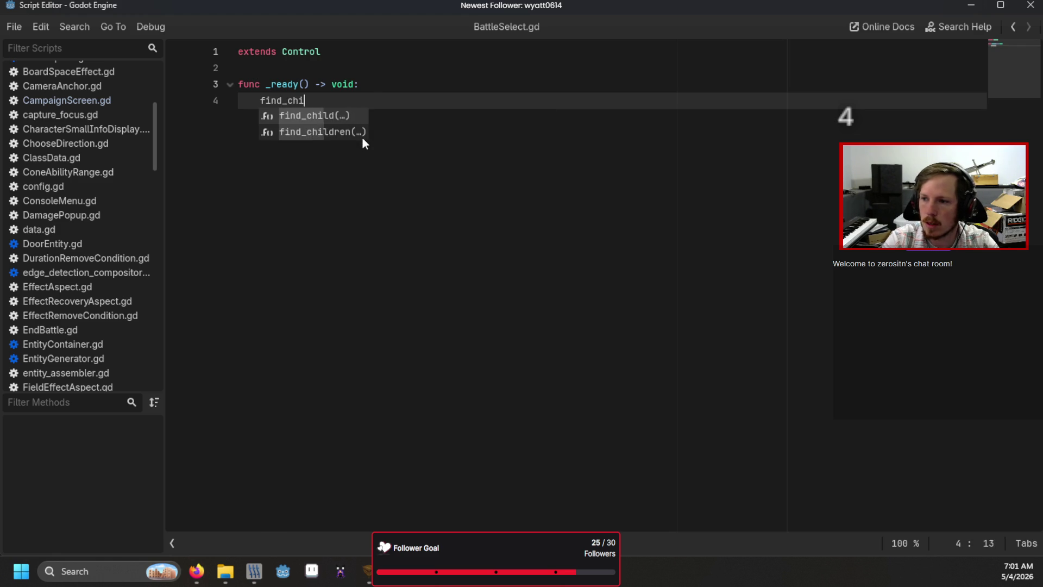
text(l)
key(Return)
text("Button")
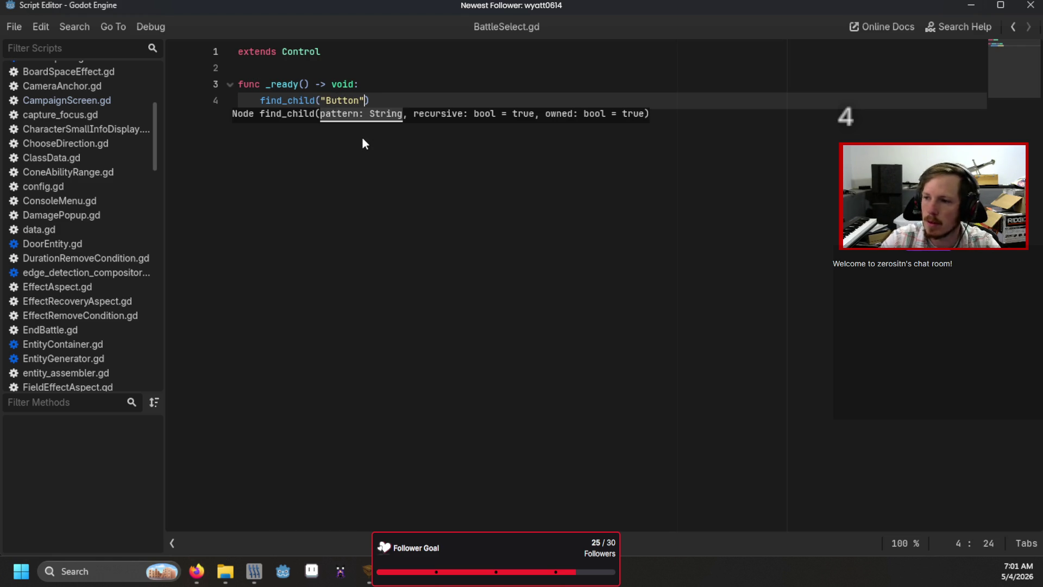
text().grab_focus())
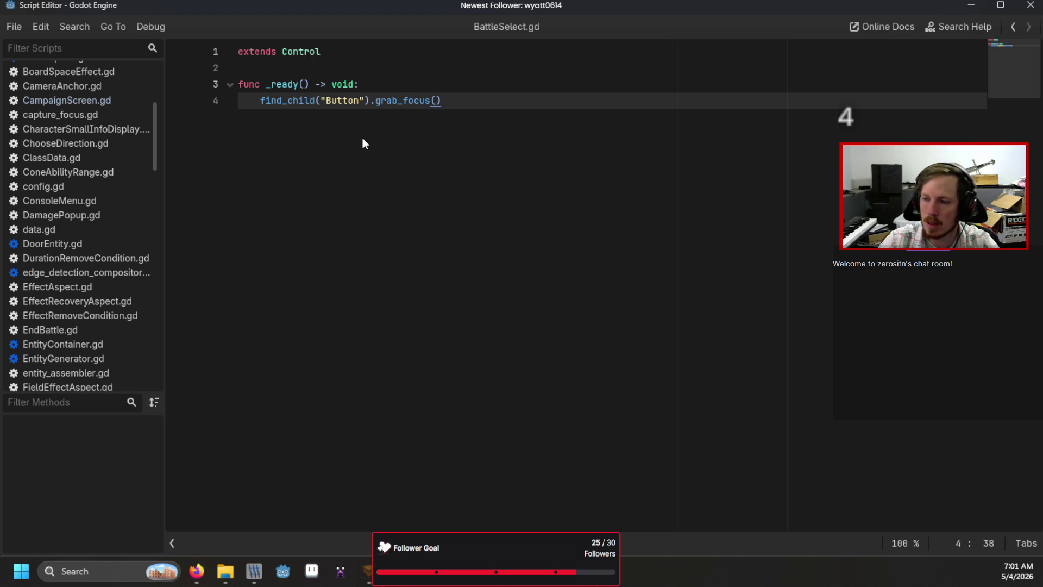
key(ctrl+s)
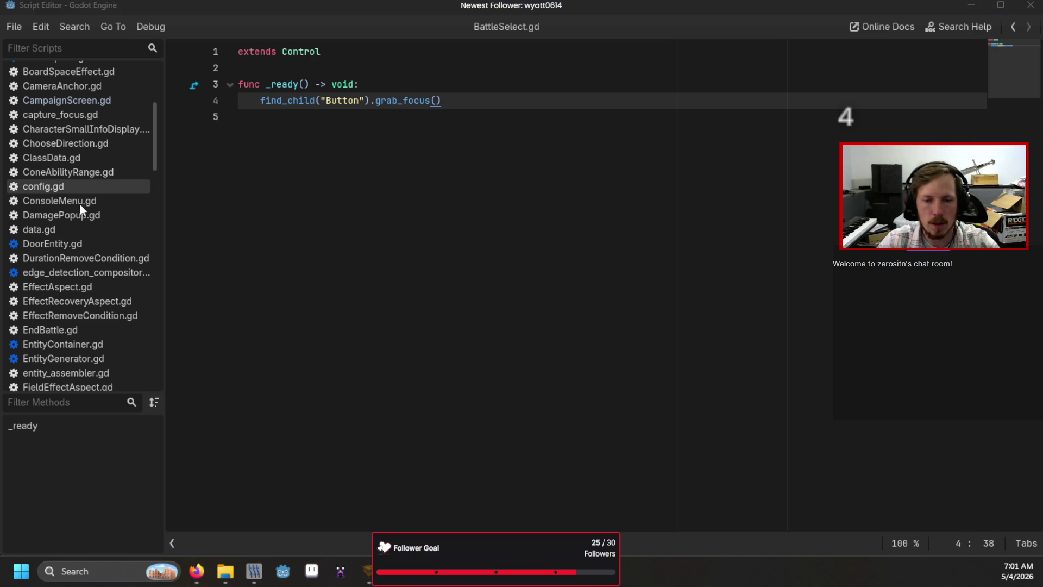
key(F6)
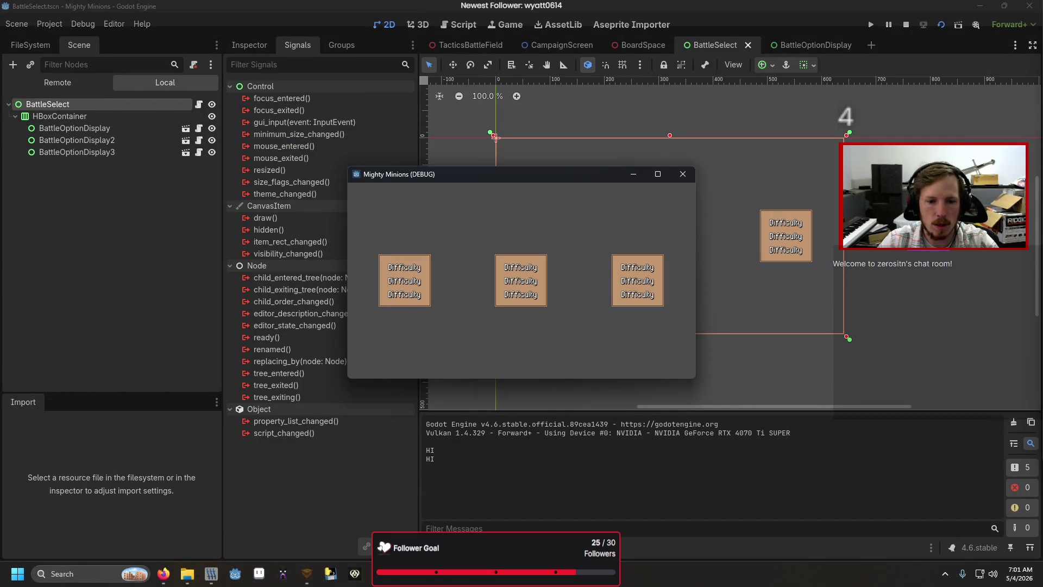
- Stop the test run and switch to the BattleOptionDisplay scene with nothing selected
click(683, 174)
click(809, 44)
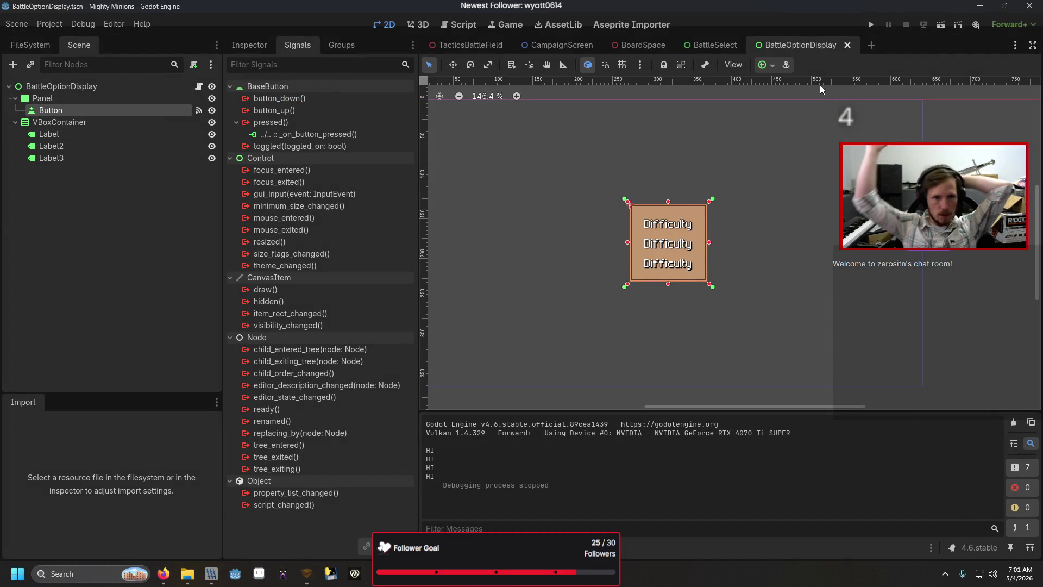
click(90, 220)
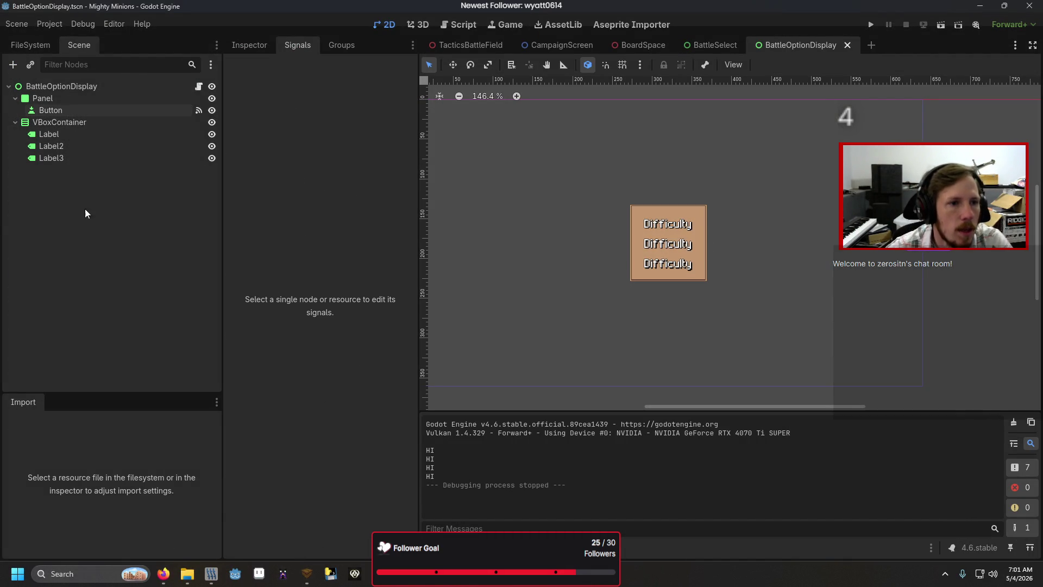
- Move Button out of Panel to the BattleOptionDisplay root and set its anchors to Custom
click(75, 85)
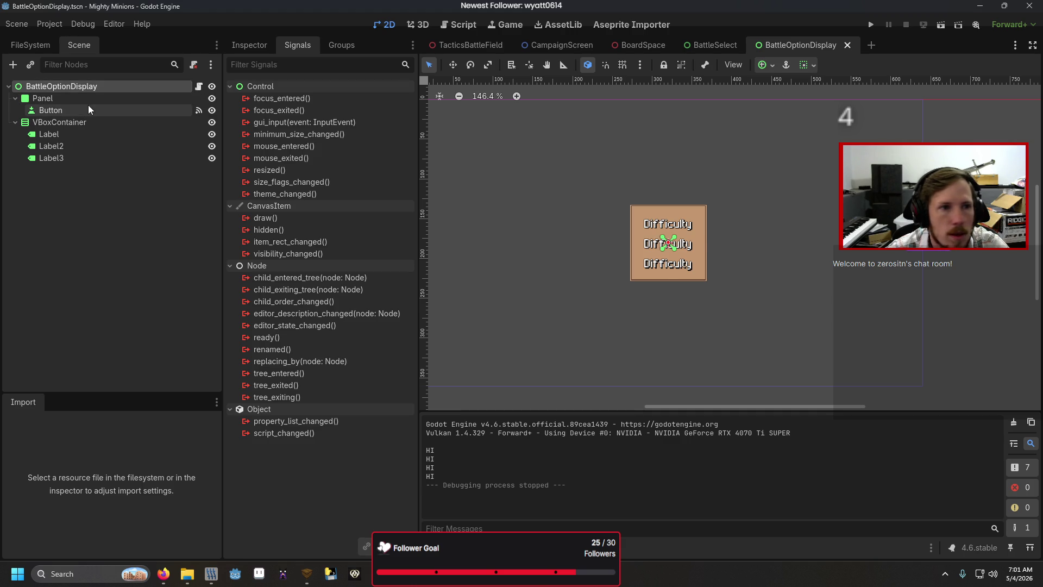
mouse_move(77, 110)
mouse_down()
mouse_move(71, 164)
mouse_move(91, 85)
mouse_up()
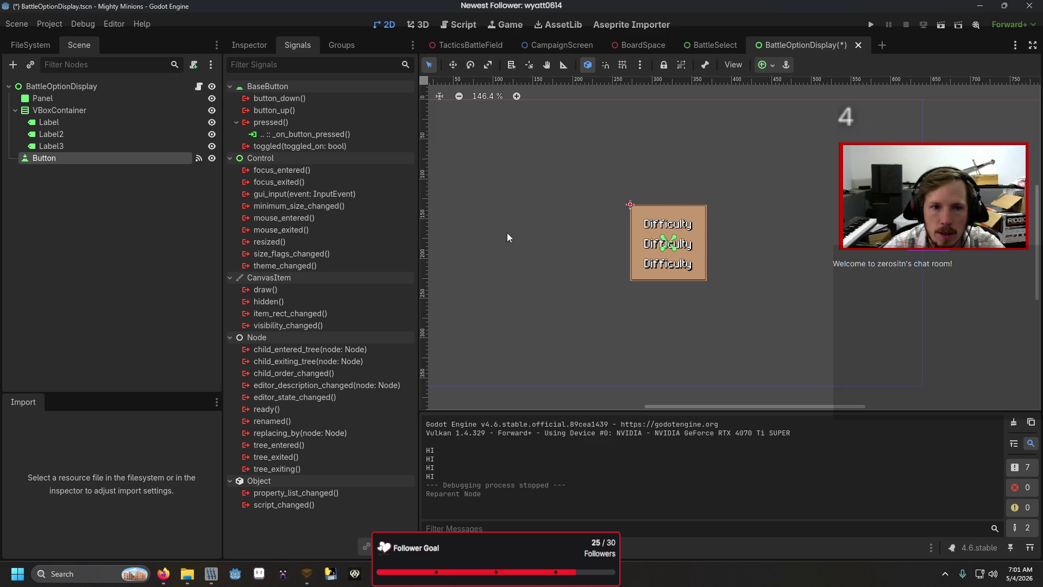
scroll(676, 245, up, 5)
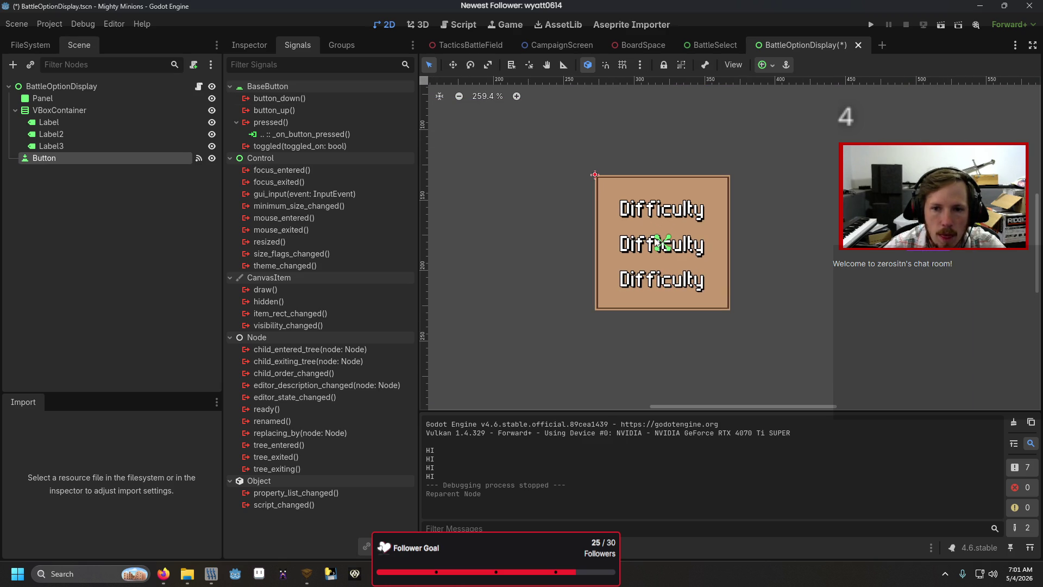
click(249, 45)
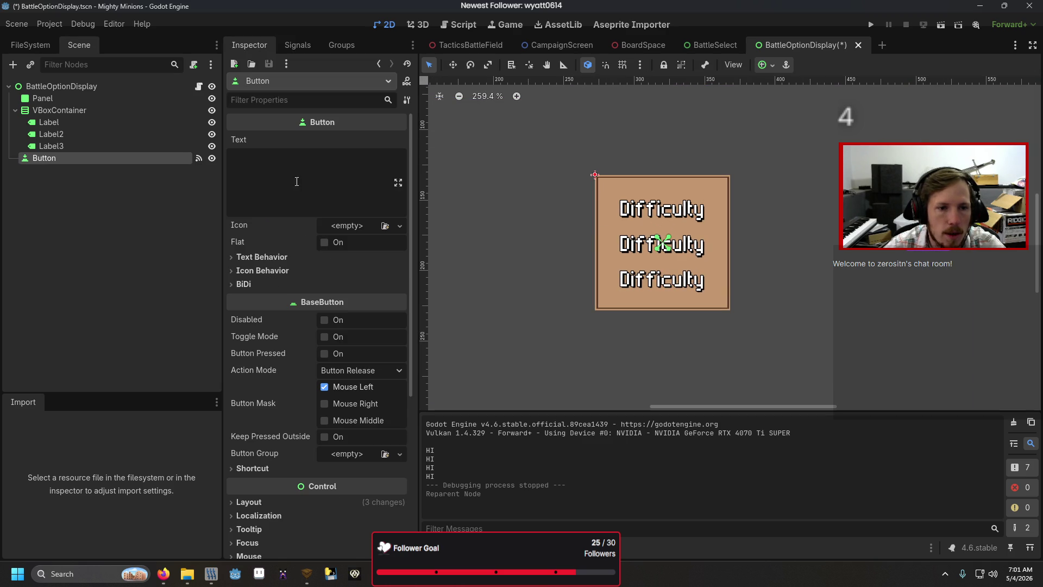
scroll(312, 326, down, 3)
click(308, 337)
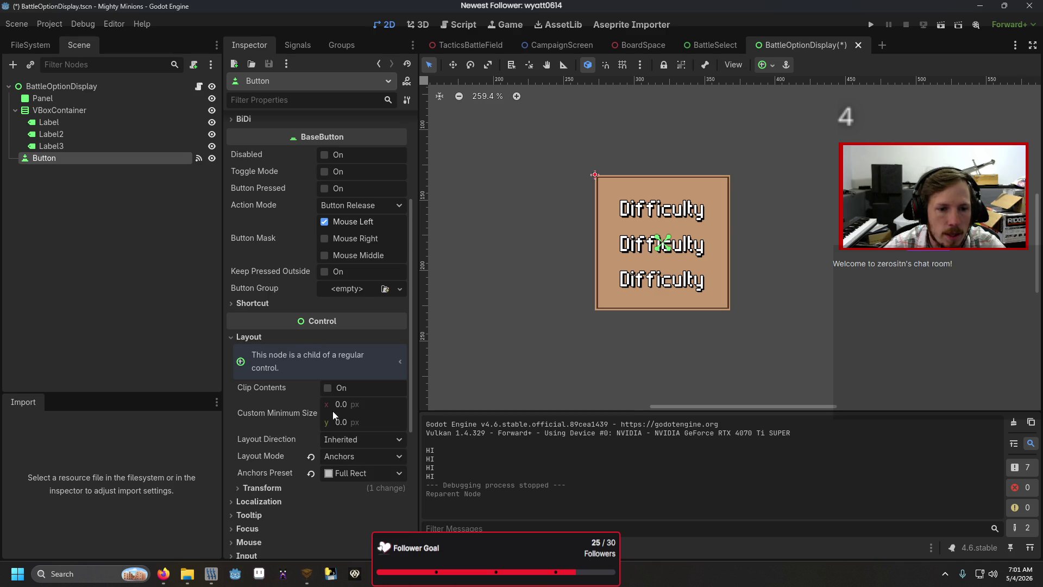
click(343, 472)
click(369, 326)
scroll(369, 325, down, 3)
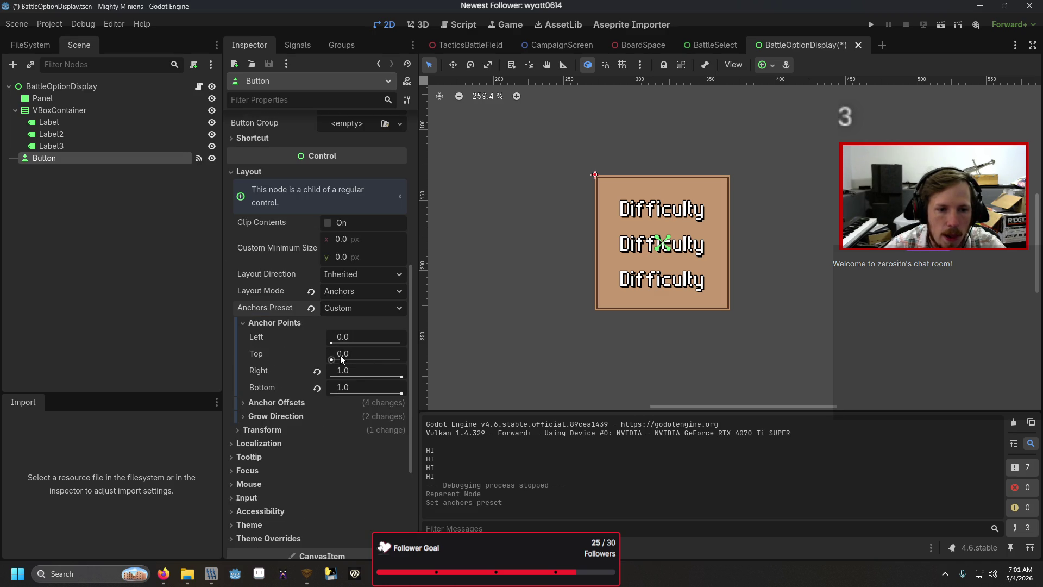
click(308, 324)
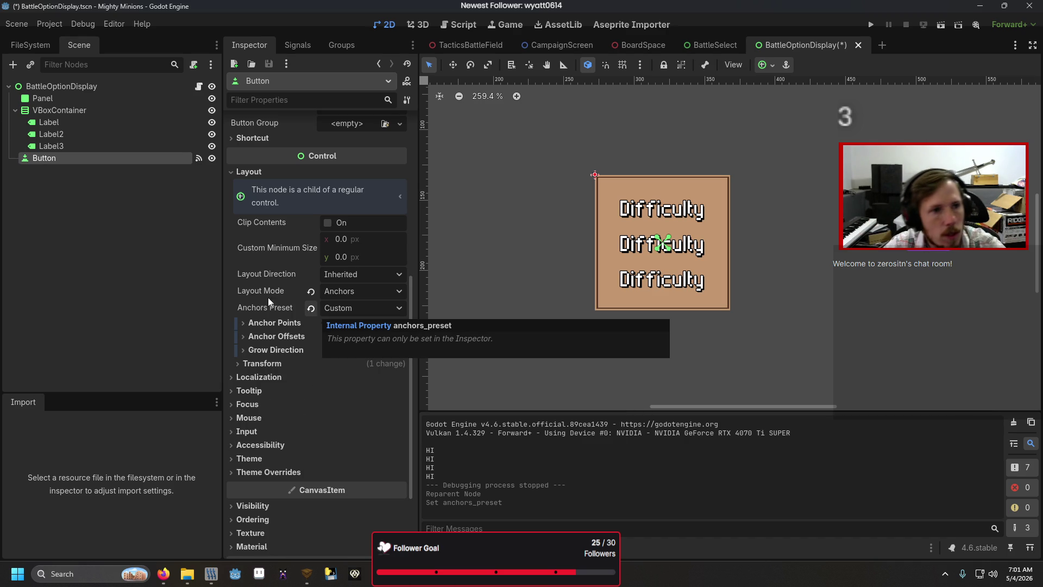
- Set the root's Custom Minimum Size to 96 × 96
click(62, 85)
click(340, 205)
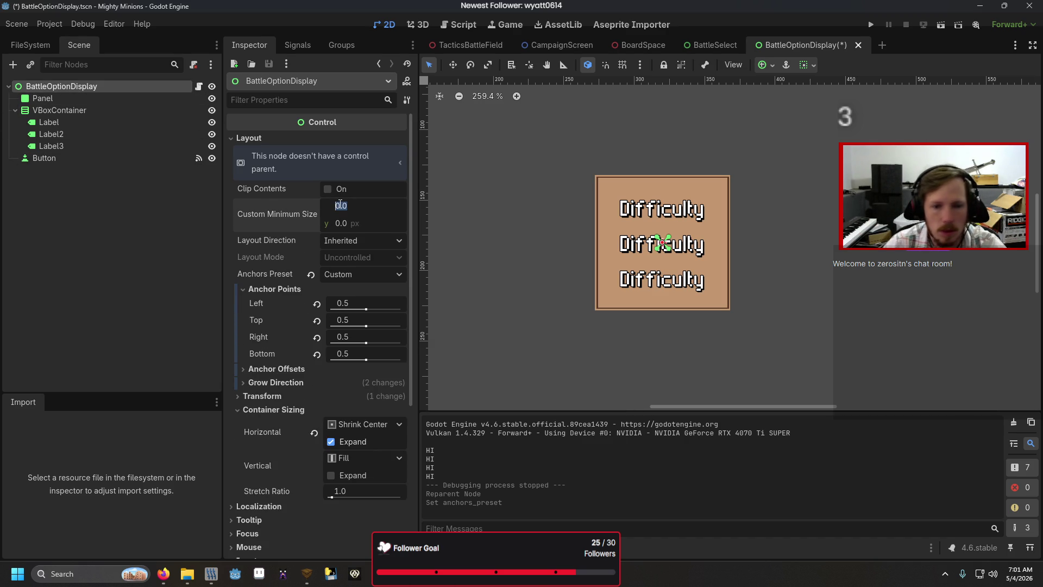
text(6)
key(Tab)
text(96)
key(Return)
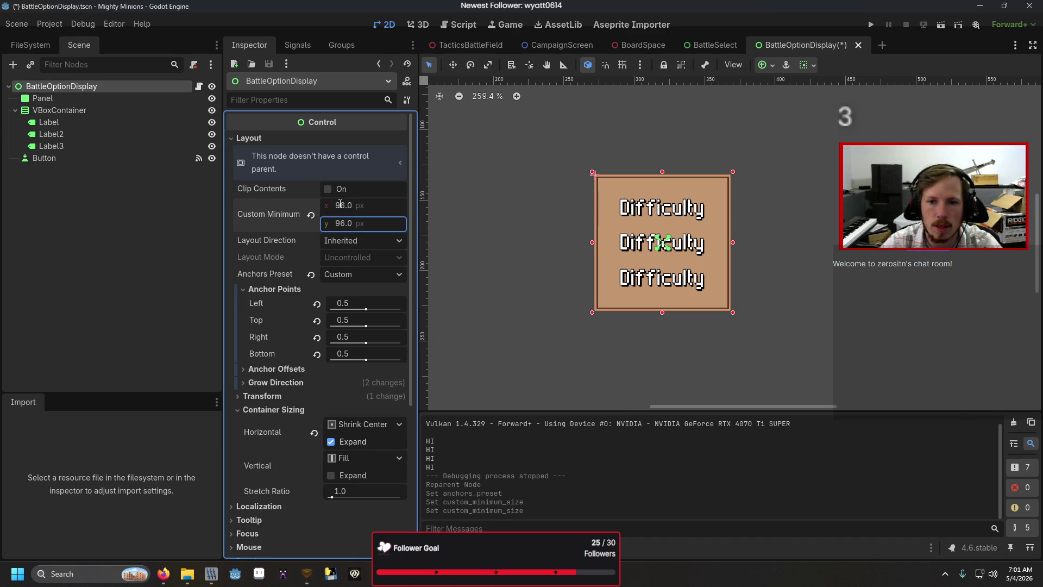
- Set Button's anchors preset to Full Rect so it fills the root
click(73, 160)
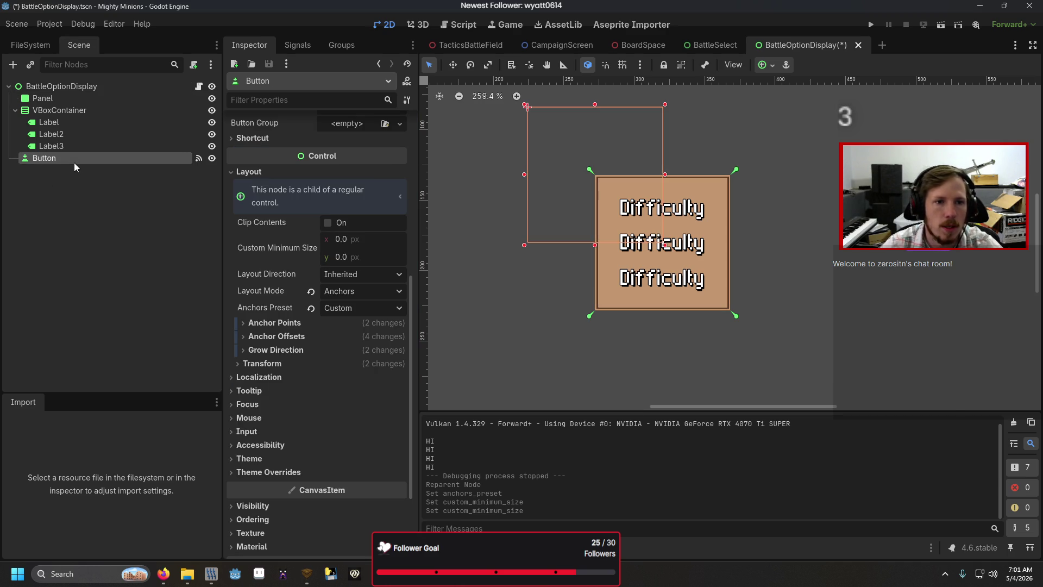
click(331, 308)
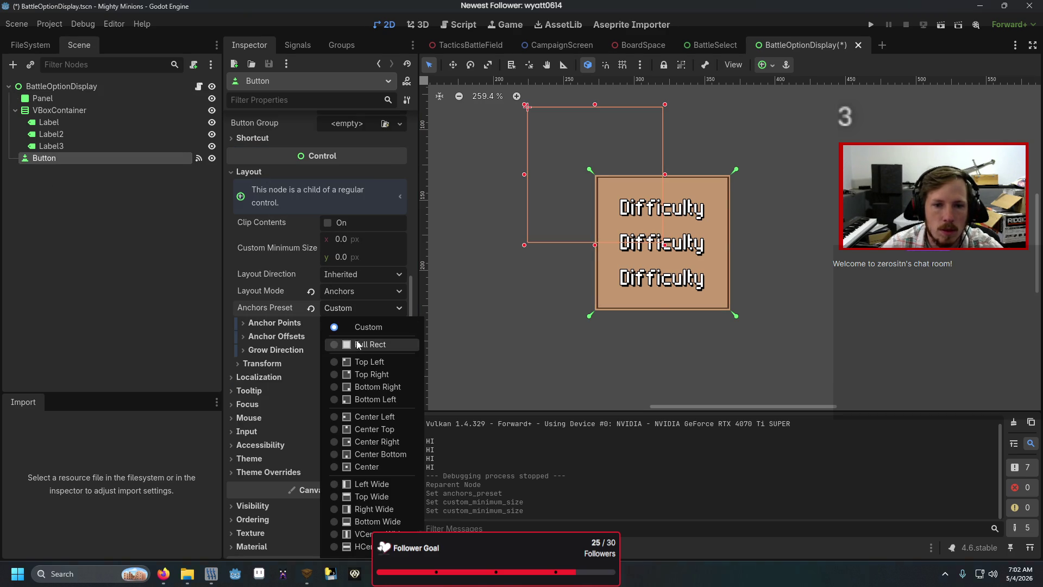
click(356, 343)
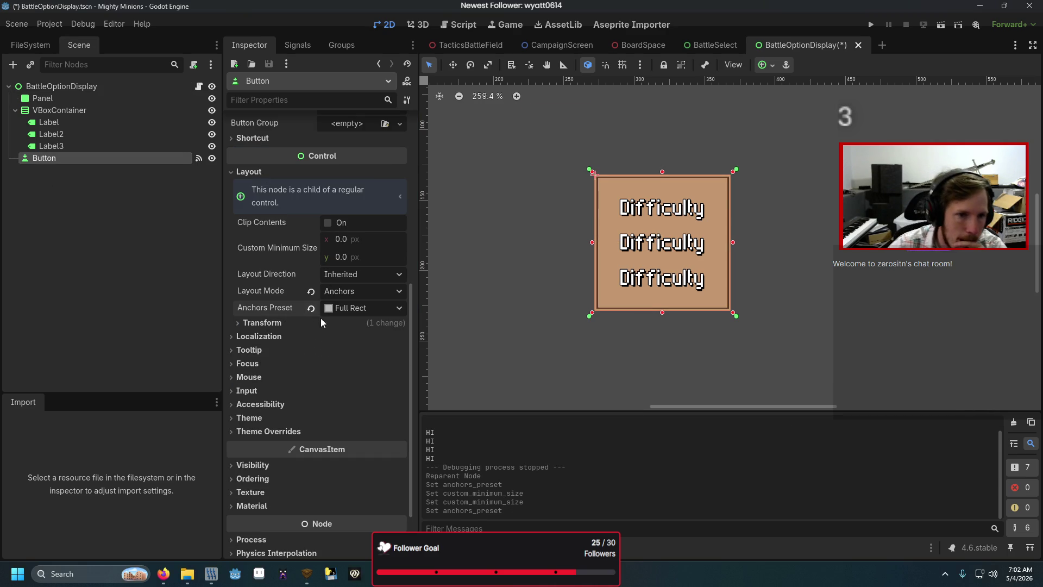
scroll(314, 315, down, 2)
- Expand the Button's Theme Overrides, glance through Colors, then open the Styles section
click(315, 376)
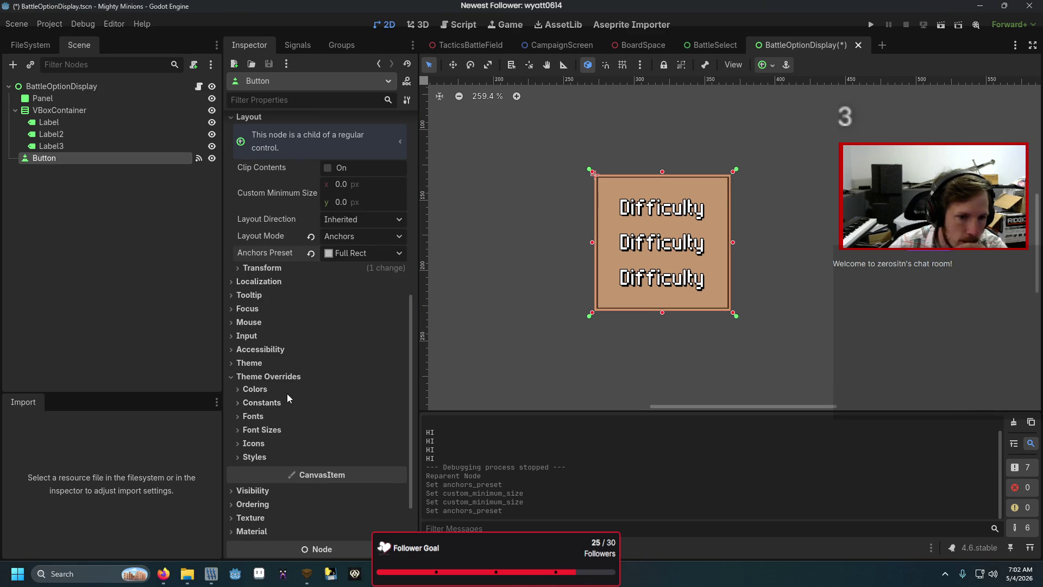
click(287, 390)
scroll(277, 358, down, 2)
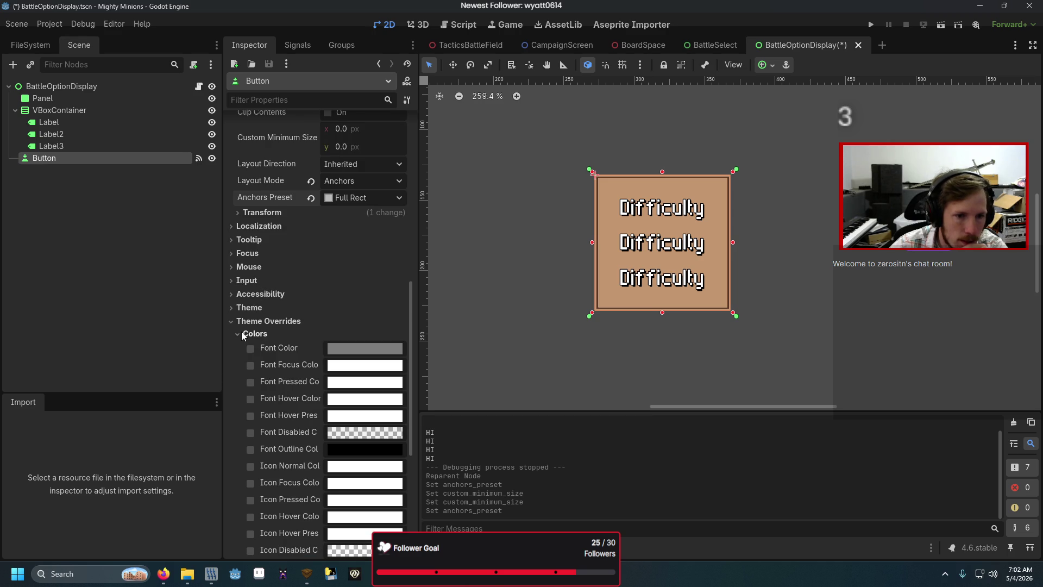
scroll(275, 374, down, 2)
scroll(275, 374, down, 2)
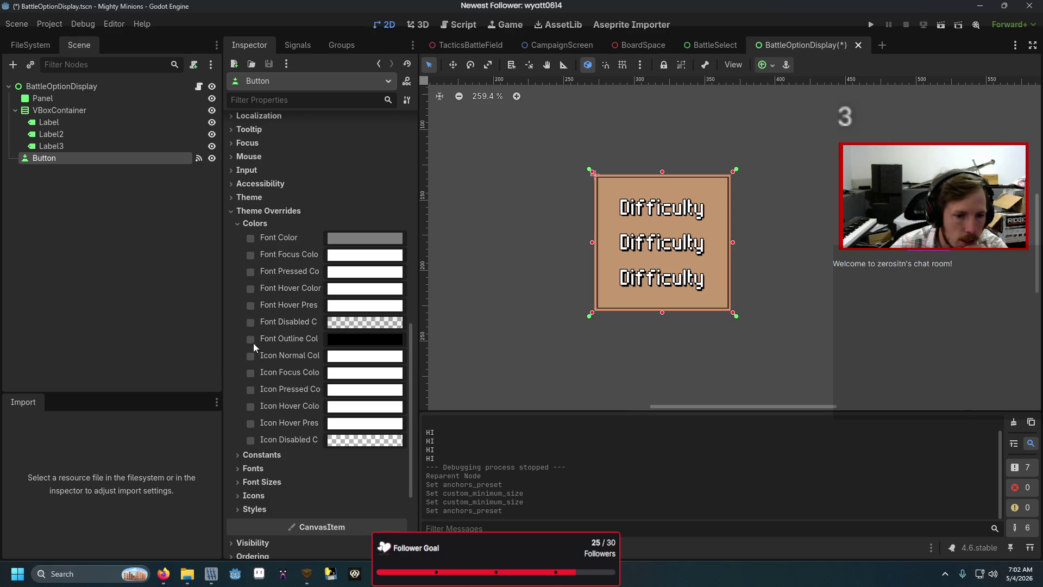
click(250, 221)
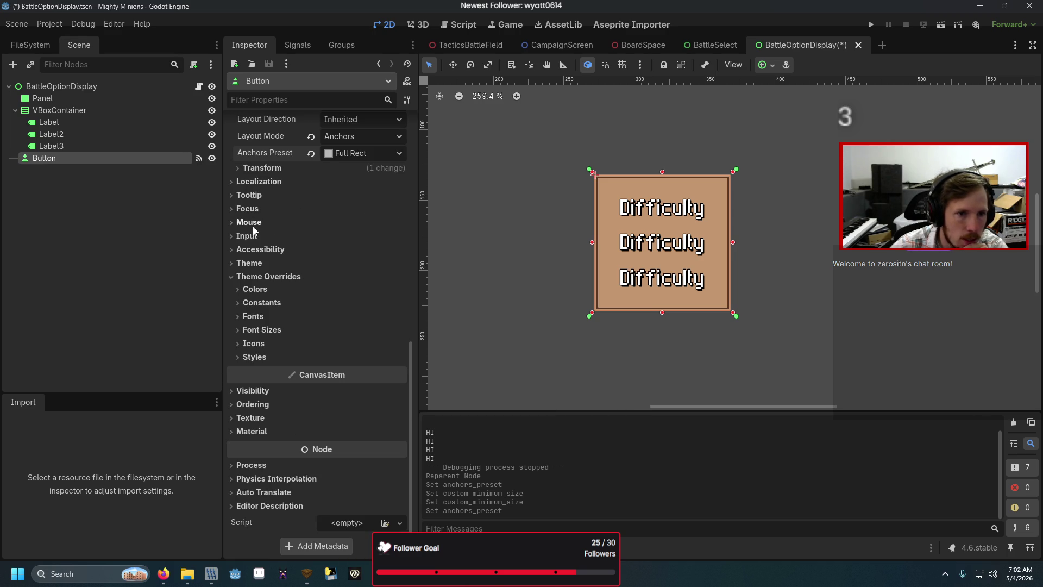
click(251, 356)
scroll(288, 315, down, 2)
scroll(288, 319, down, 2)
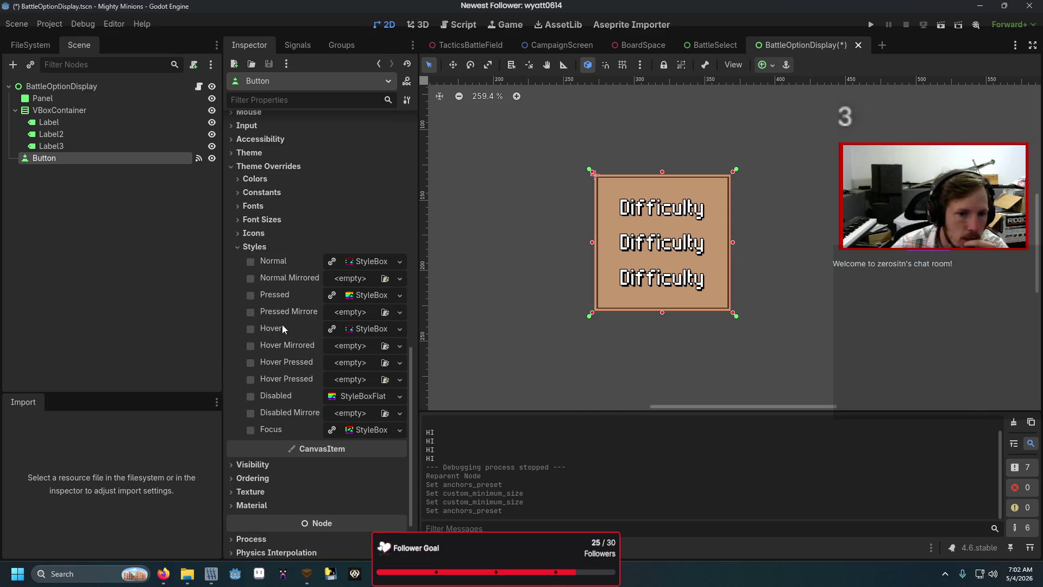
- Make the Pressed style a new StyleBoxFlat with background 41414186, then save and run
click(353, 295)
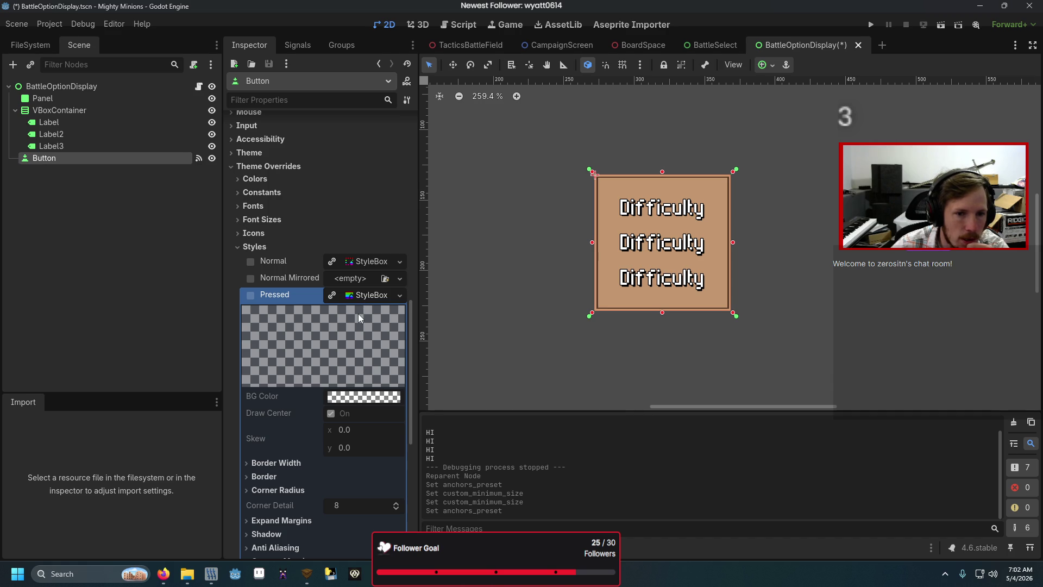
right_click(362, 296)
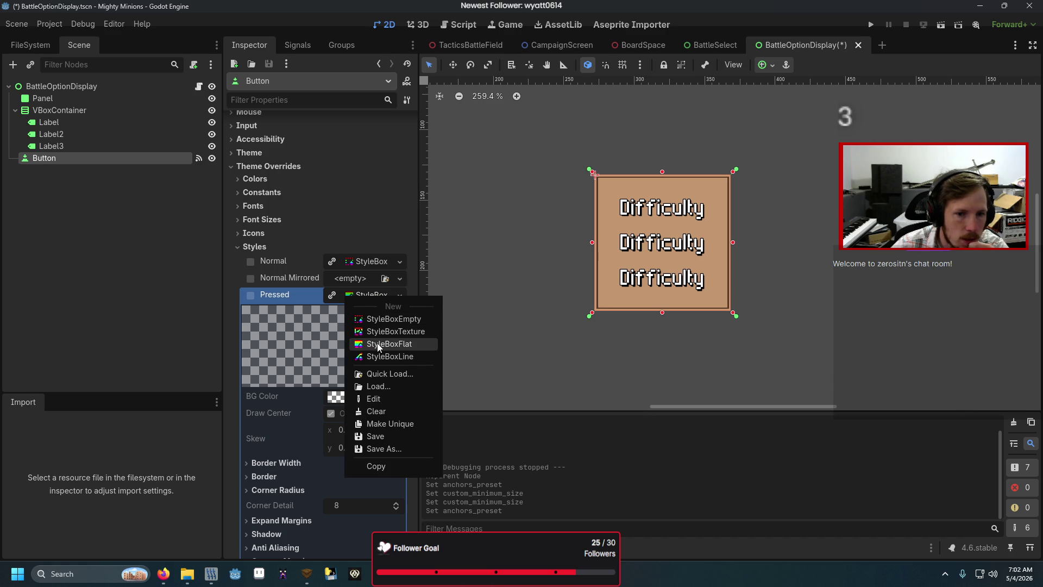
click(378, 346)
click(359, 396)
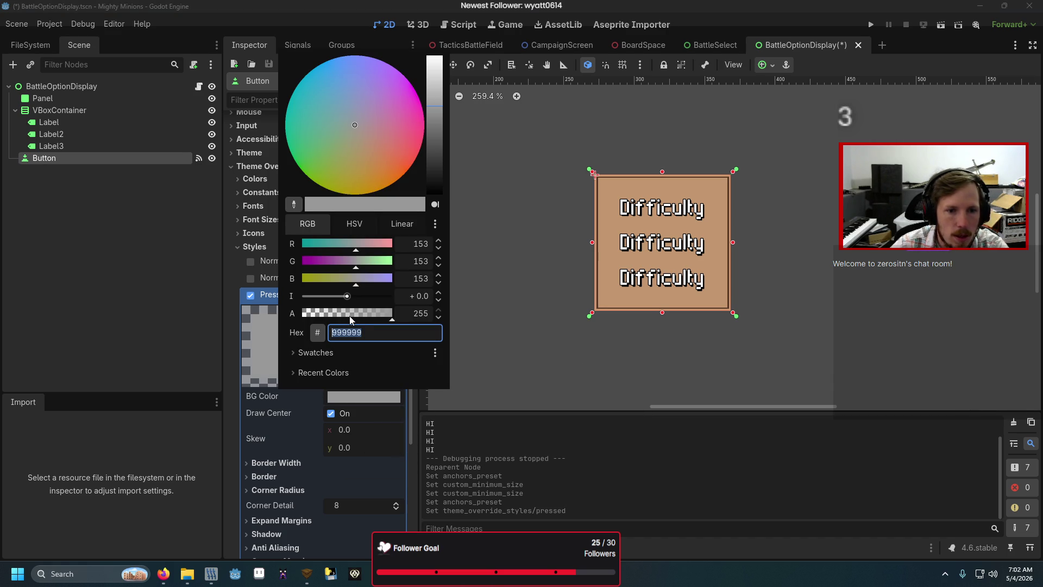
click(349, 315)
drag(432, 156, 432, 165)
click(189, 256)
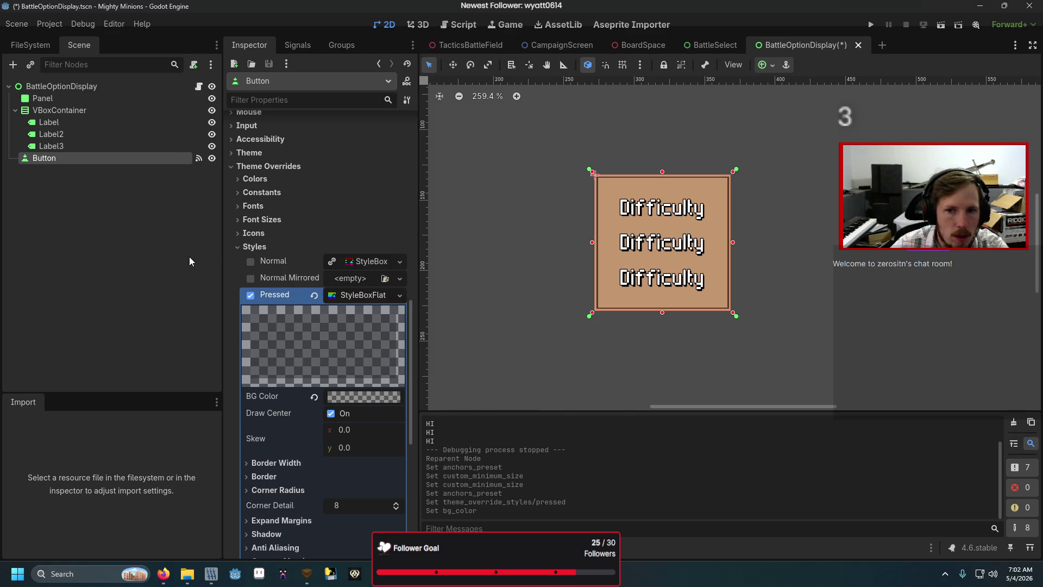
key(F6)
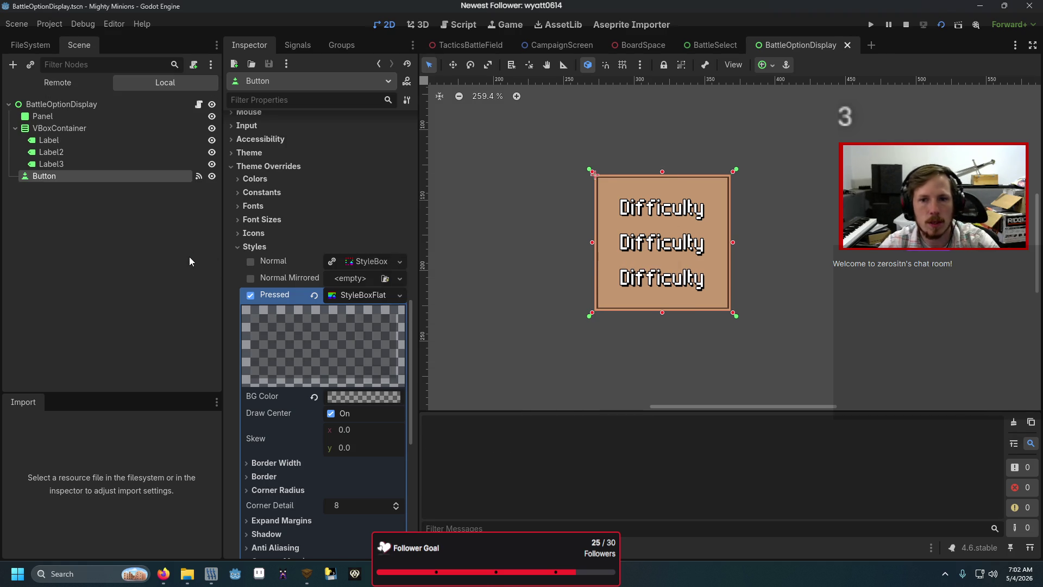
- Test the pressed look in the running game, then remove the Pressed style override
click(507, 279)
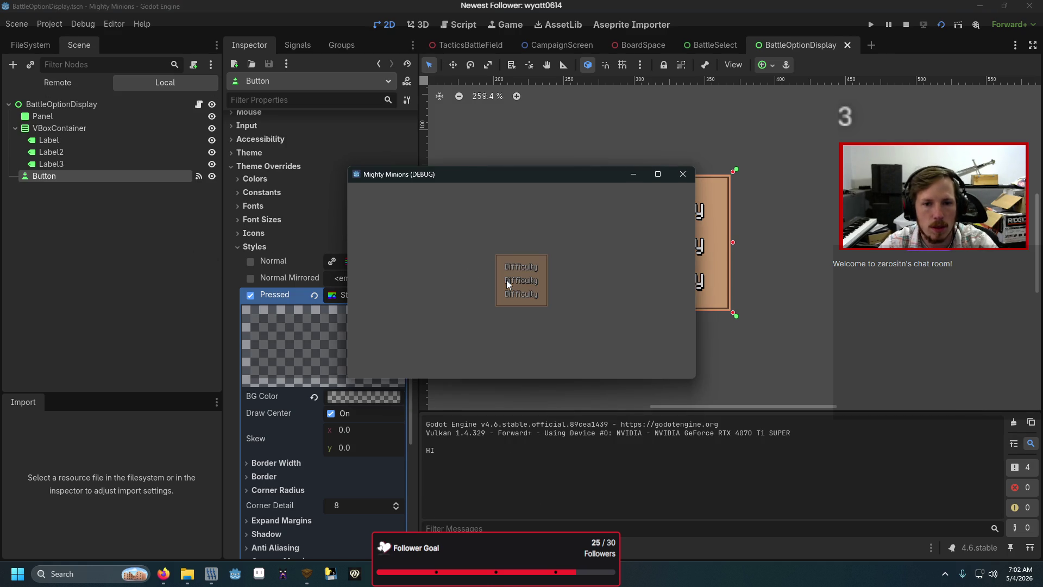
click(506, 279)
click(506, 279)
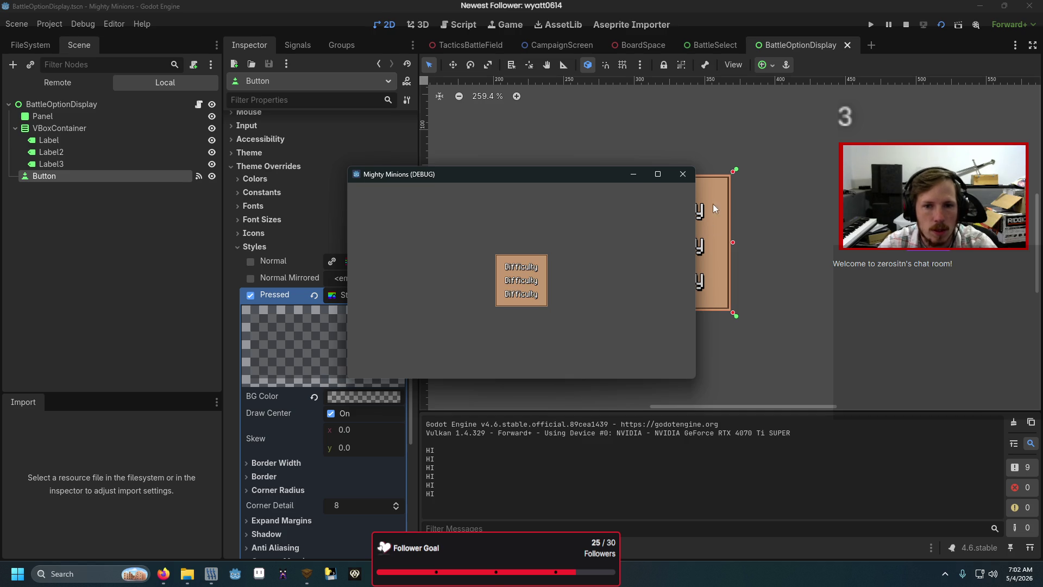
click(689, 178)
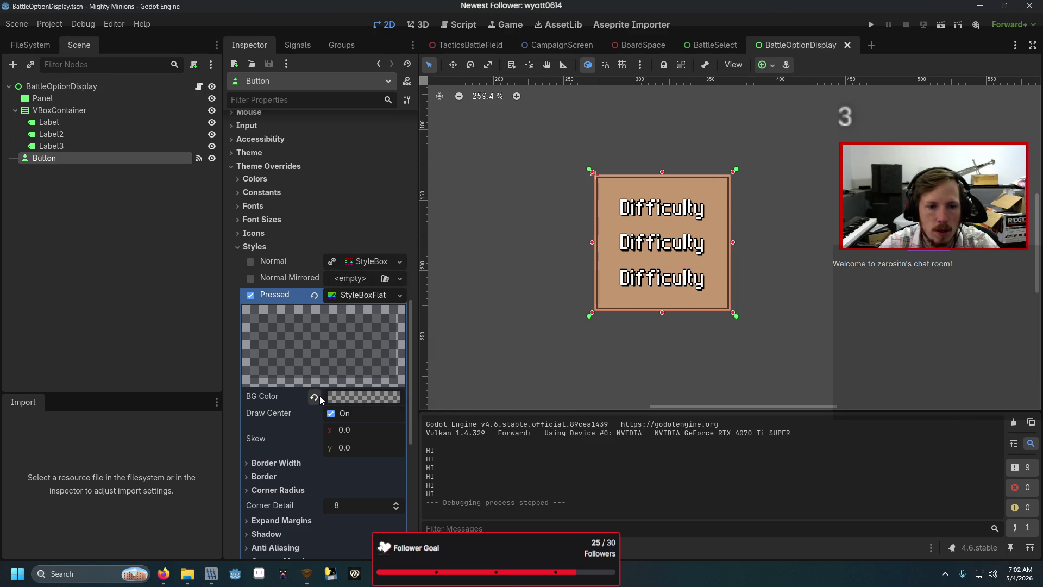
click(314, 396)
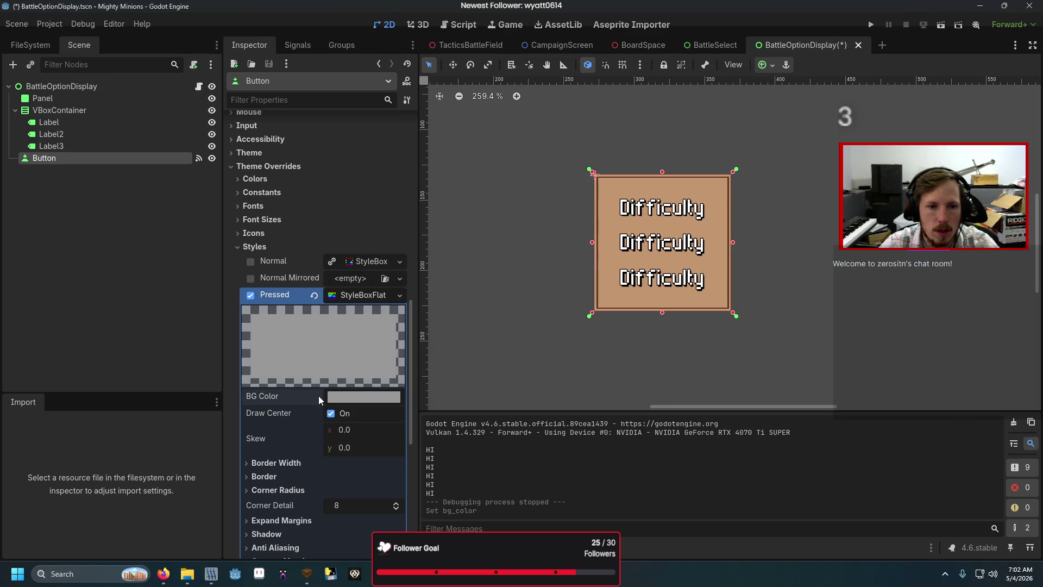
click(314, 294)
- Make the Normal style a new StyleBoxFlat with background 00000063, then save and run
click(365, 261)
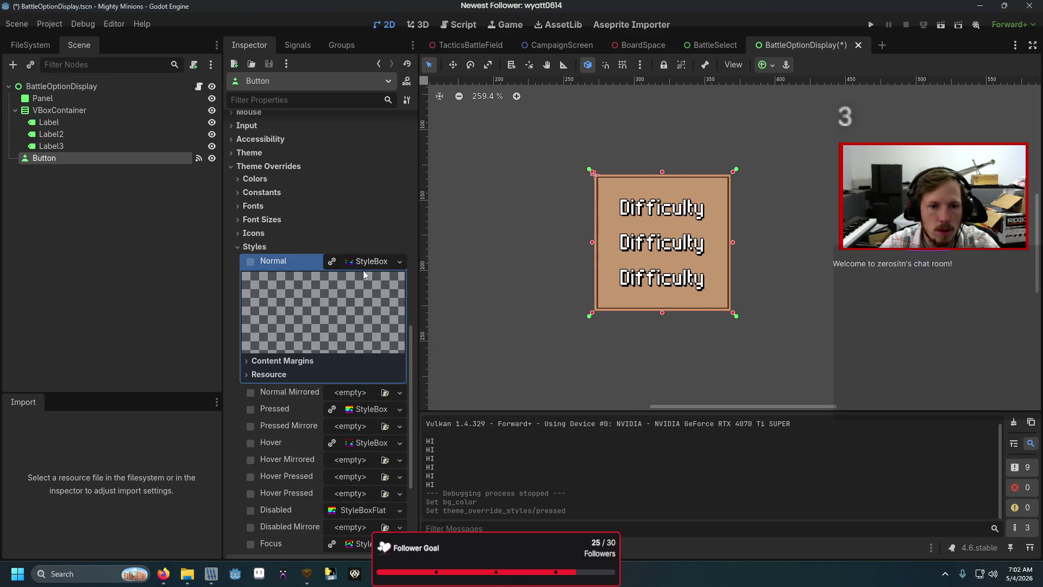
right_click(353, 259)
click(393, 305)
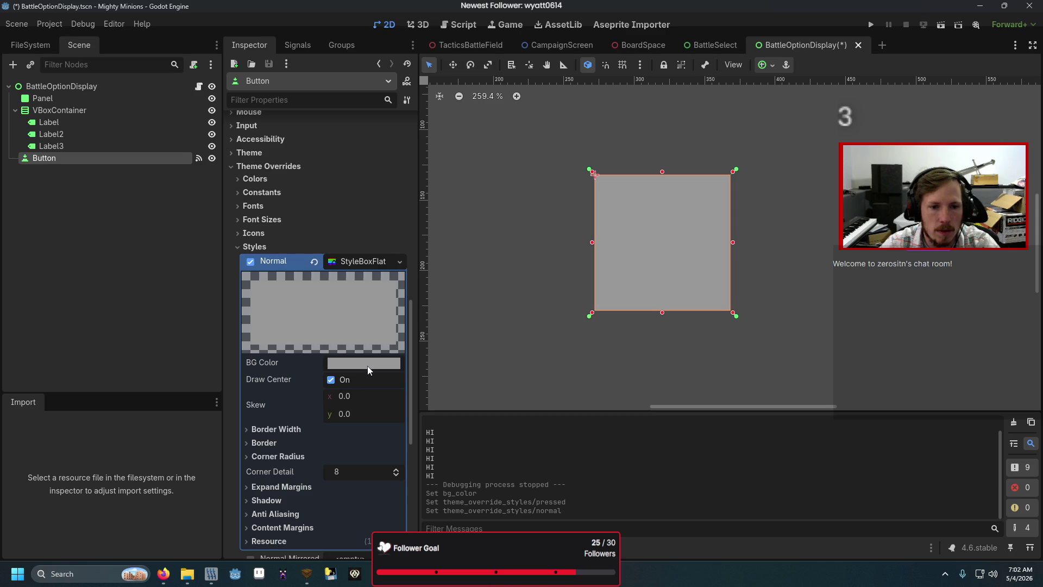
click(367, 366)
drag(373, 280, 316, 281)
click(433, 129)
drag(432, 129, 439, 182)
click(337, 279)
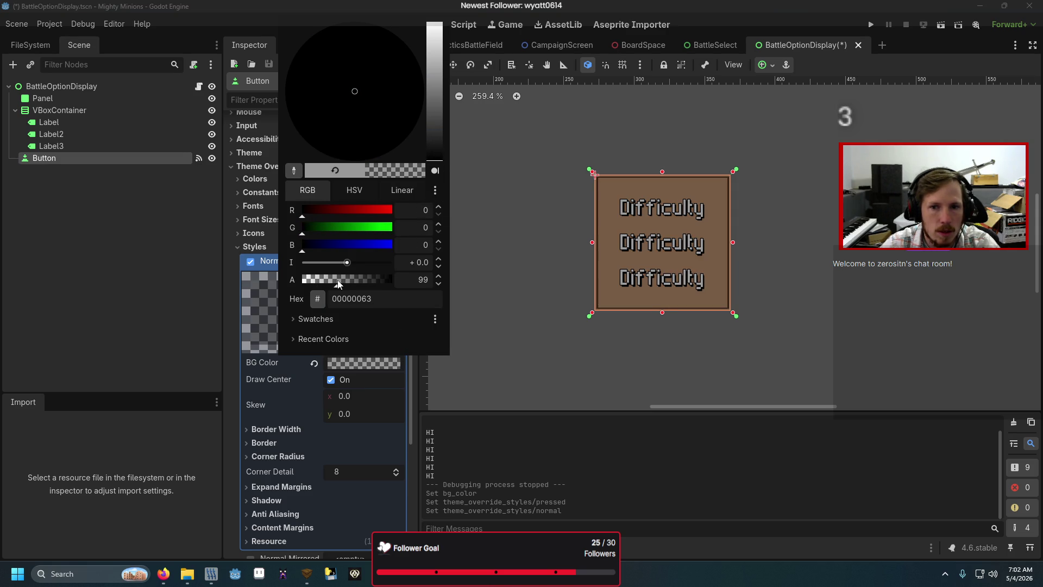
click(208, 293)
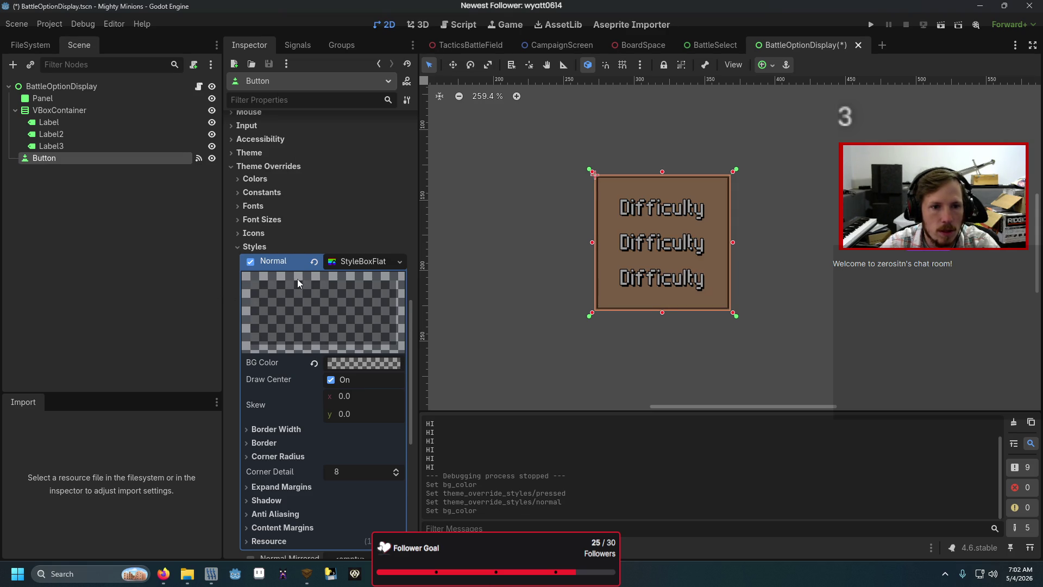
click(347, 262)
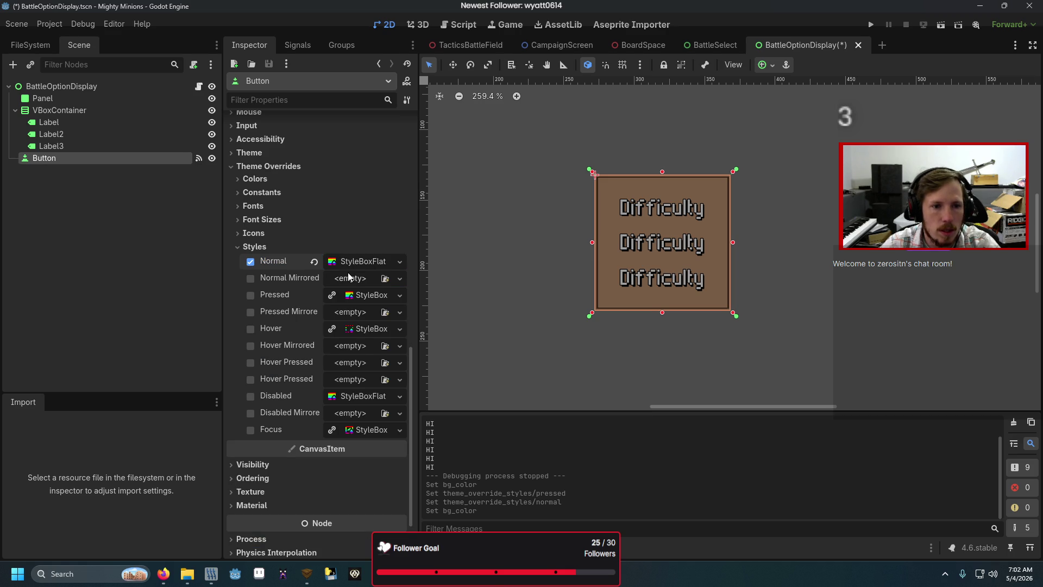
key(F6)
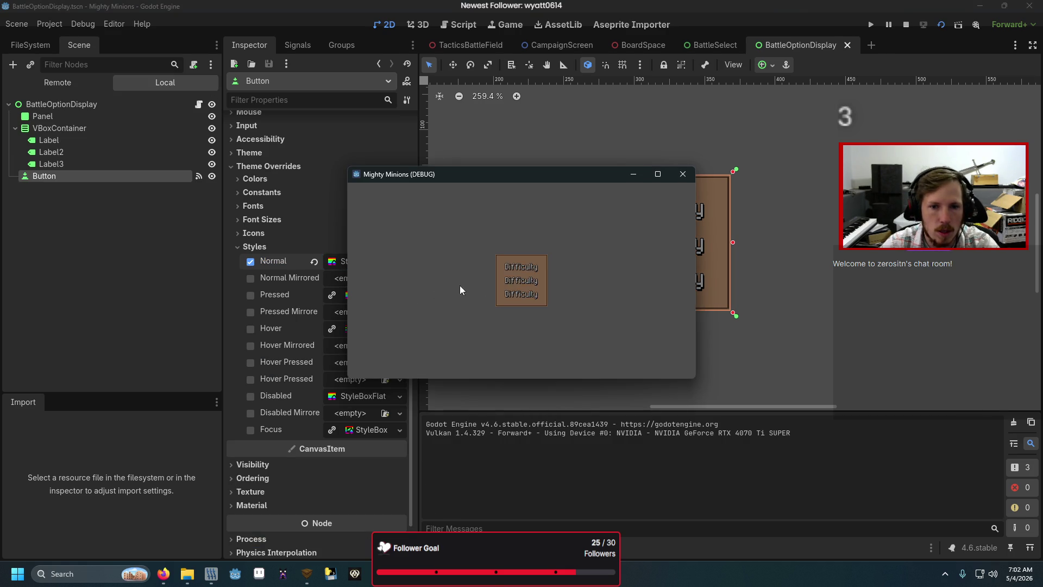
- Stop the game, test-run the BattleSelect scene, and return to BattleOptionDisplay
click(681, 174)
click(703, 47)
key(F6)
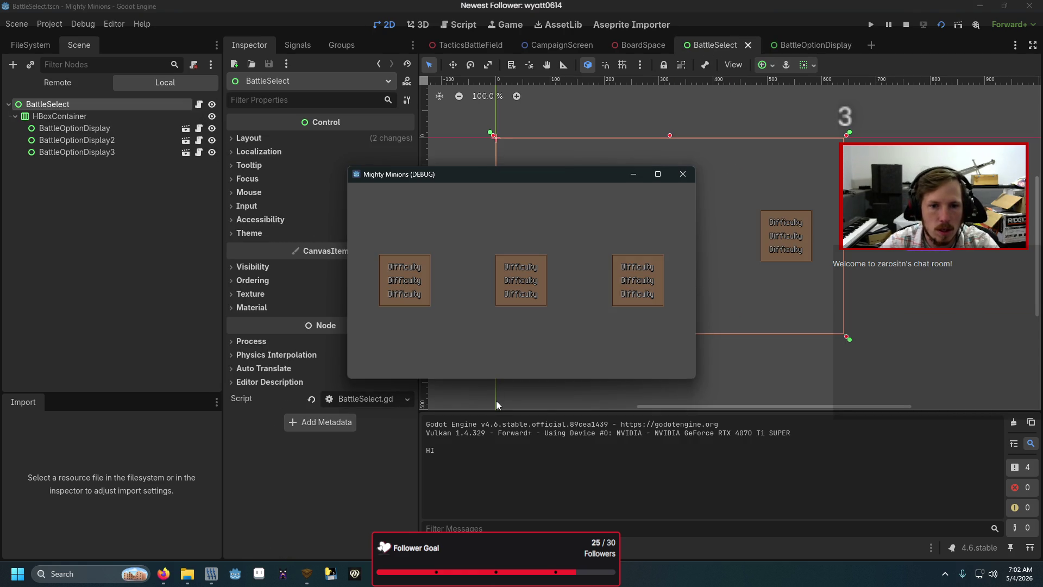
click(682, 174)
click(809, 45)
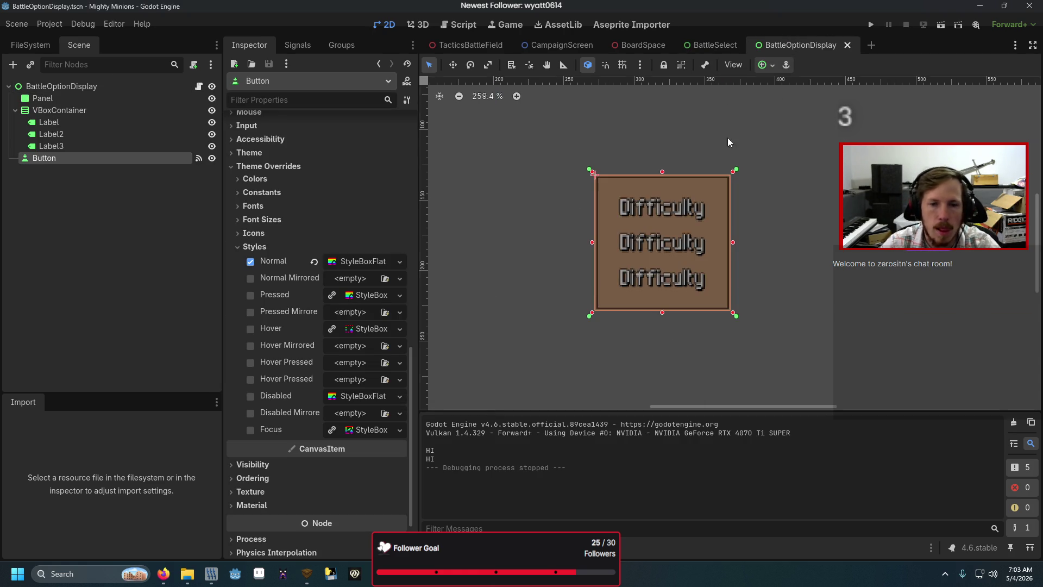
- Set the Button's Focus style override to a new StyleBoxEmpty
click(365, 431)
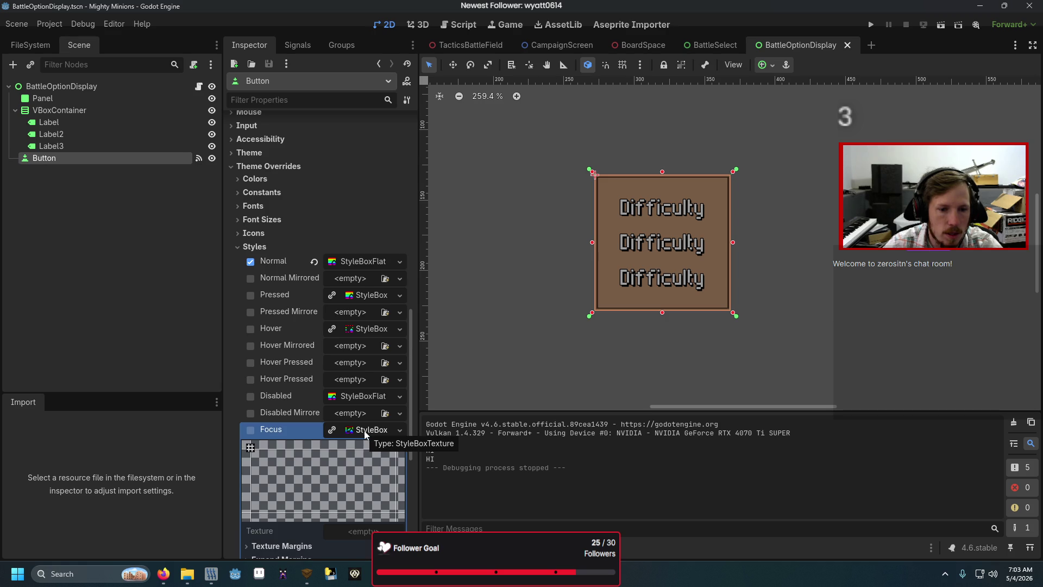
scroll(365, 433, down, 2)
click(250, 374)
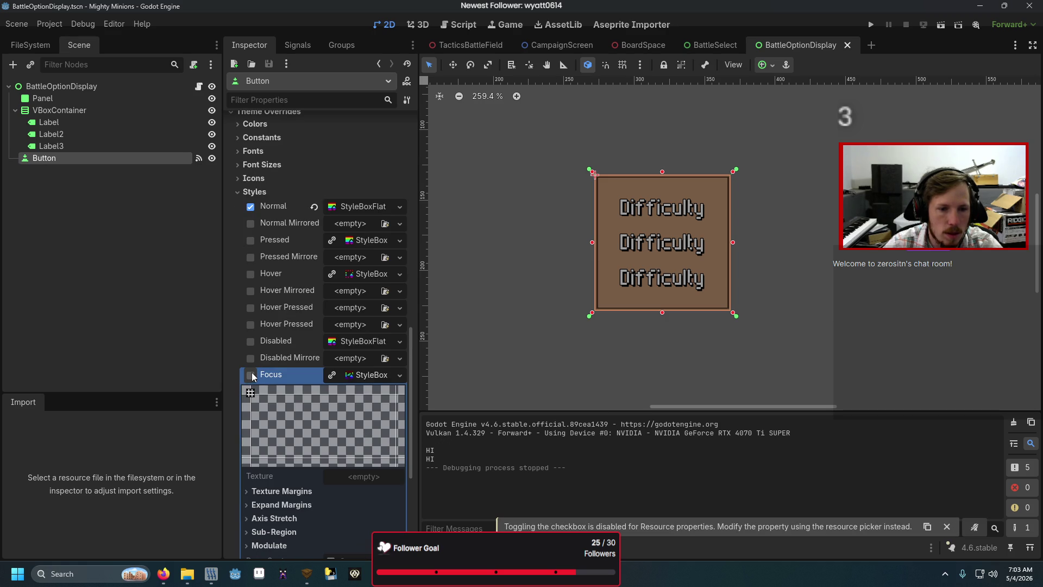
click(363, 375)
right_click(372, 373)
right_click(350, 380)
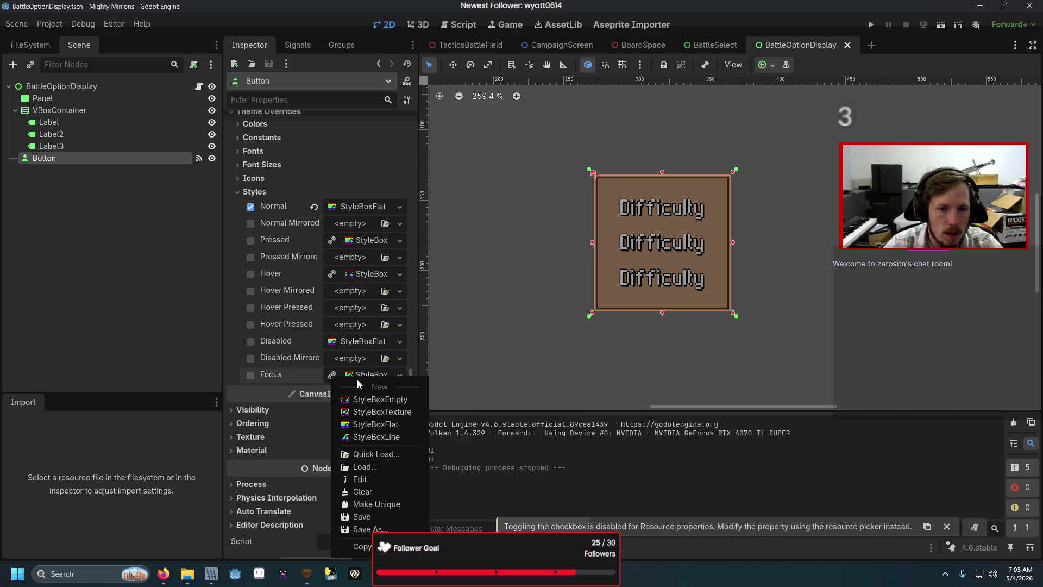
click(375, 399)
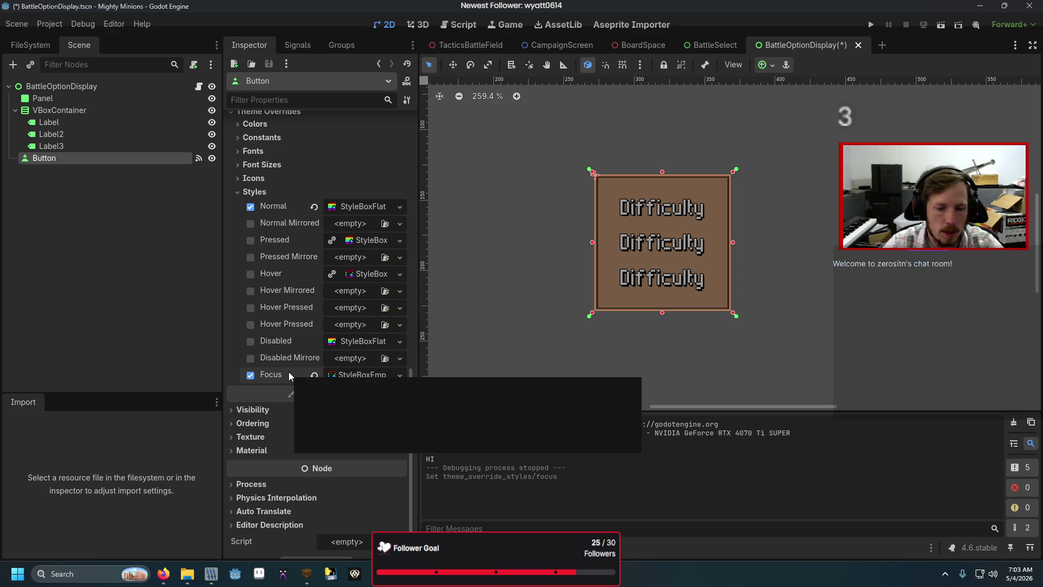
- Test-run the BattleSelect scene again, then return to BattleOptionDisplay
click(709, 45)
key(F6)
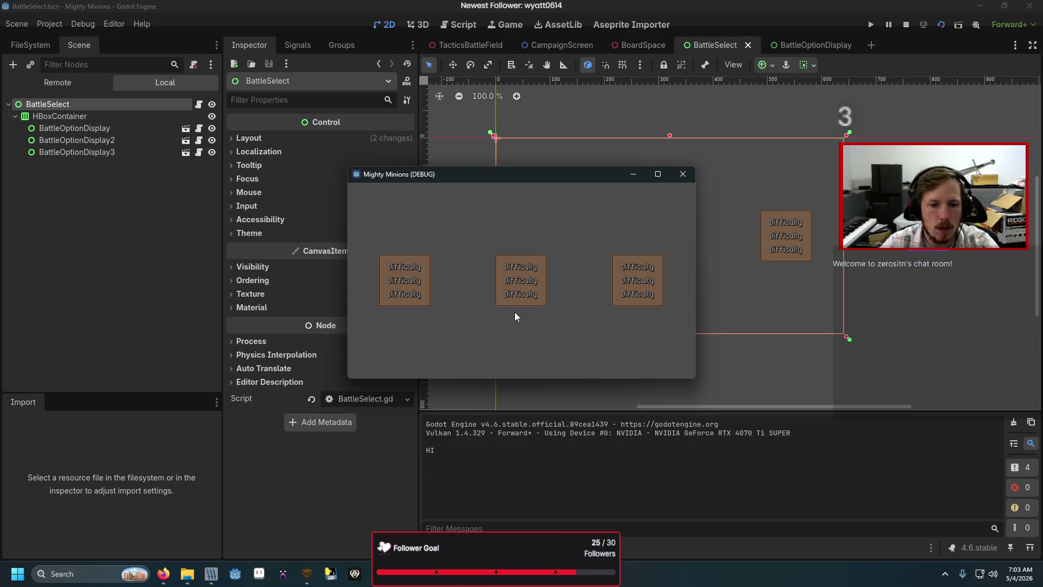
click(683, 172)
click(804, 47)
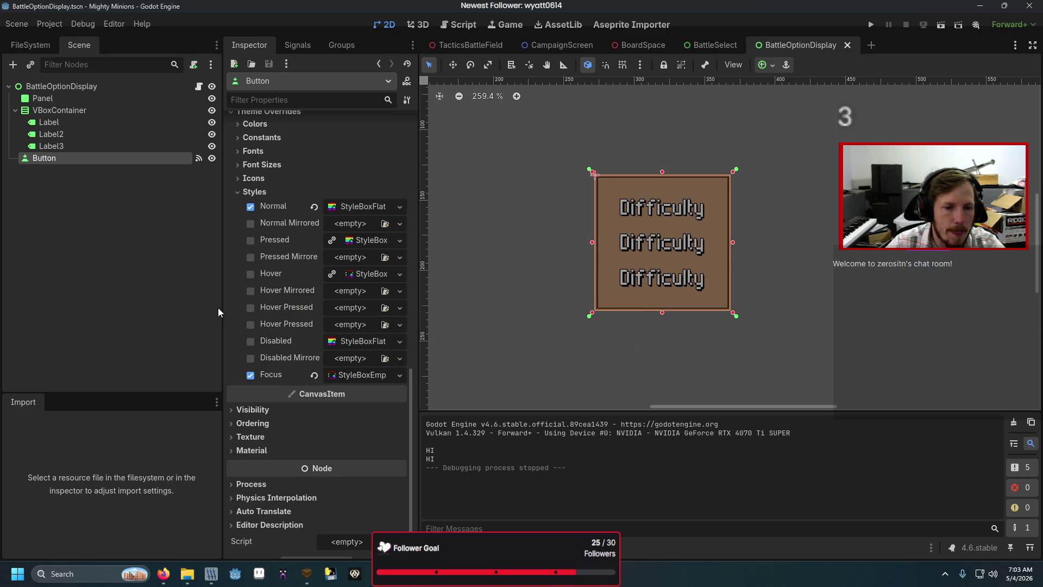
- Replace the Focus style with a StyleBoxFlat whose background alpha is 0
click(350, 376)
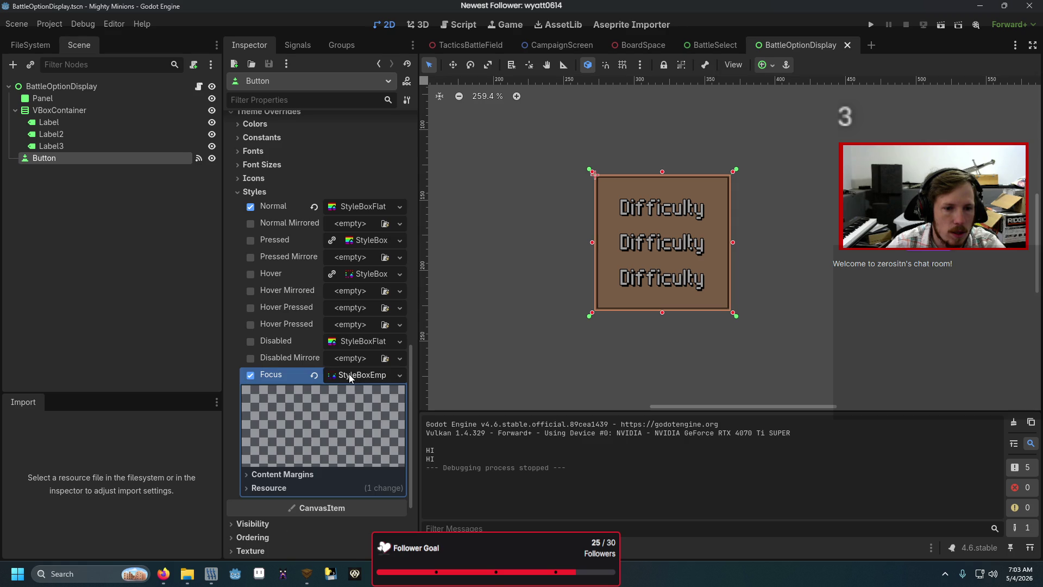
click(378, 376)
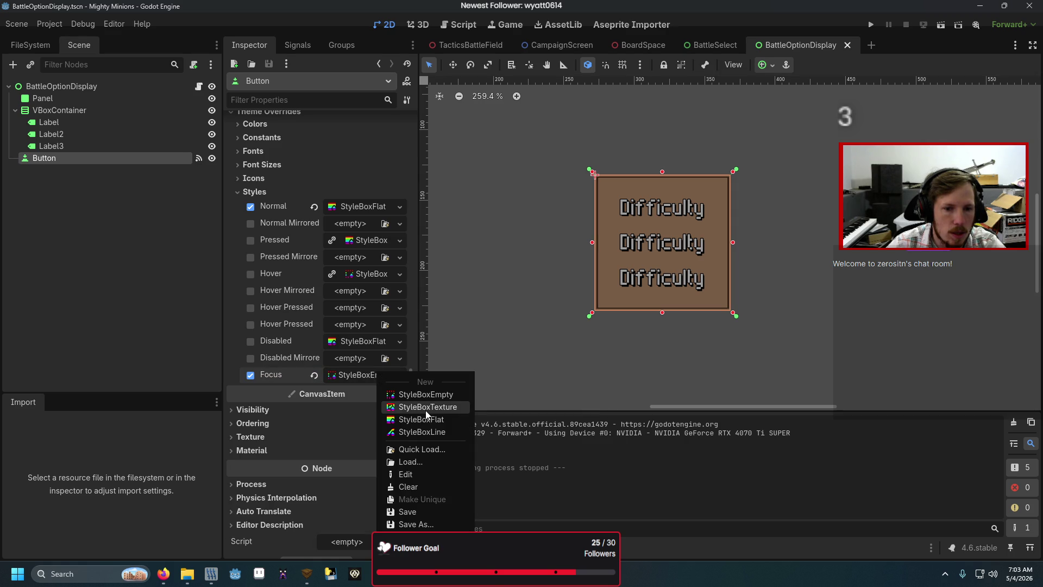
click(425, 407)
click(374, 376)
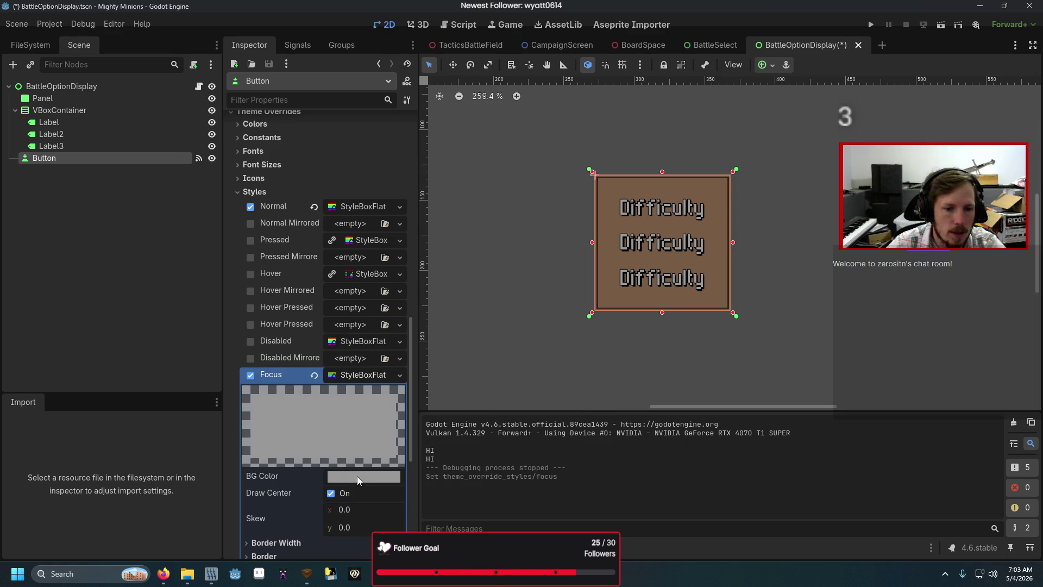
click(356, 475)
drag(356, 395, 232, 391)
click(172, 310)
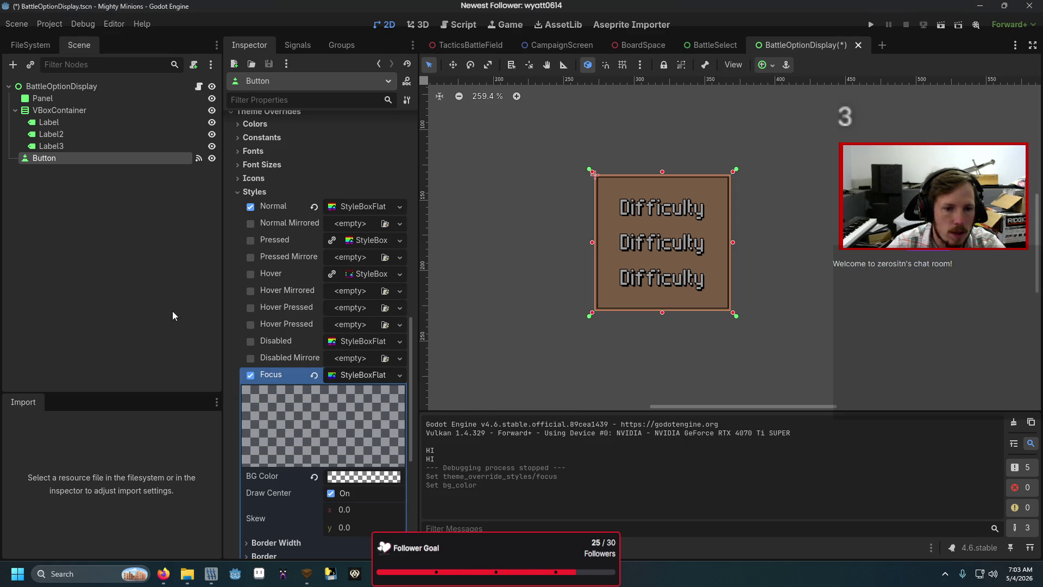
click(212, 158)
click(211, 158)
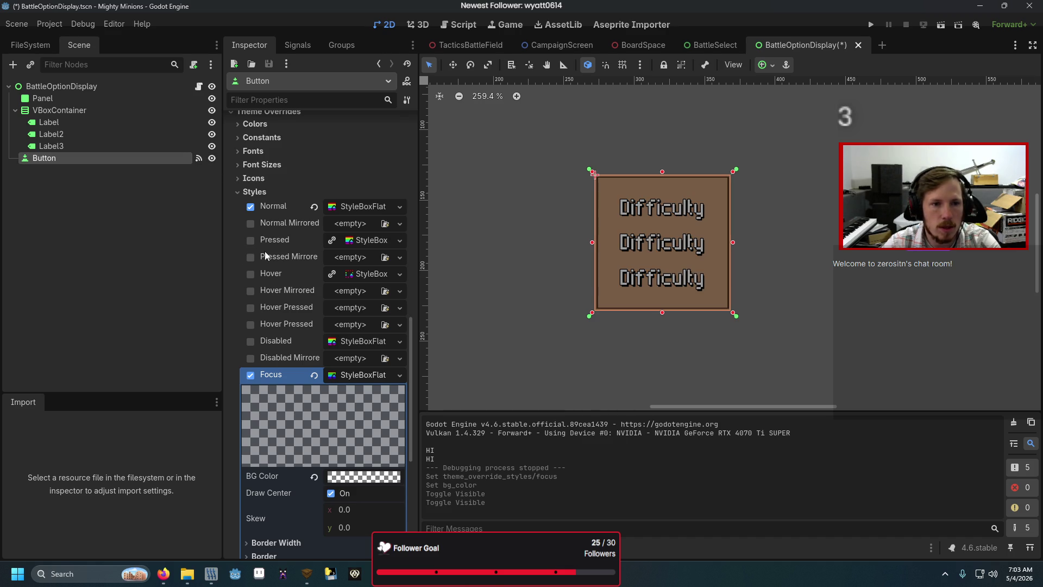
- Make the Pressed style unique, save, and test the Difficulty button in the running game
right_click(361, 241)
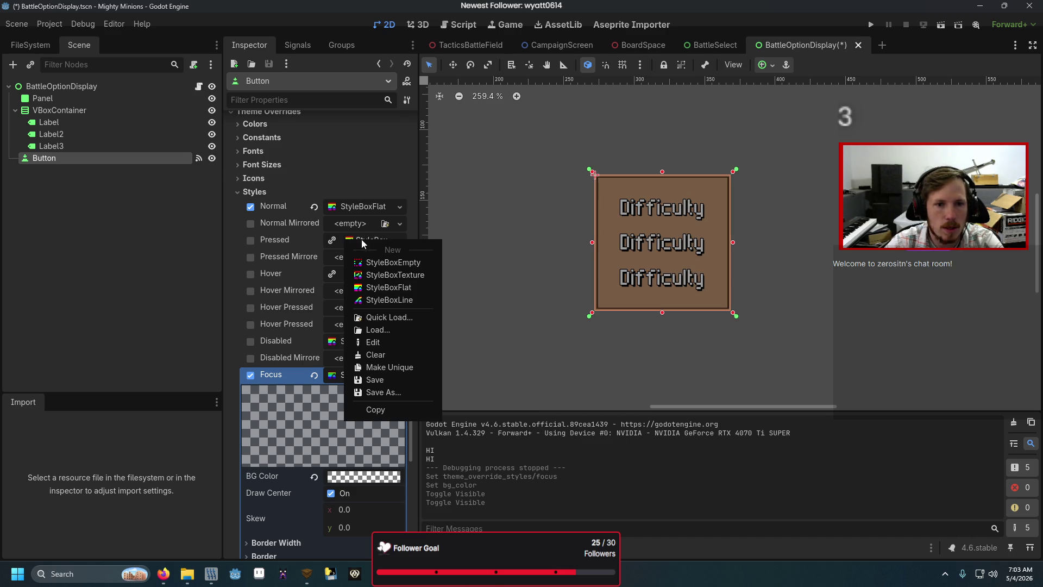
click(377, 366)
key(ctrl+s)
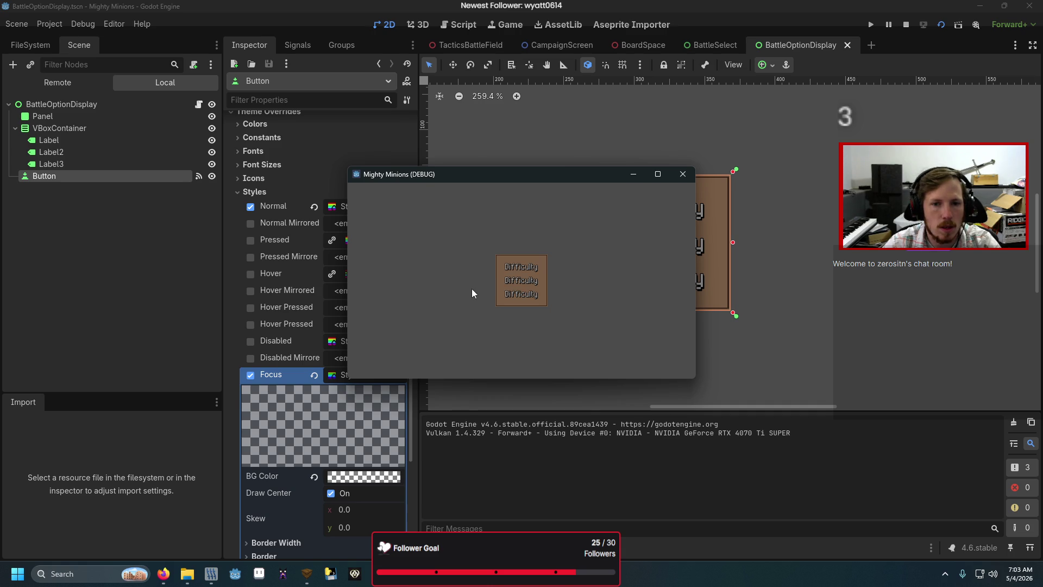
click(519, 279)
key(space)
key(space)
key(space)
key(space)
key(space)
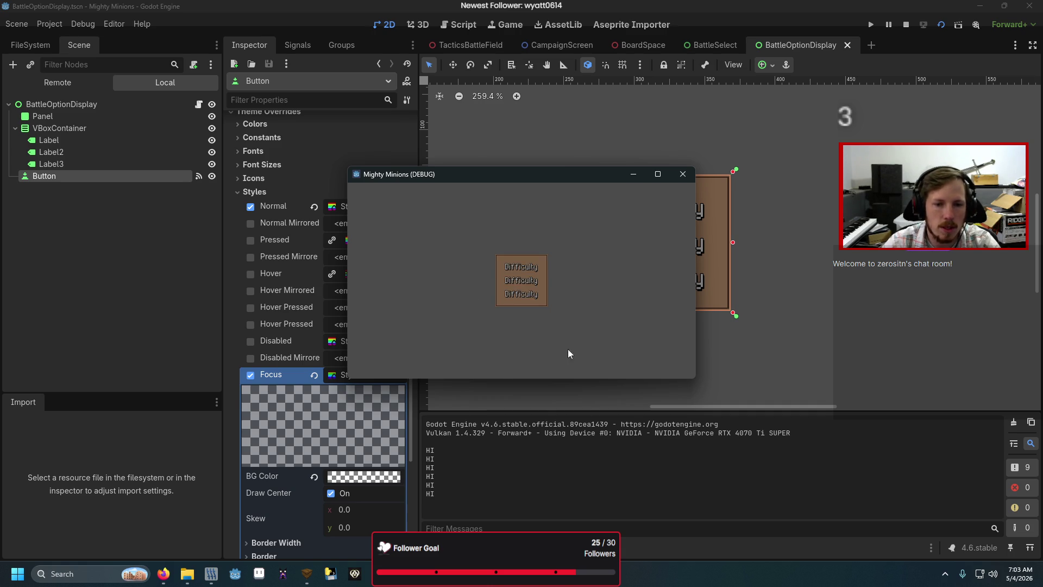
click(681, 173)
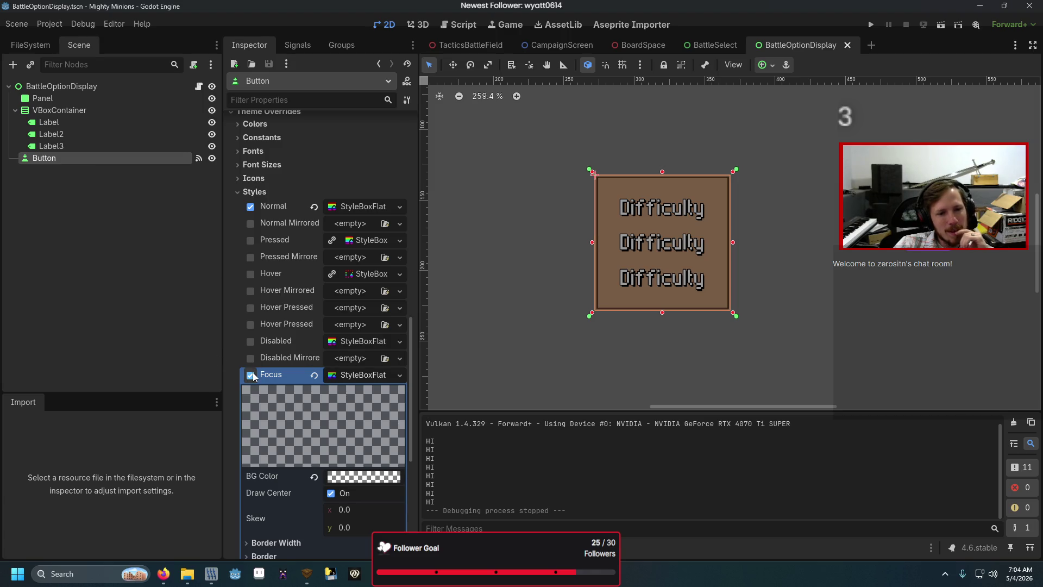
mouse_move(278, 376)
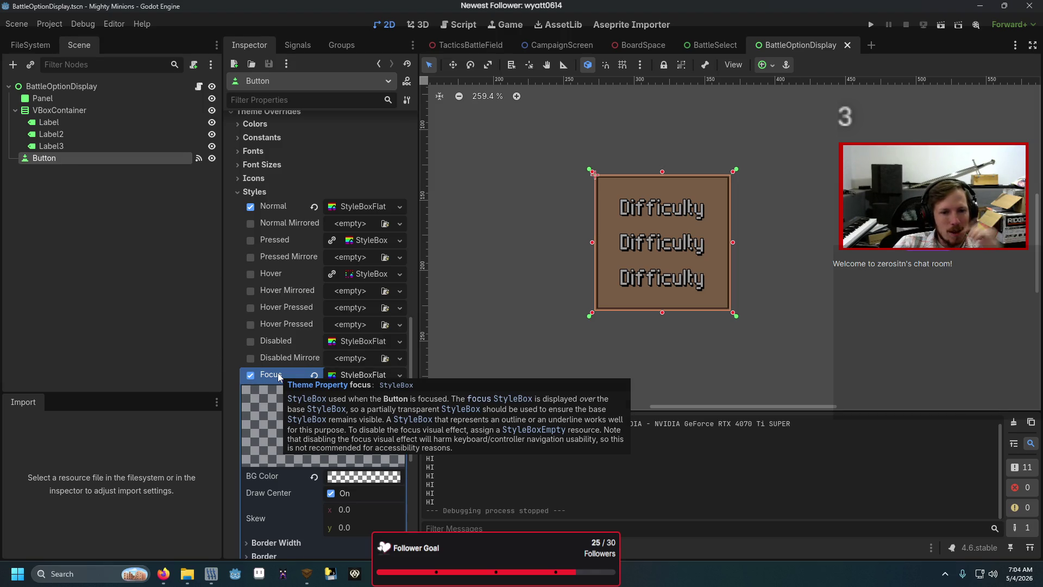
click(716, 48)
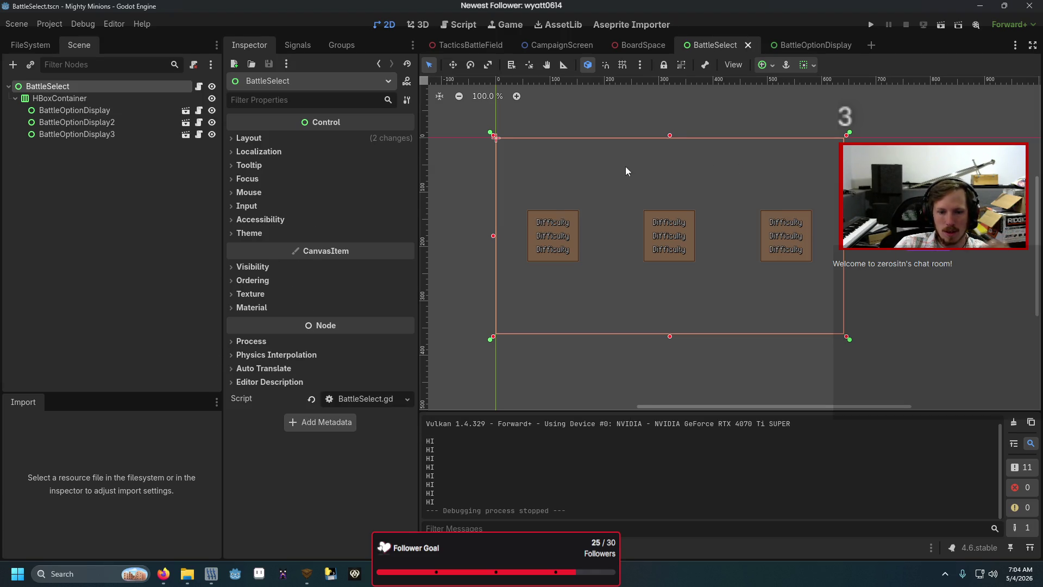
key(F6)
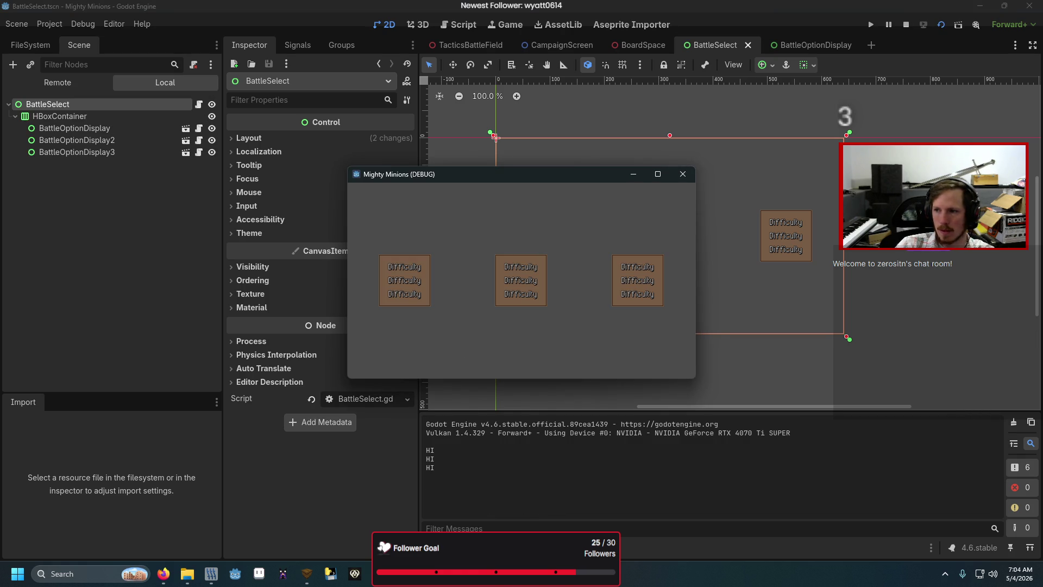
key(F8)
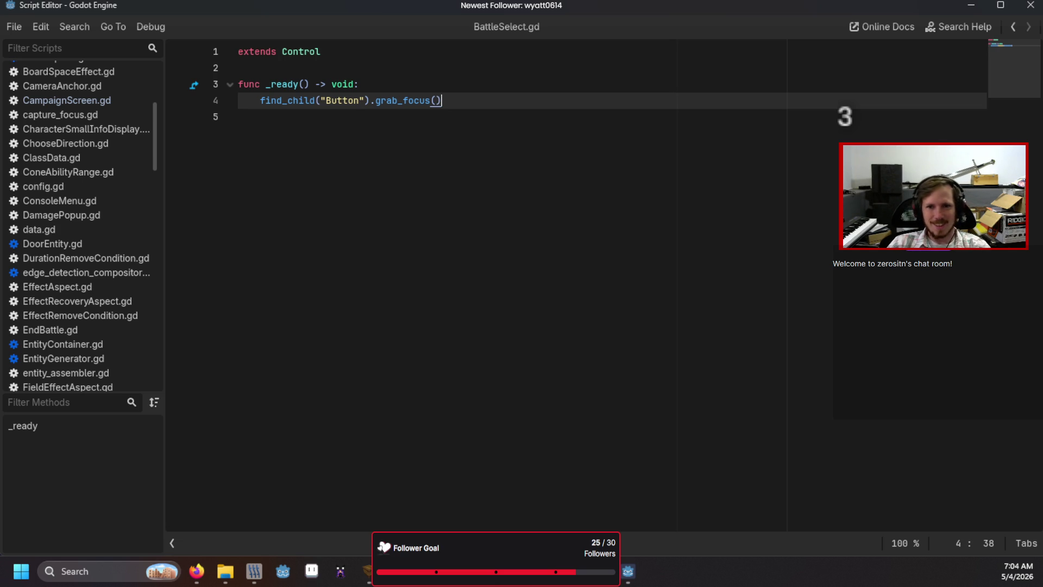
key(F6)
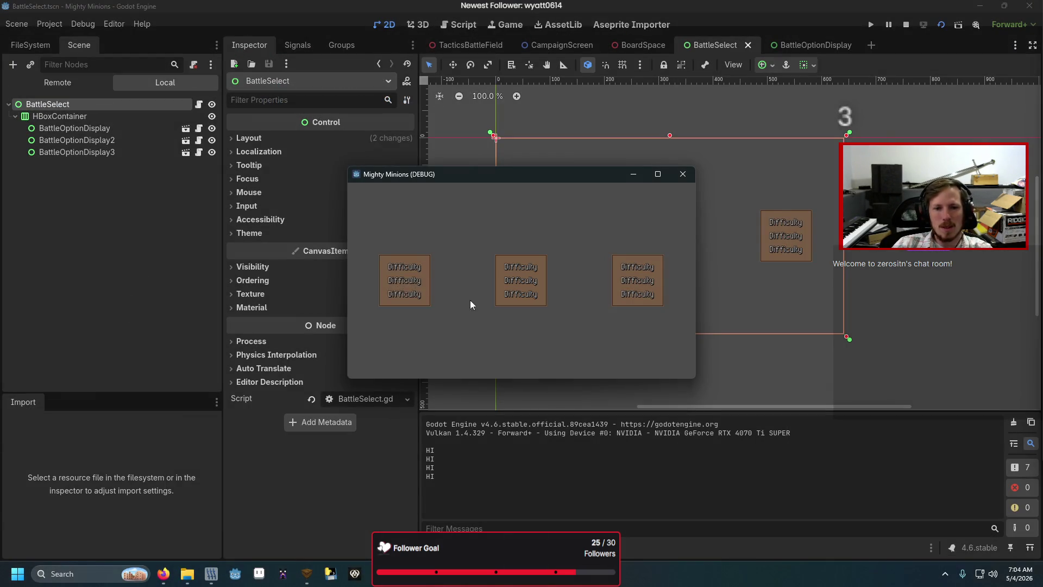
click(683, 174)
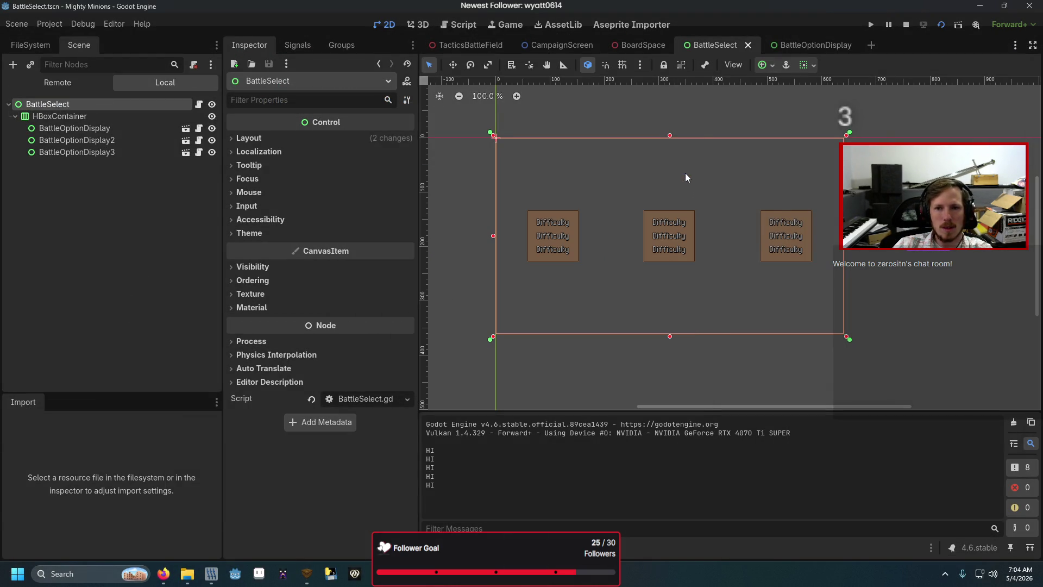
click(819, 42)
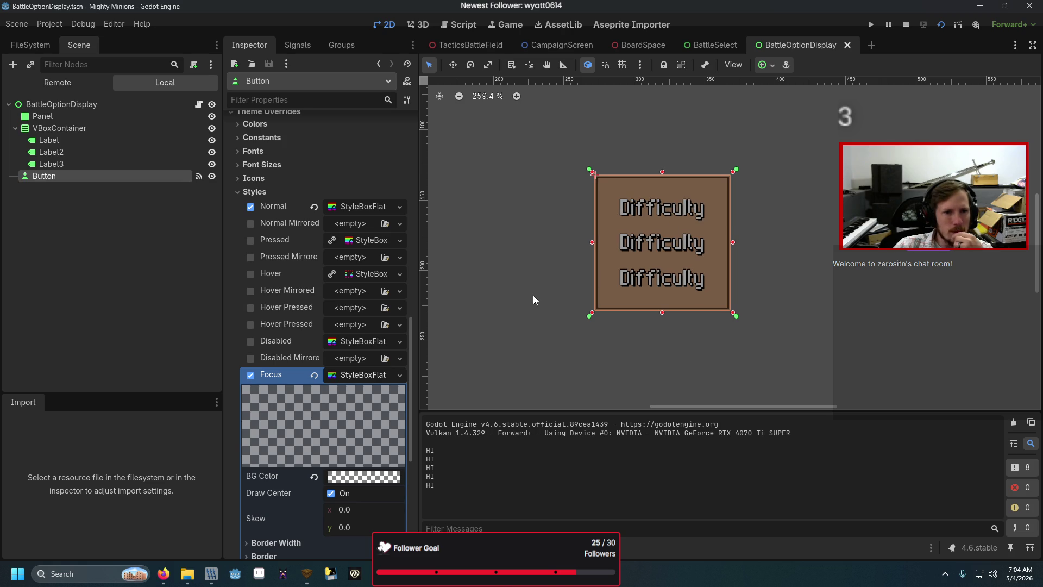
- Try the Hover style override, then run the game briefly and close it
click(249, 275)
click(365, 274)
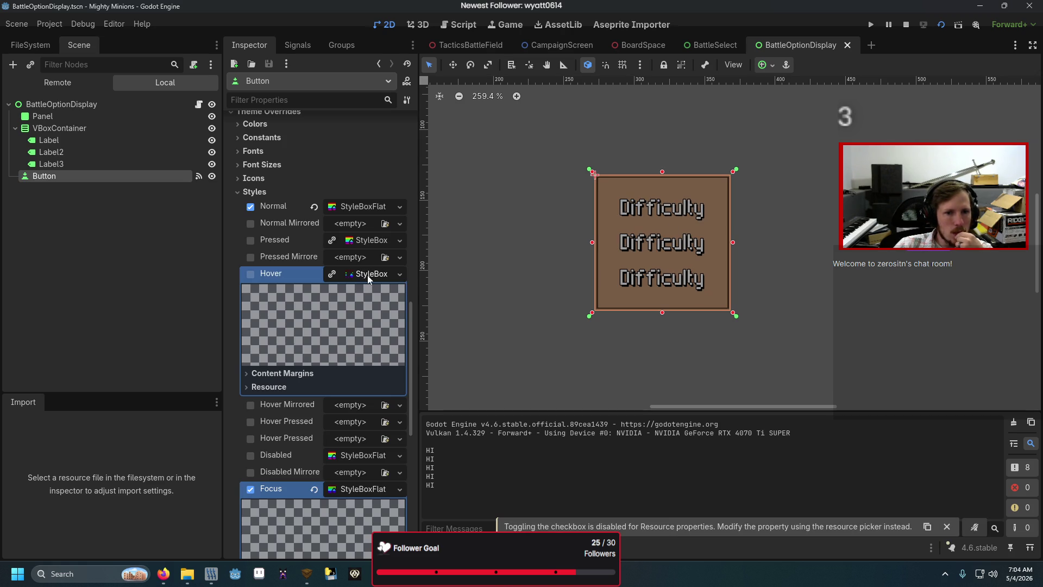
click(367, 274)
key(F5)
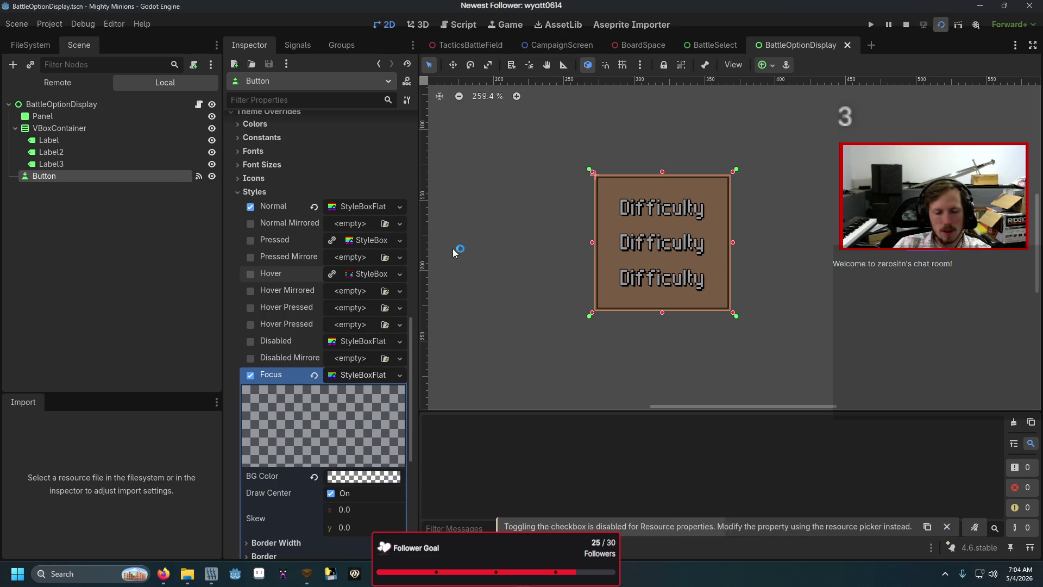
click(682, 174)
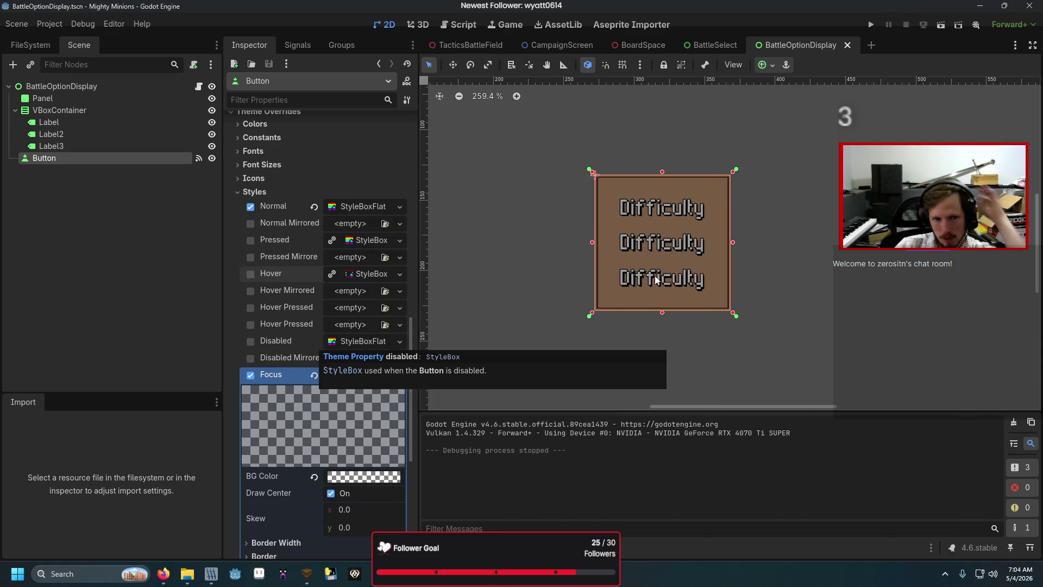
- Switch to the CampaignScreen scene
scroll(504, 295, down, 1)
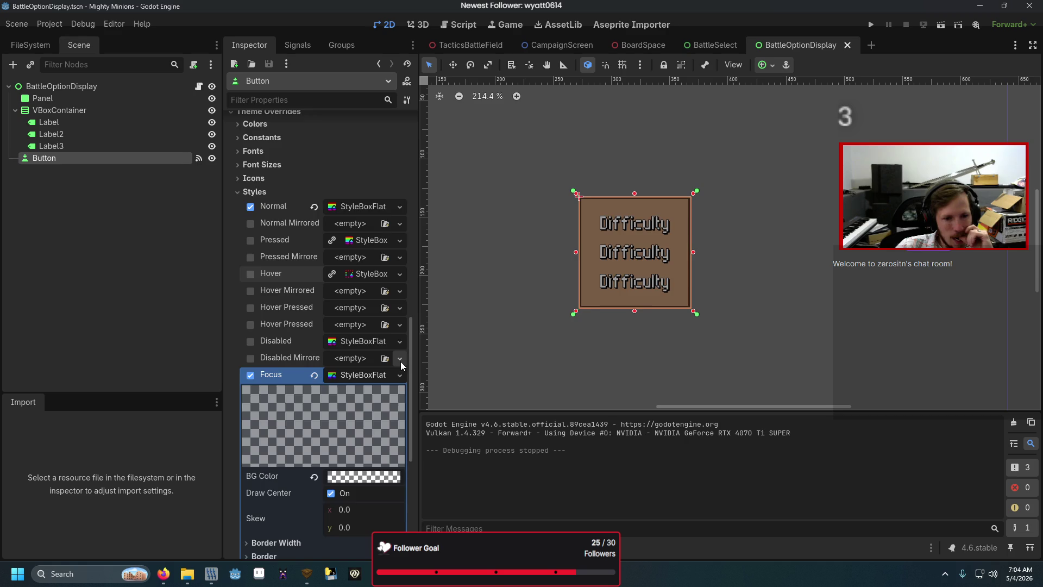
scroll(400, 361, up, 2)
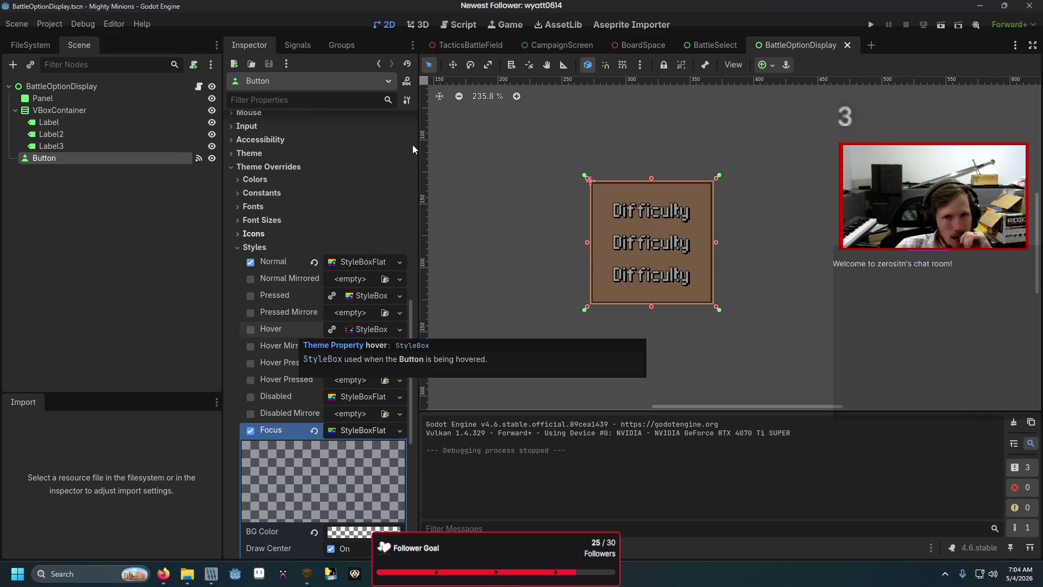
click(545, 41)
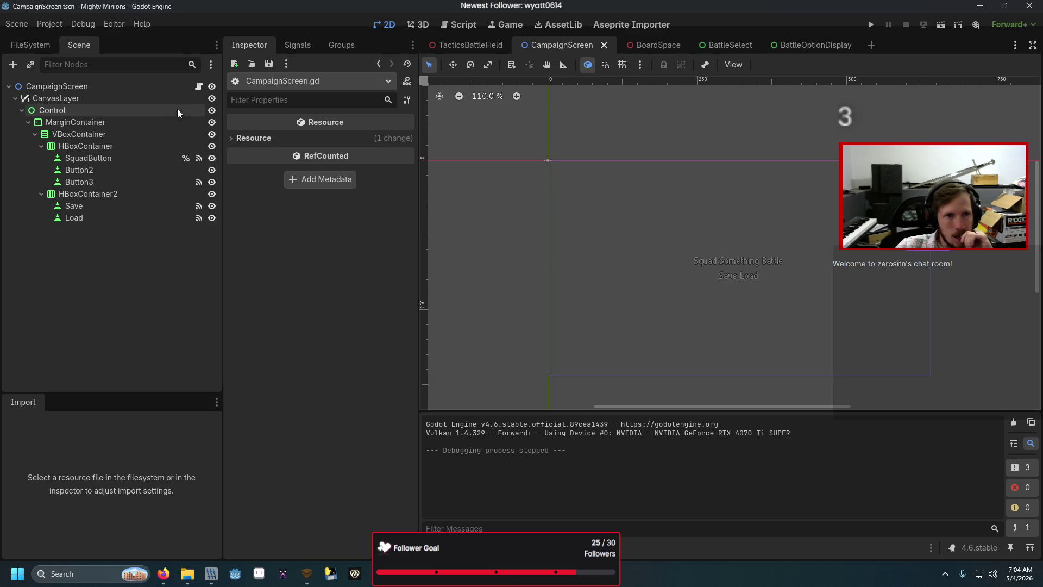
- In CampaignScreen.gd, complete line 20 to load Data/BattleSelect.tscn and call .instantiate()
click(198, 86)
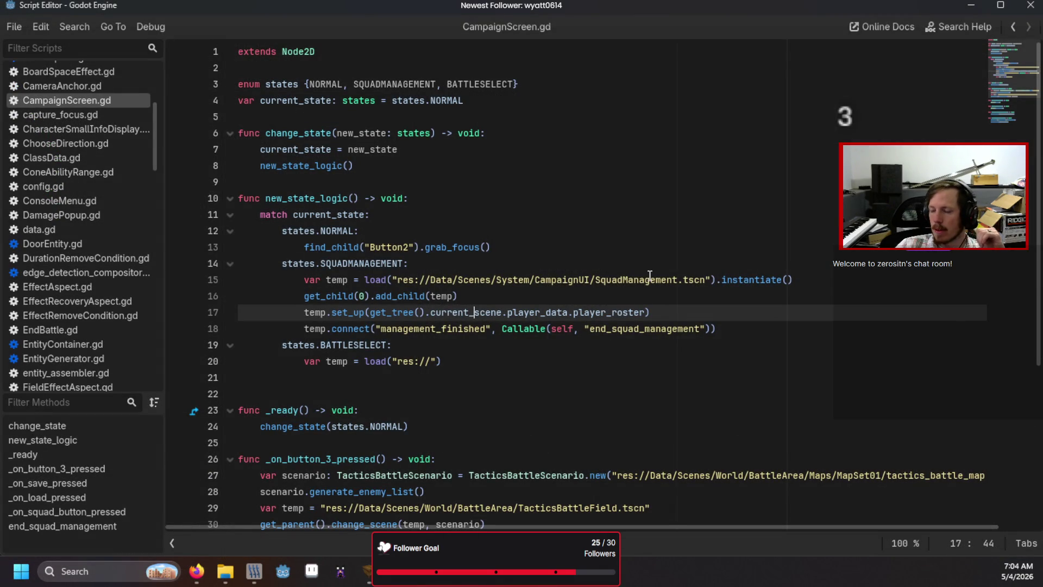
scroll(485, 379, down, 1)
click(498, 313)
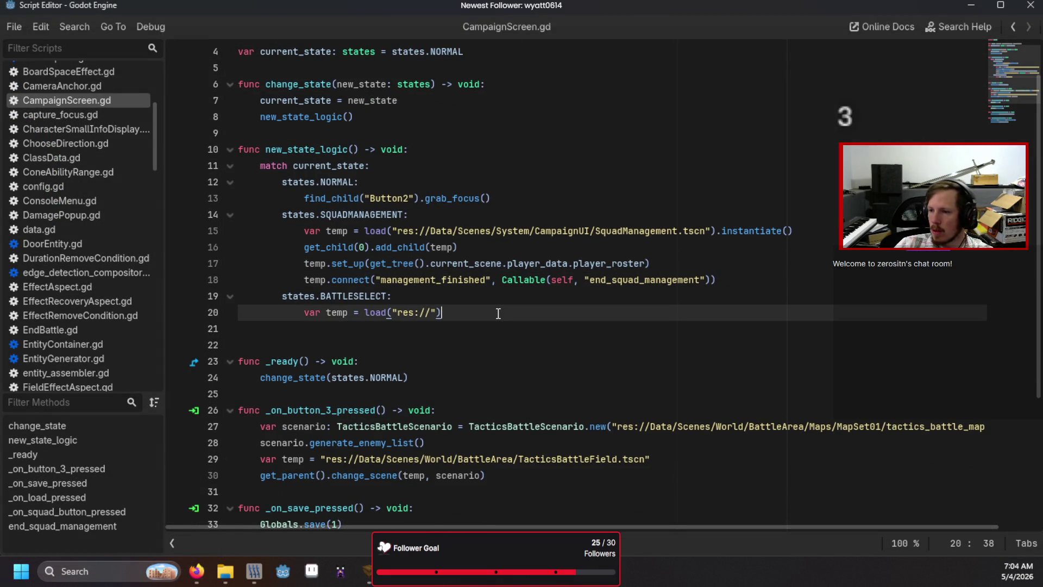
text(Da)
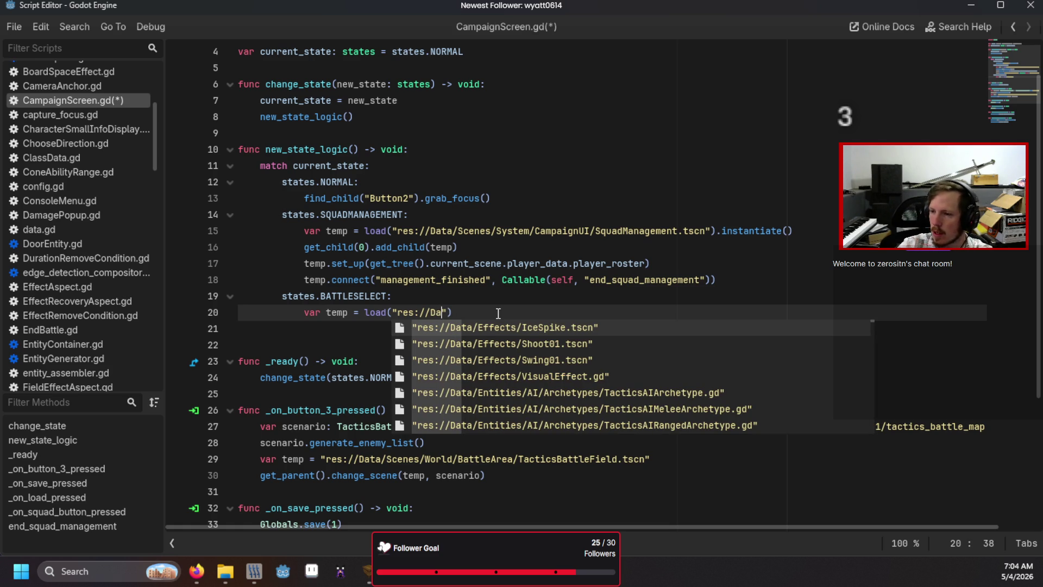
text(ta/)
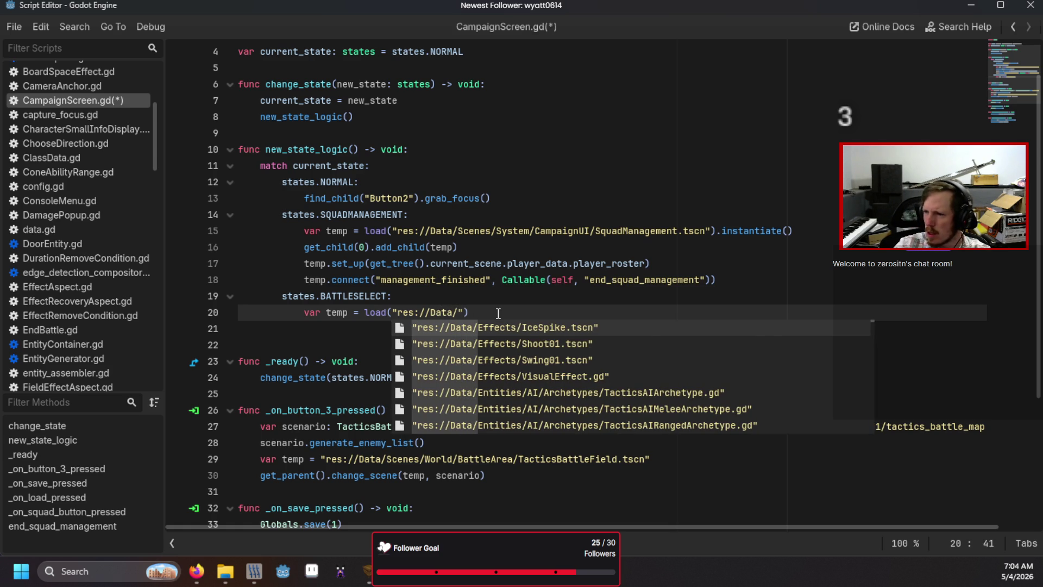
text(Battle)
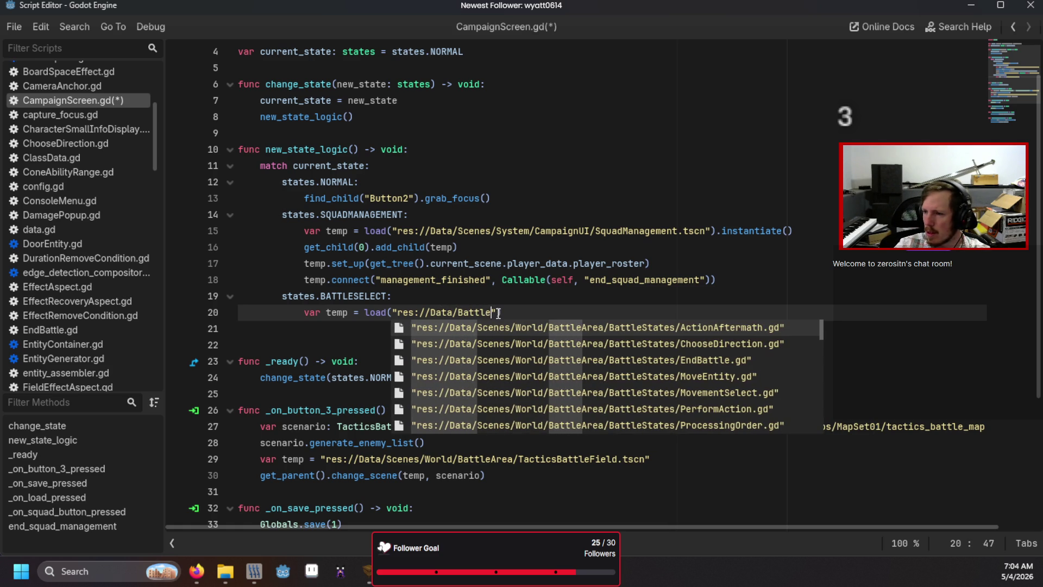
text(Sel)
key(Down)
key(Return)
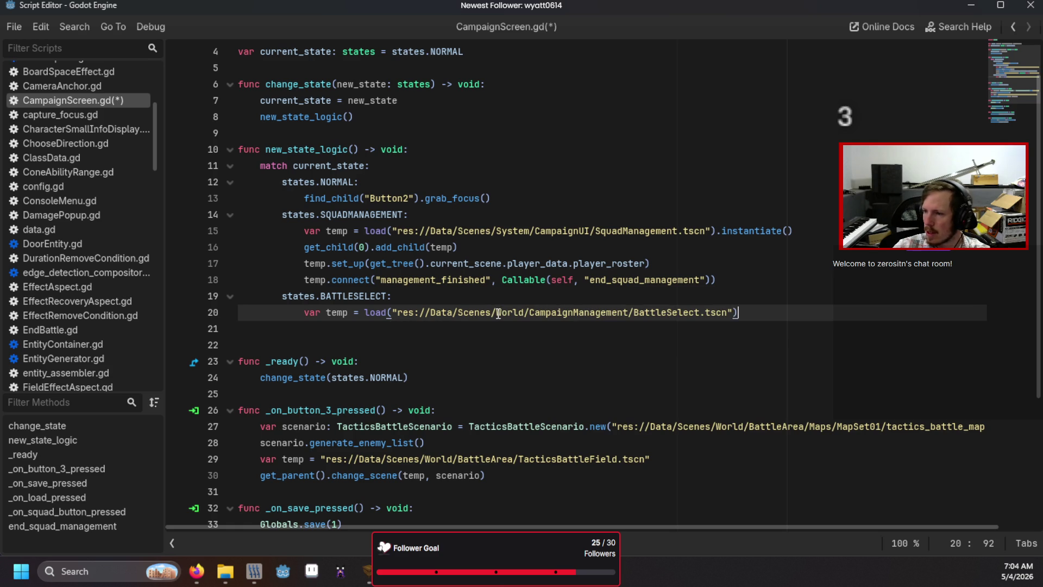
text(.insta)
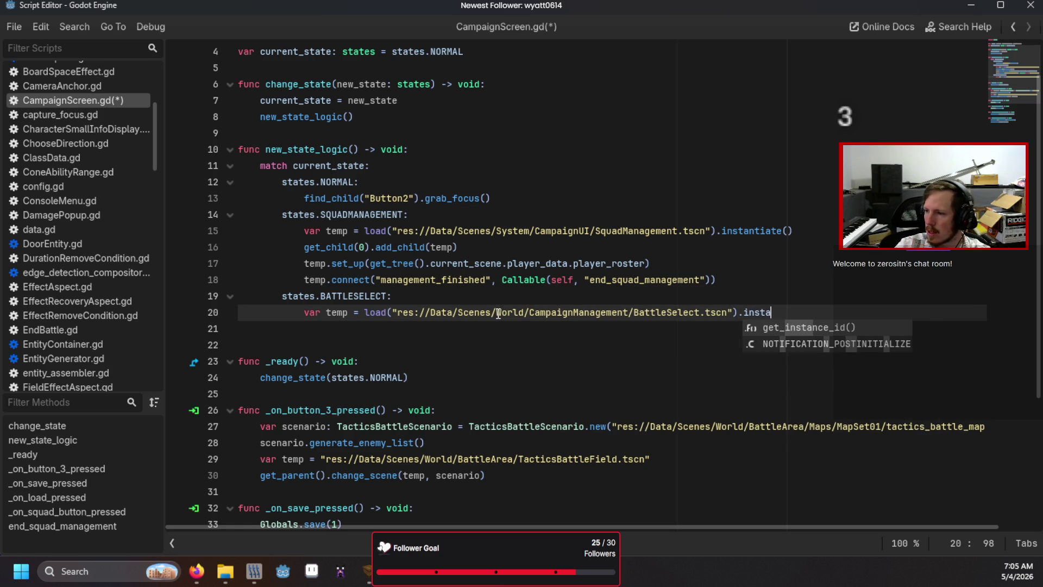
text(ntiate()
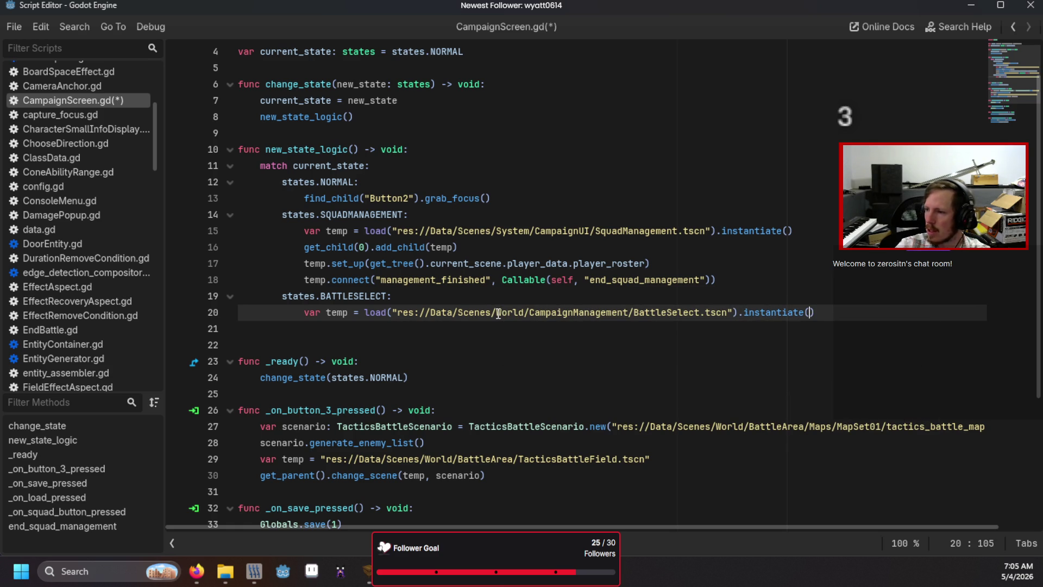
- Add get_child(0).add_child(temp) on the line below the load statement
key(Return)
text(get)
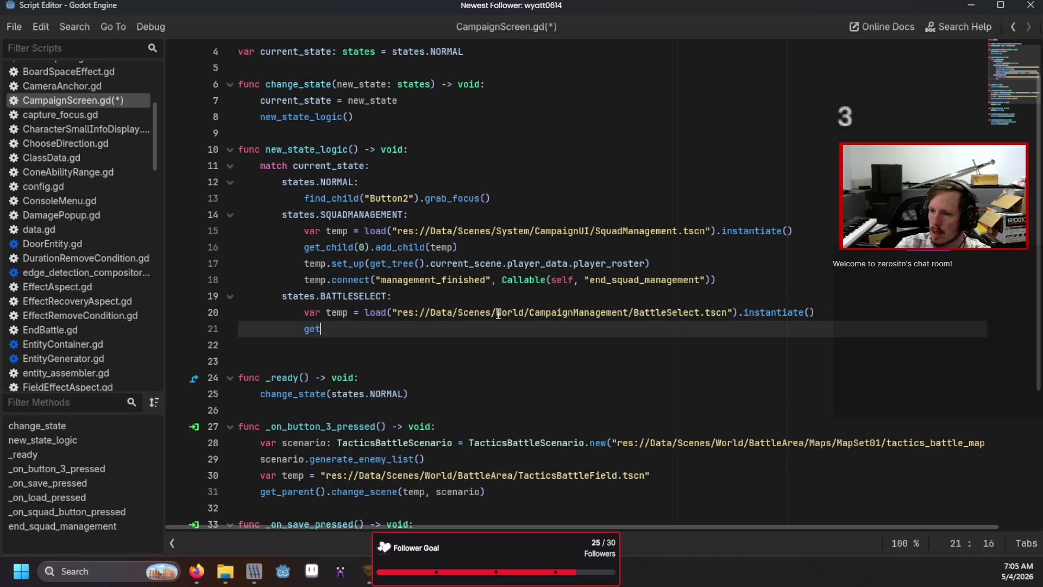
text(_child(0).add_child(temp))
key(Return)
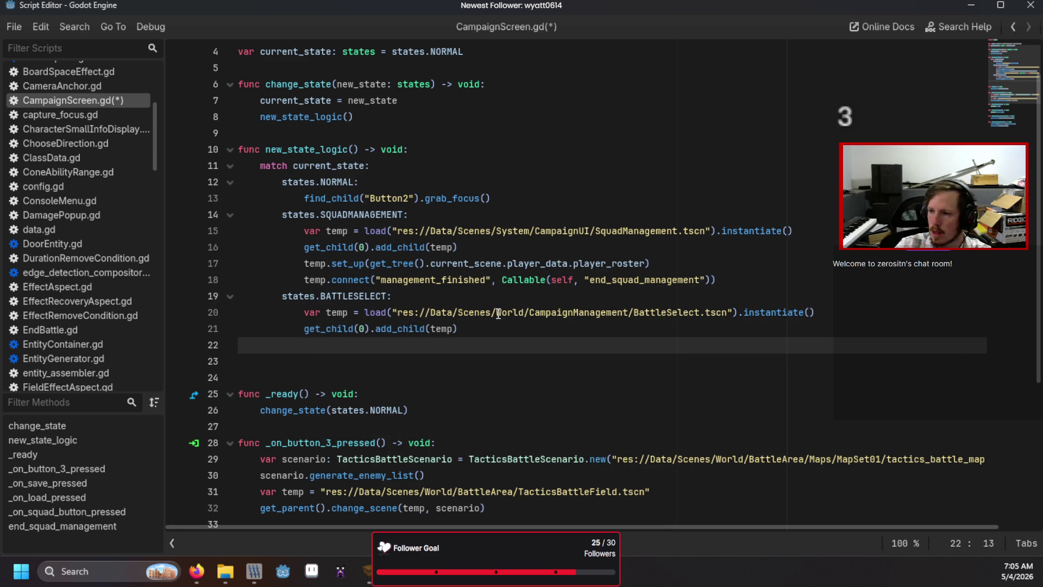
- Add a temp.set_up() call on line 22 of the BATTLESELECT branch
text(temp)
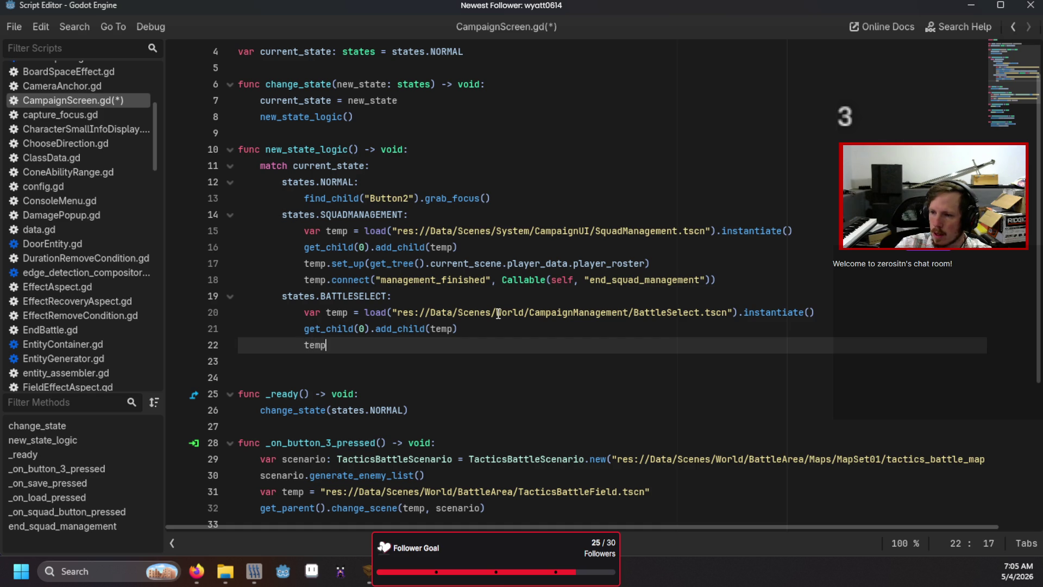
text(.set_up()
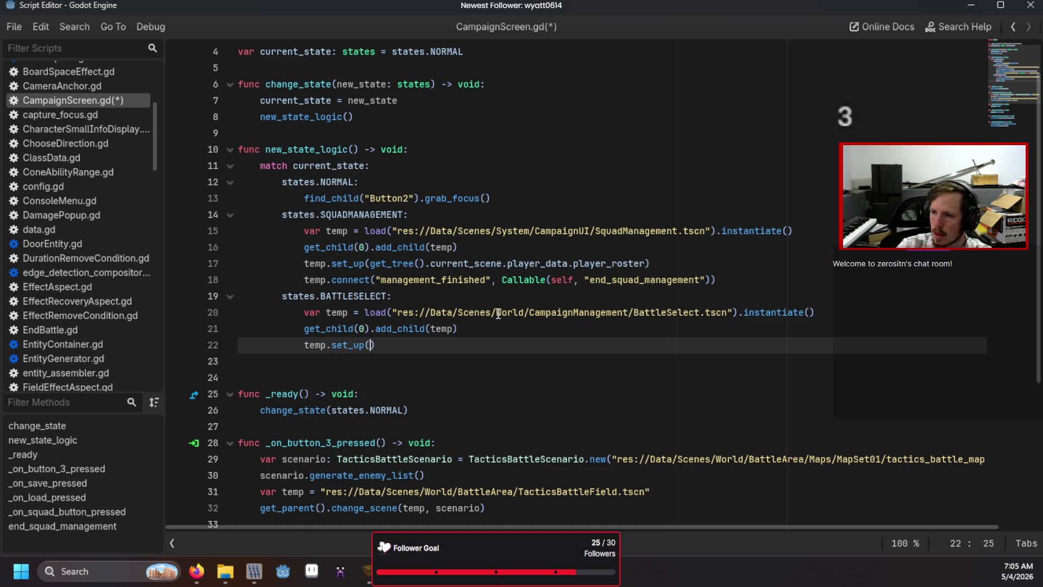
text(get_tree().curr)
key(Return)
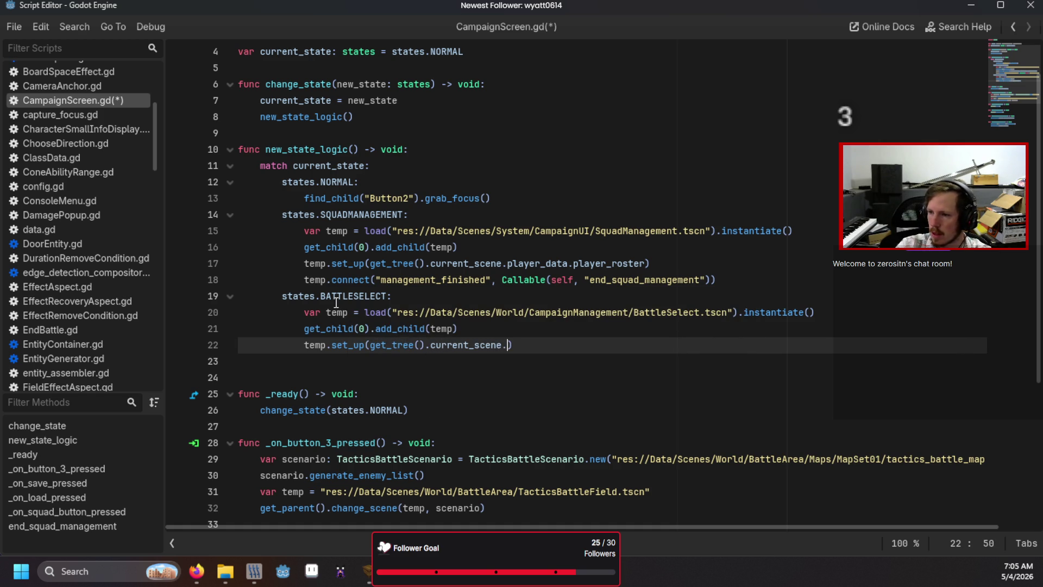
text(.p)
key(BackSpace)
key(BackSpace)
key(BackSpace)
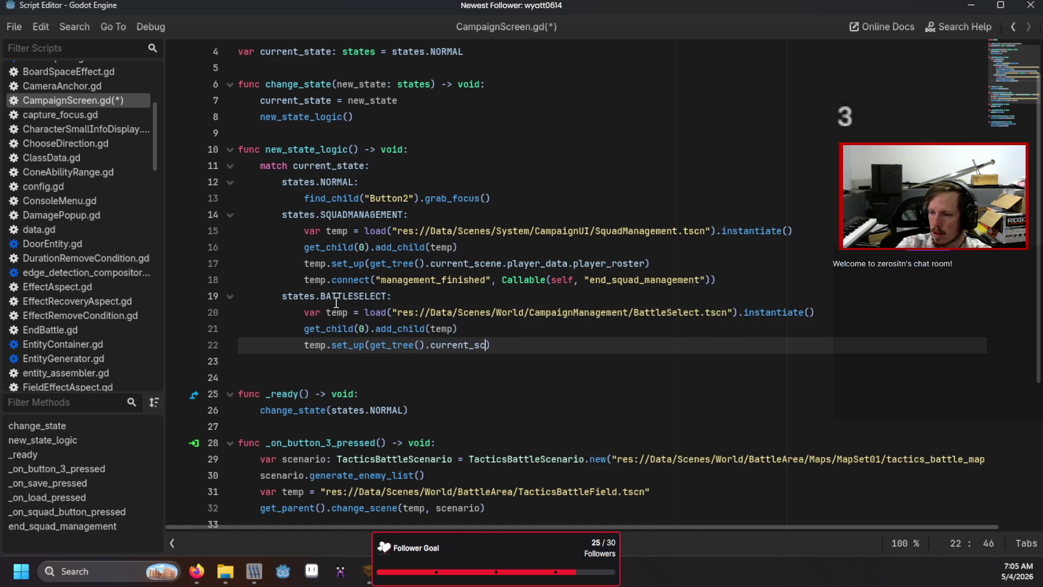
key(BackSpace)
key(BackSpace)
key(BackSpace)
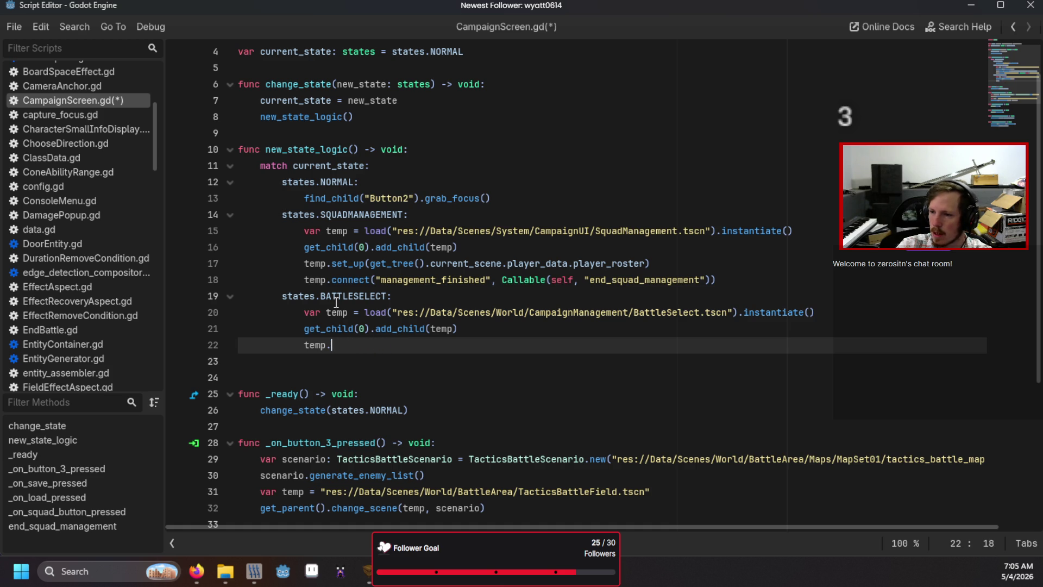
text(set_u)
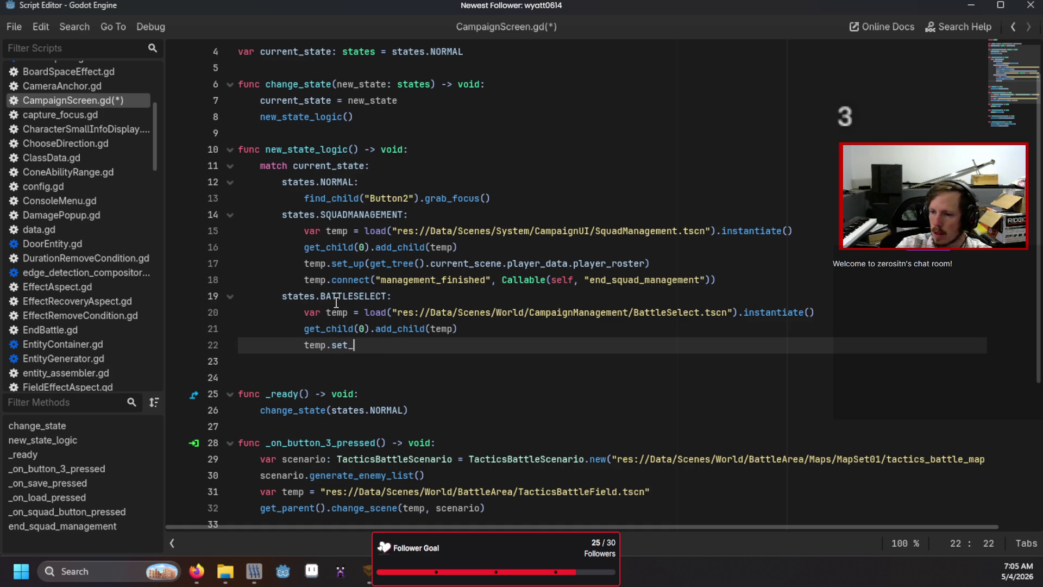
text(p()
key(Return)
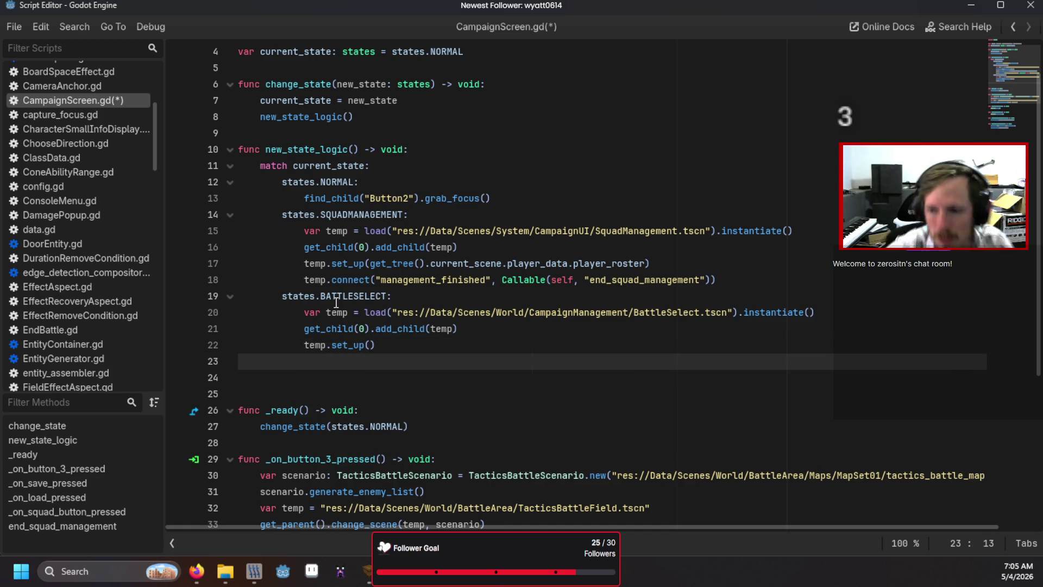
- Add temp.connect("selection_finished", Callable(self, "start_battle")) on line 23
text(temp.connect(")
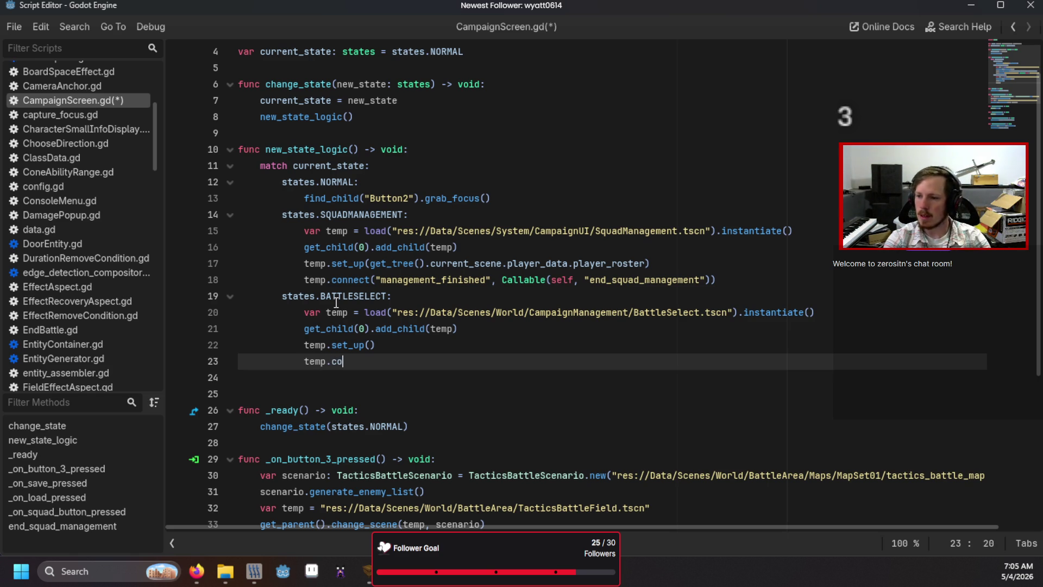
text(manageme)
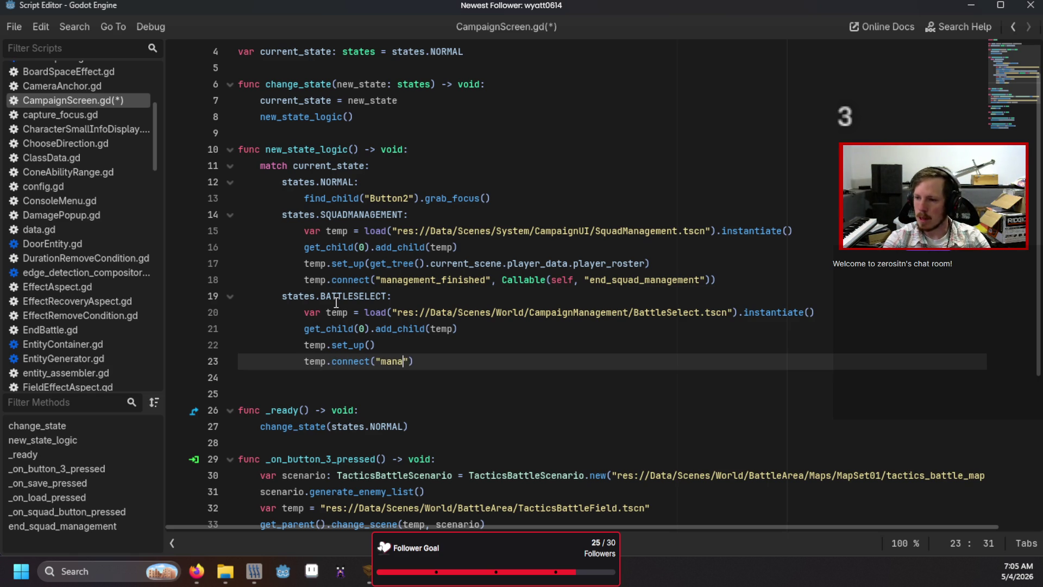
key(BackSpace)
key(BackSpace)
key(BackSpace)
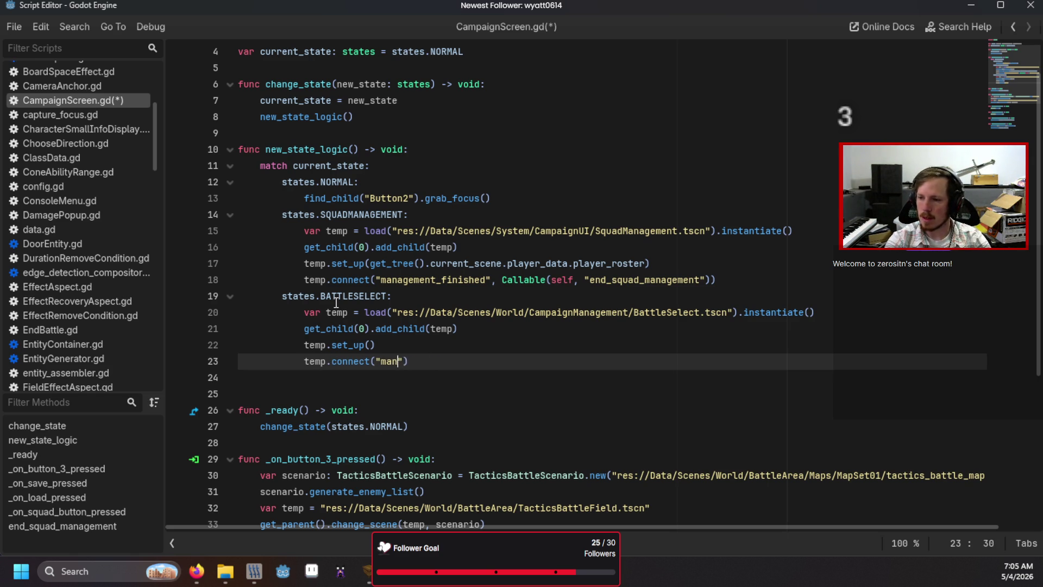
text(seel)
key(BackSpace)
key(BackSpace)
text(lection_fi)
text(nished")
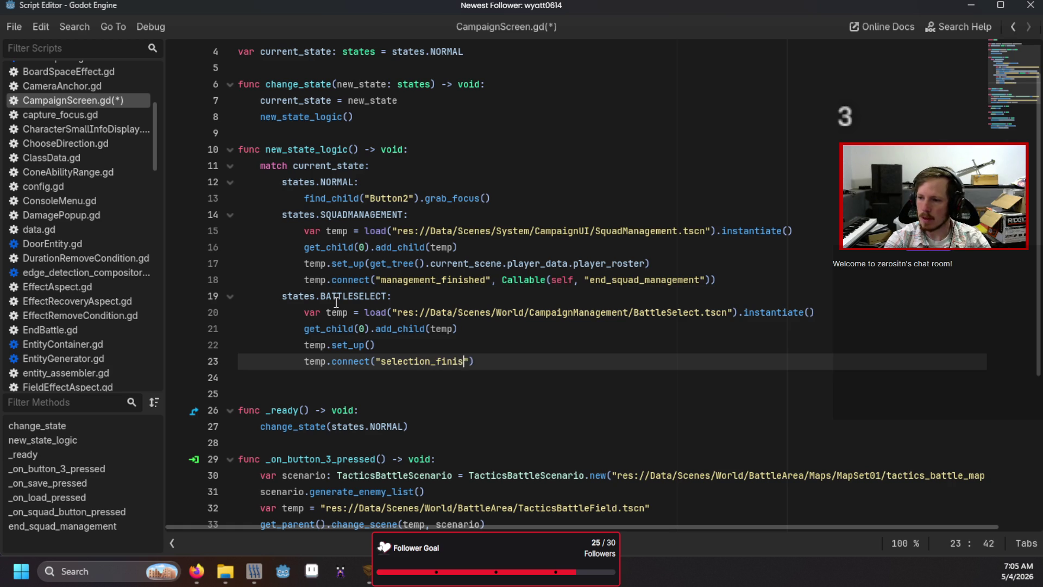
text(, Callable_)
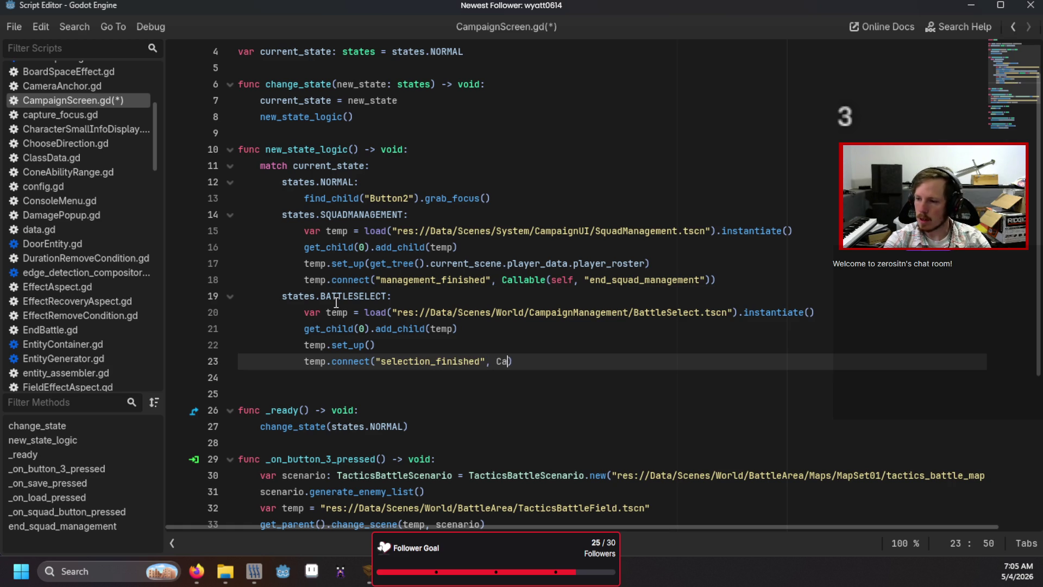
key(BackSpace)
text((self,)
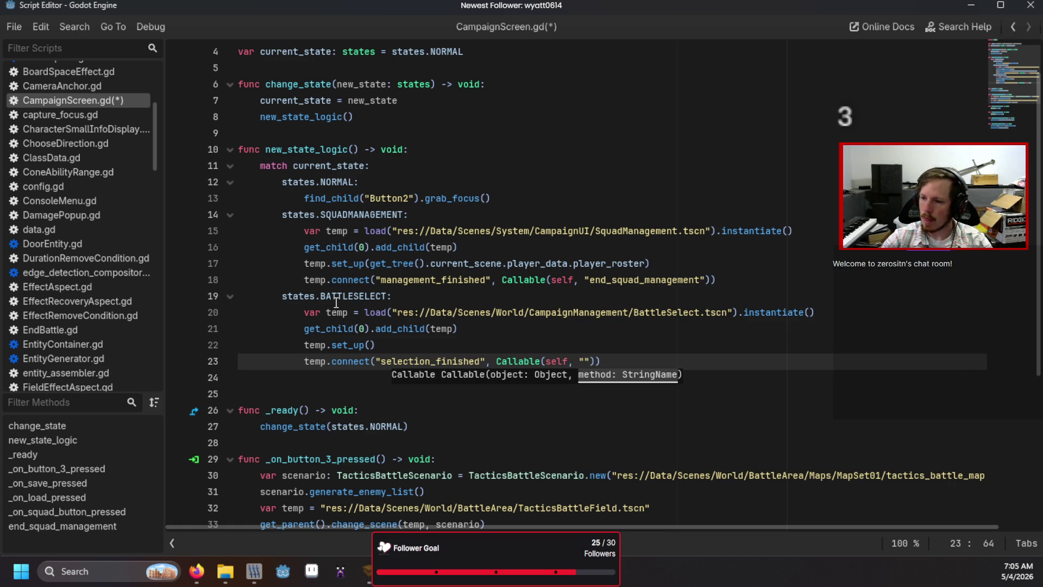
scroll(336, 302, down, 3)
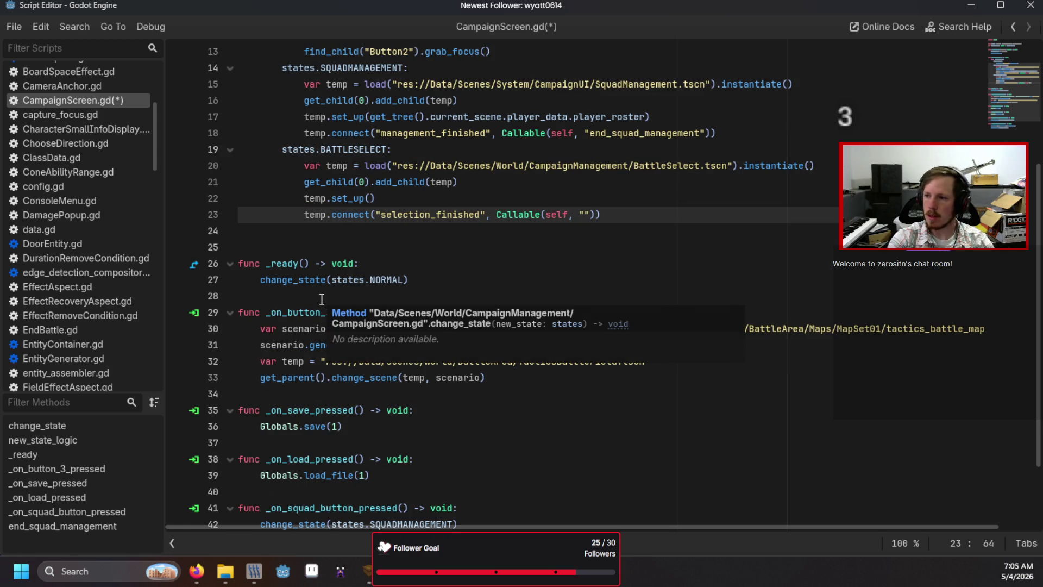
text(start_battl)
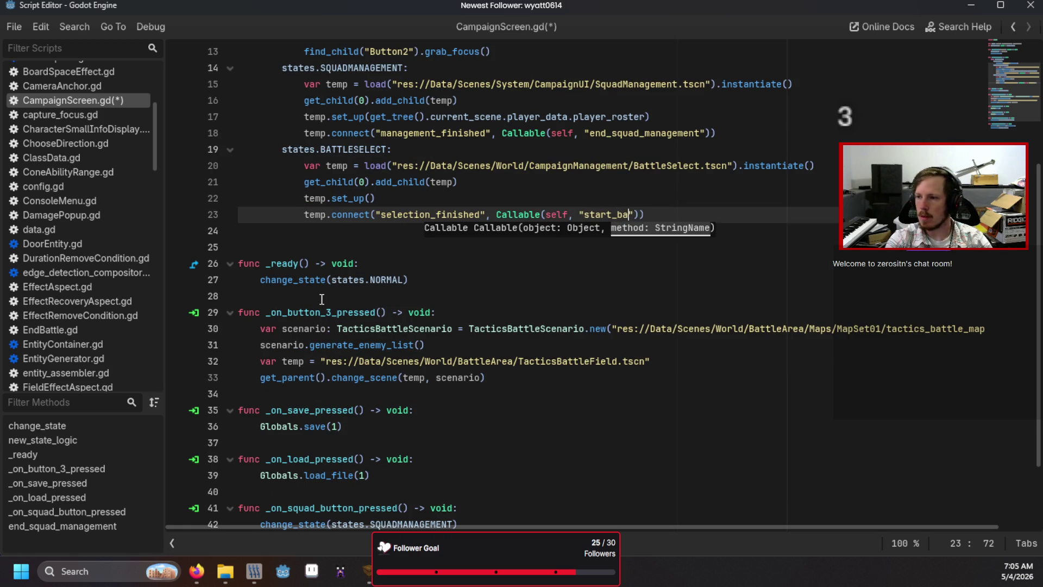
text(e)
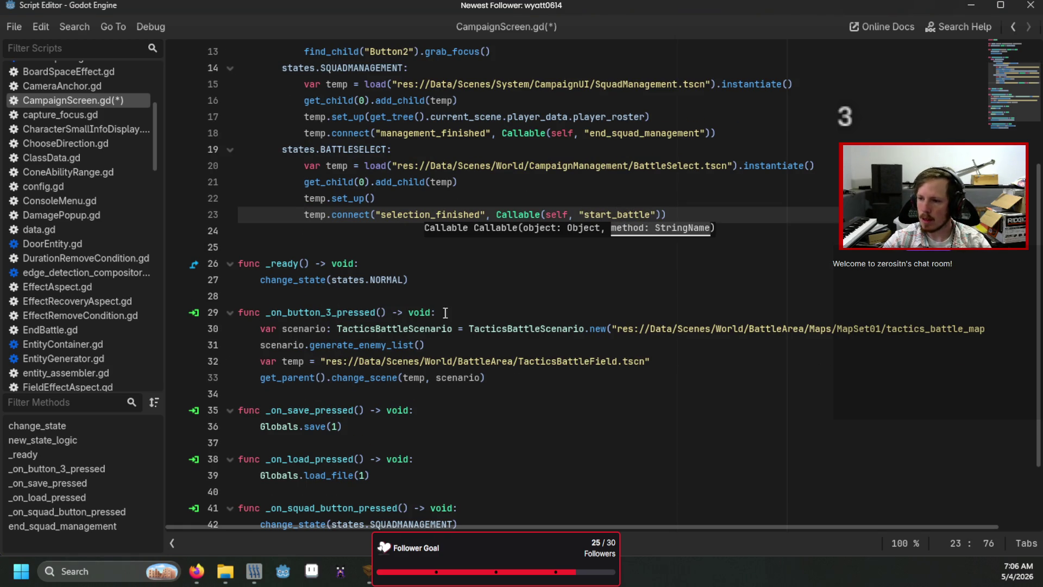
click(333, 394)
- Create func start_battle() -> void and move the four battle-launch lines from _on_button_3_pressed into it
key(Return)
key(Return)
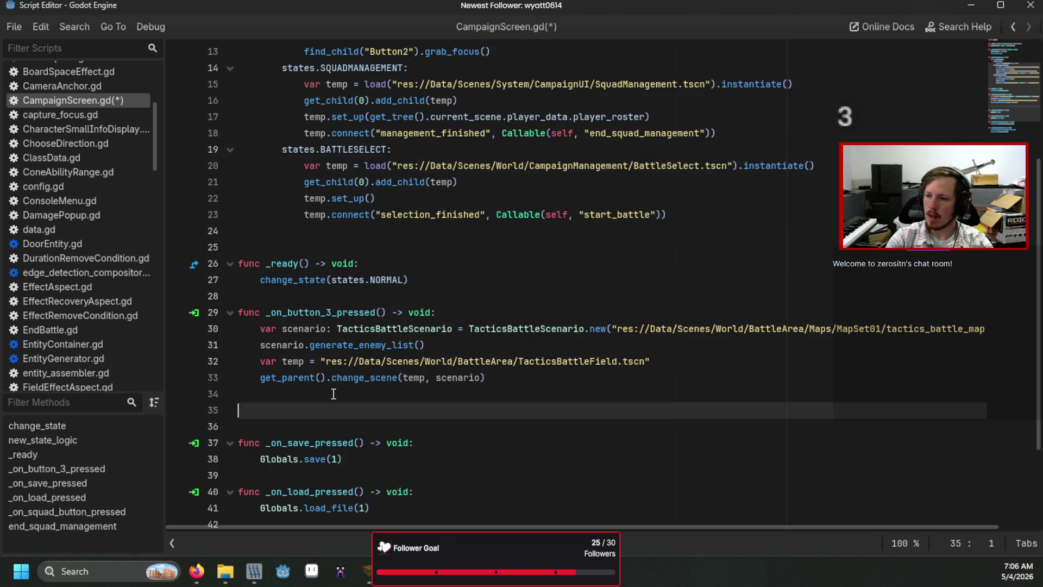
text(func s)
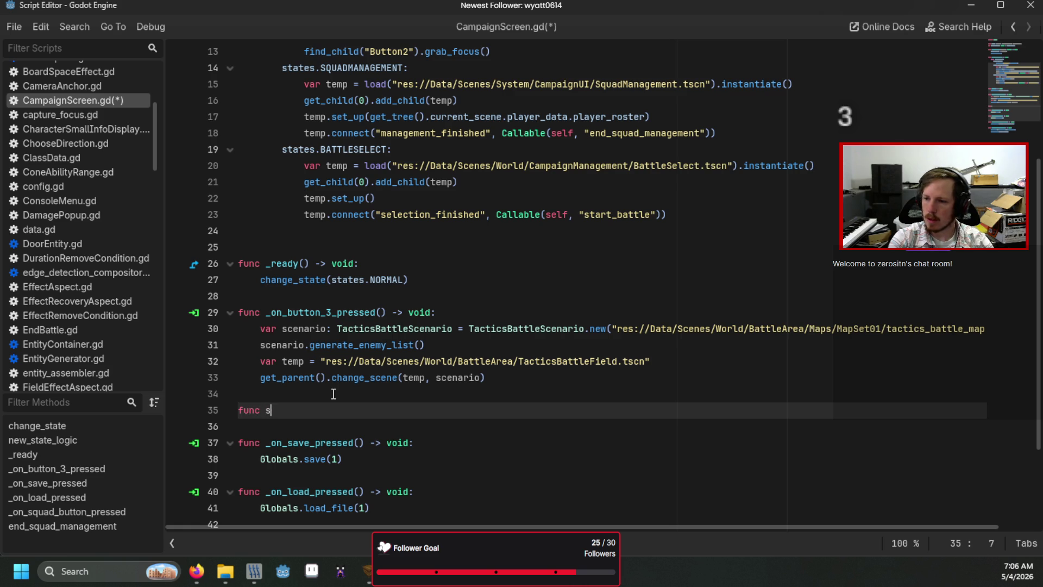
text(tart_batt)
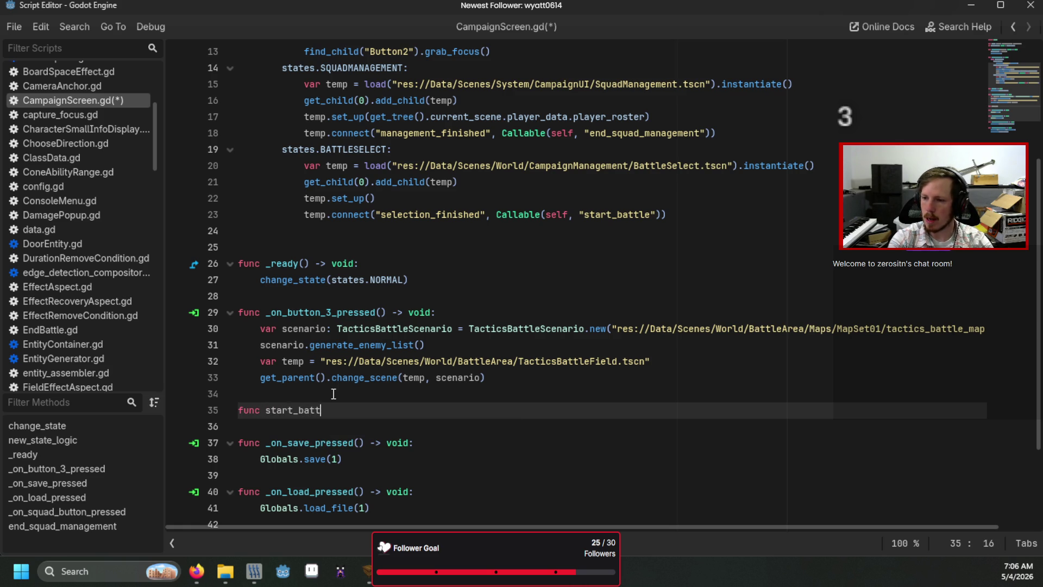
text(le() -> void:)
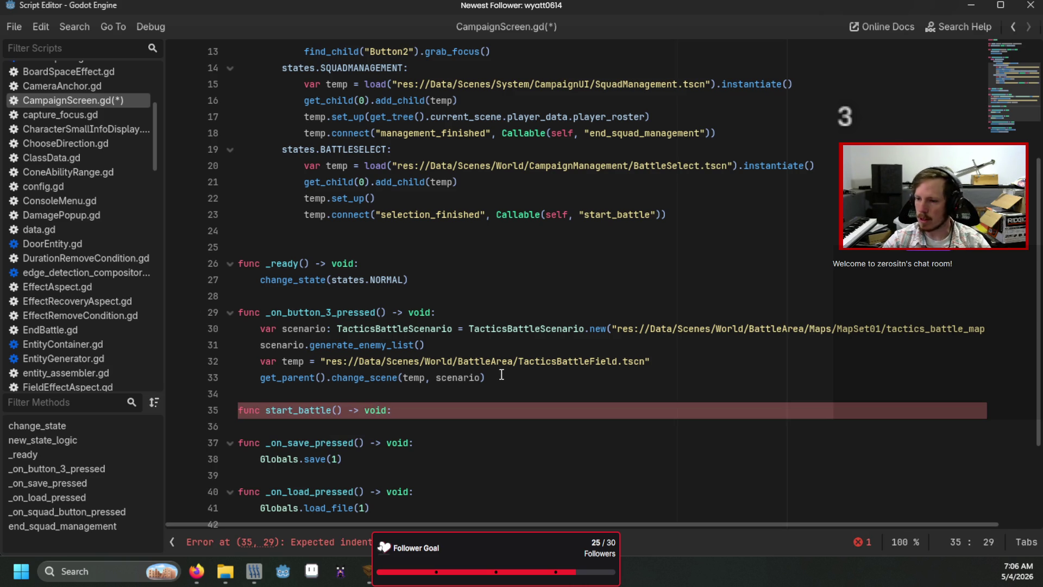
mouse_move(501, 375)
mouse_down()
mouse_move(427, 377)
mouse_move(259, 332)
mouse_up()
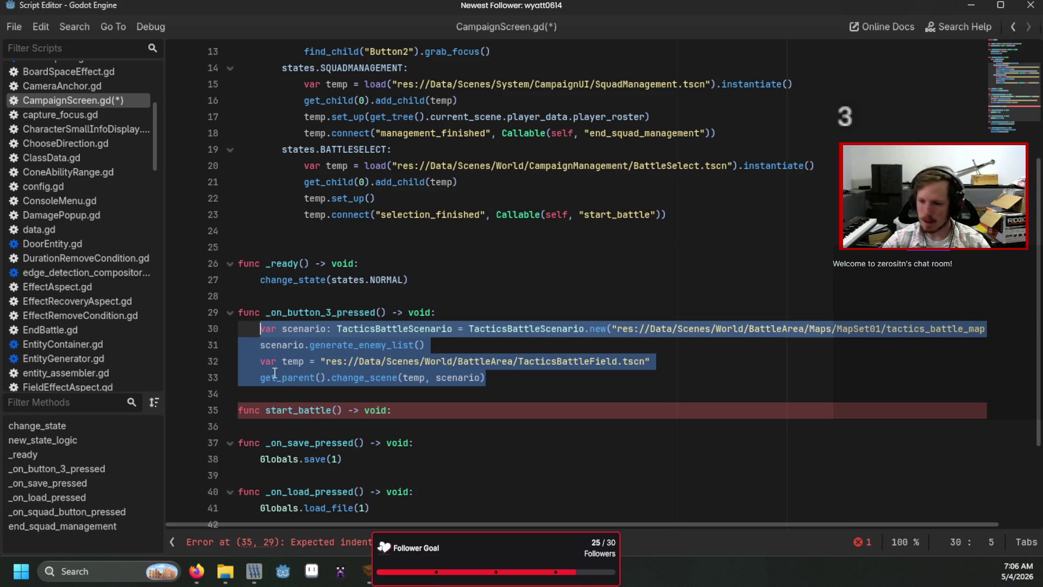
click(291, 425)
key(Return)
key(Up)
key(ctrl+v)
- Replace the old _on_button_3_pressed body with change_state(states.BATTLESELECT)
mouse_move(516, 376)
mouse_down()
mouse_move(326, 362)
mouse_move(278, 325)
mouse_move(260, 328)
mouse_up()
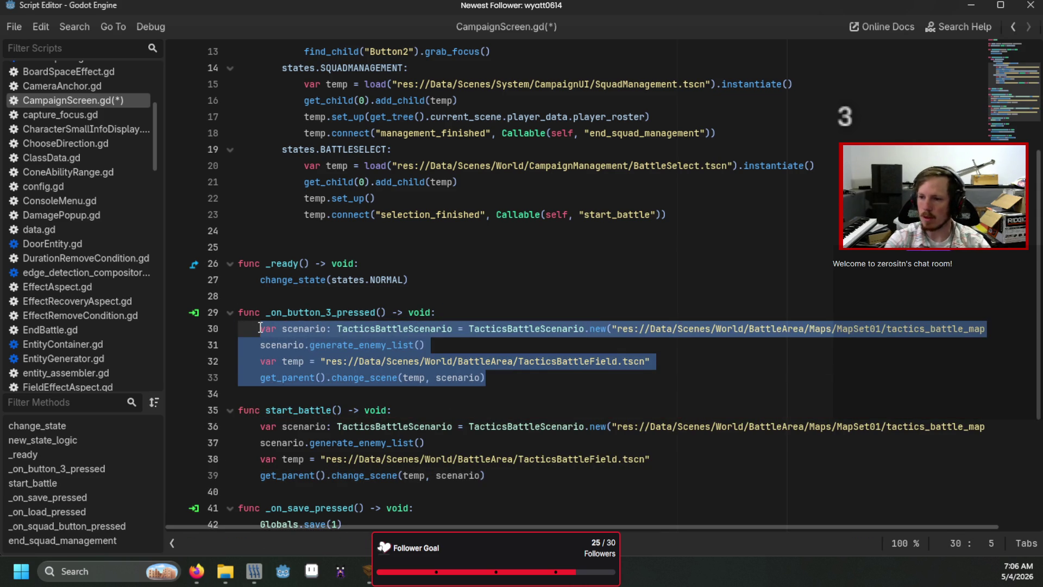
text(change_stat)
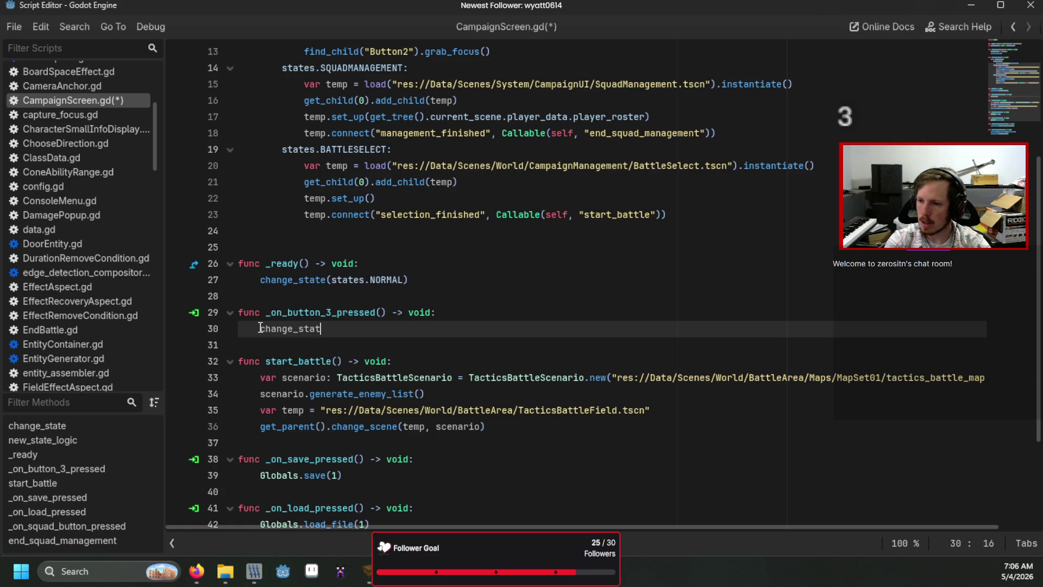
text(e(states.)
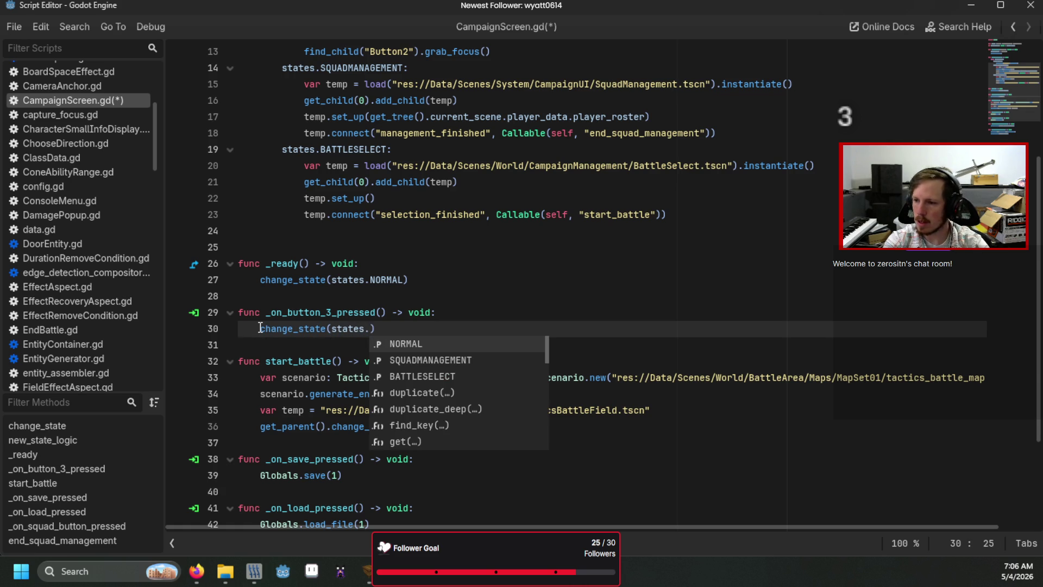
key(Down)
key(Down)
key(Return)
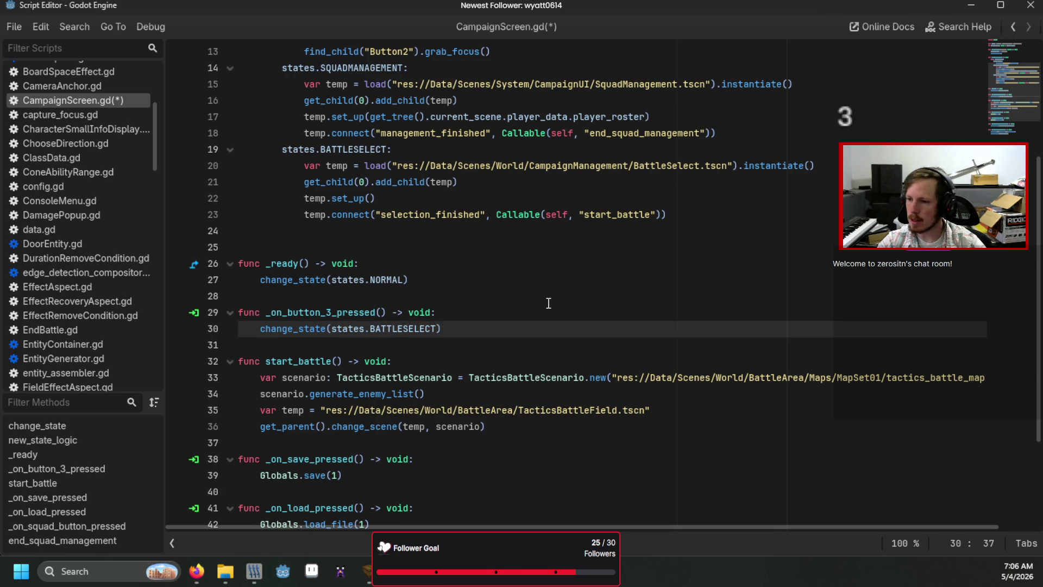
- Save CampaignScreen.gd and open SquadManagement.gd
scroll(548, 303, down, 1)
scroll(548, 303, up, 5)
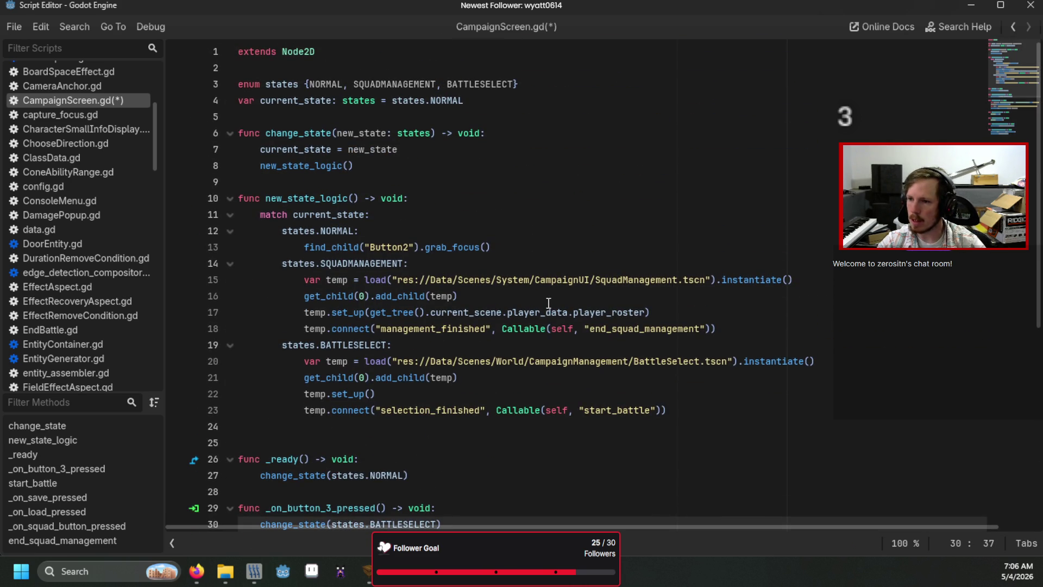
click(580, 183)
key(ctrl+s)
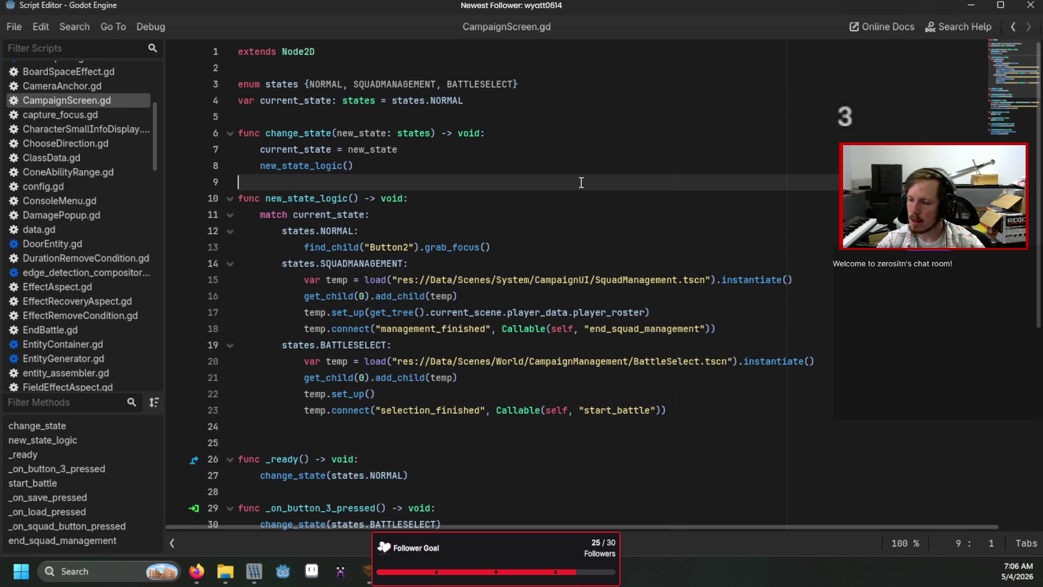
scroll(581, 182, down, 6)
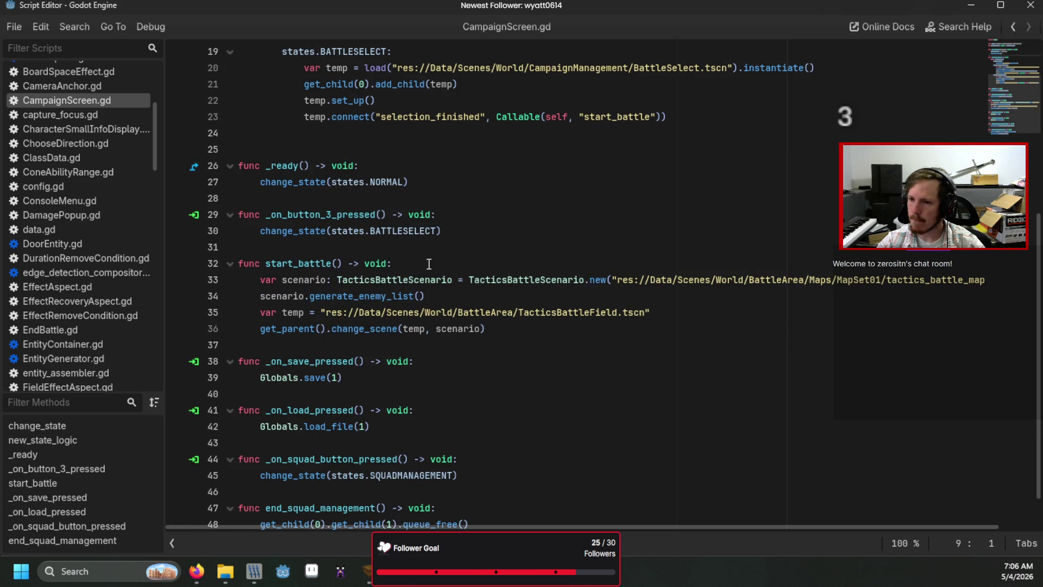
scroll(46, 265, down, 10)
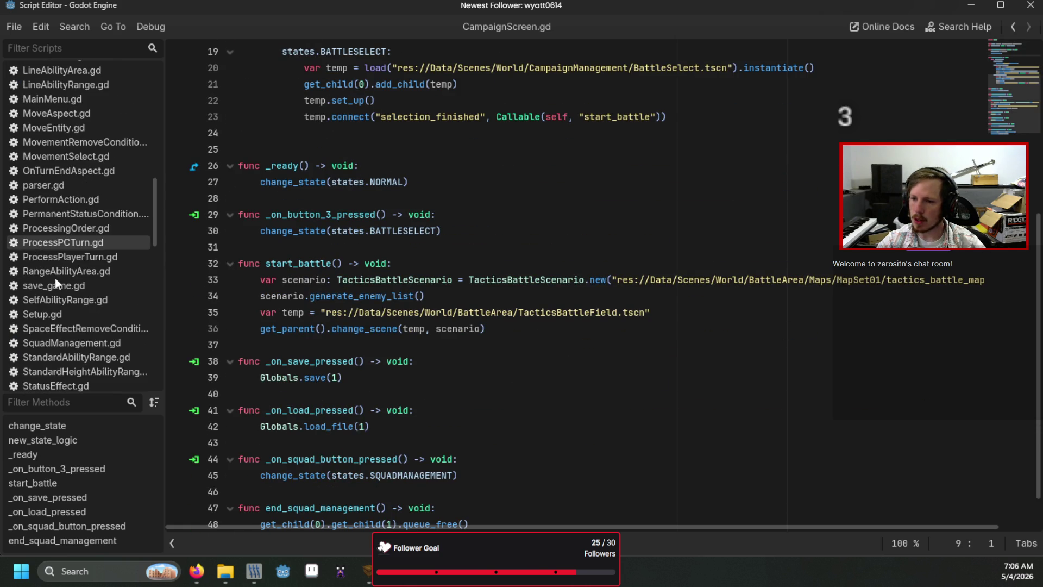
click(97, 303)
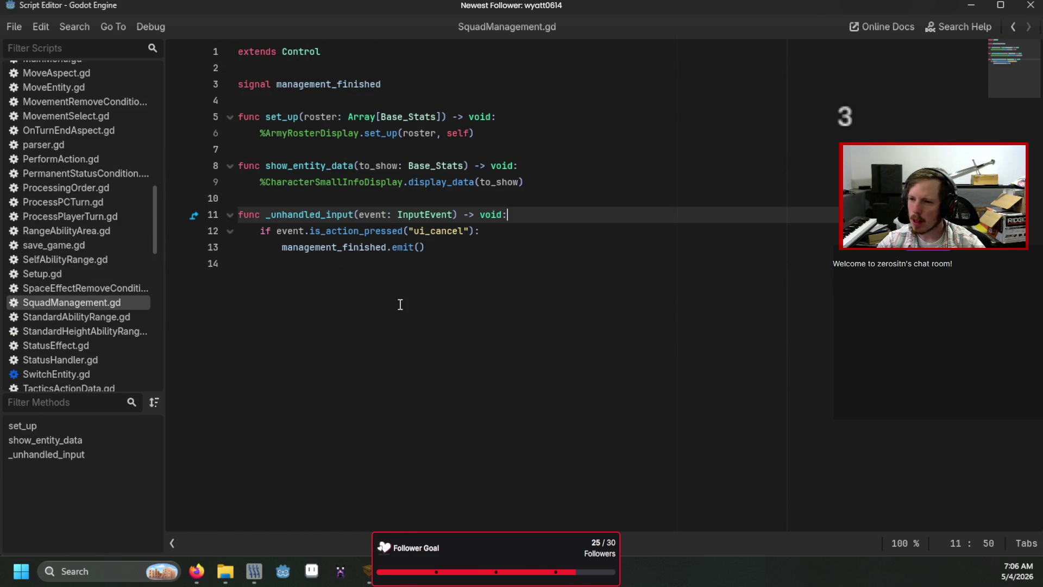
- Paste the _unhandled_input cancel function into BattleSelect.gd below _ready
mouse_move(437, 253)
mouse_down()
mouse_move(297, 216)
mouse_move(173, 225)
mouse_up()
key(ctrl+c)
scroll(83, 283, down, 8)
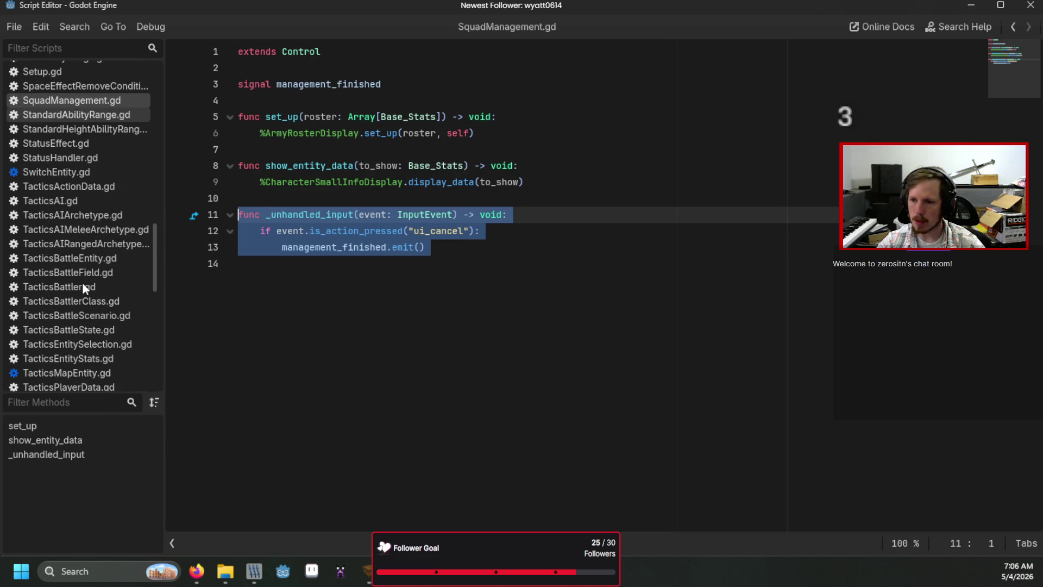
scroll(82, 282, up, 12)
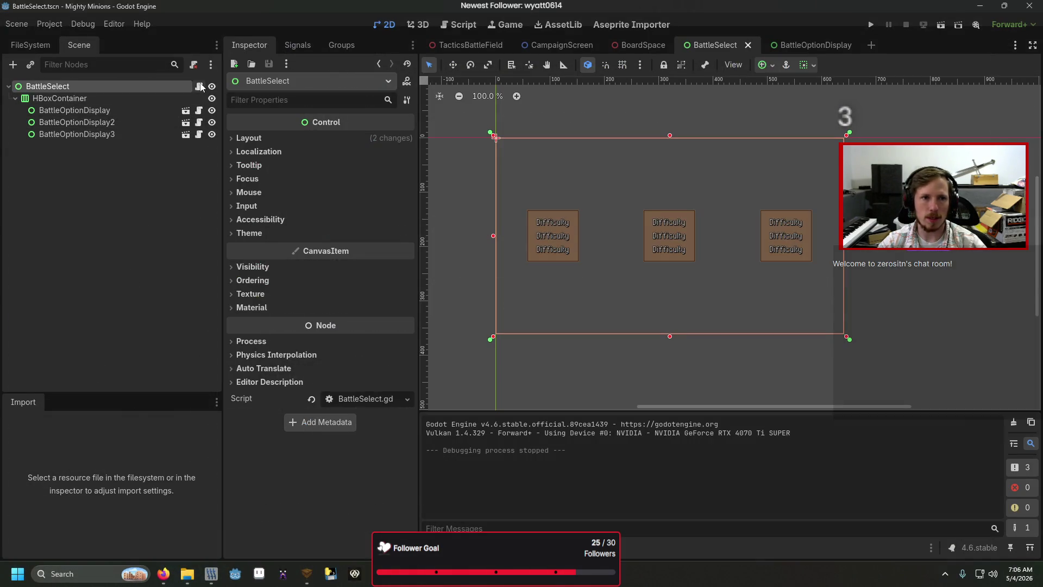
key(Return)
key(Return)
key(BackSpace)
key(ctrl+v)
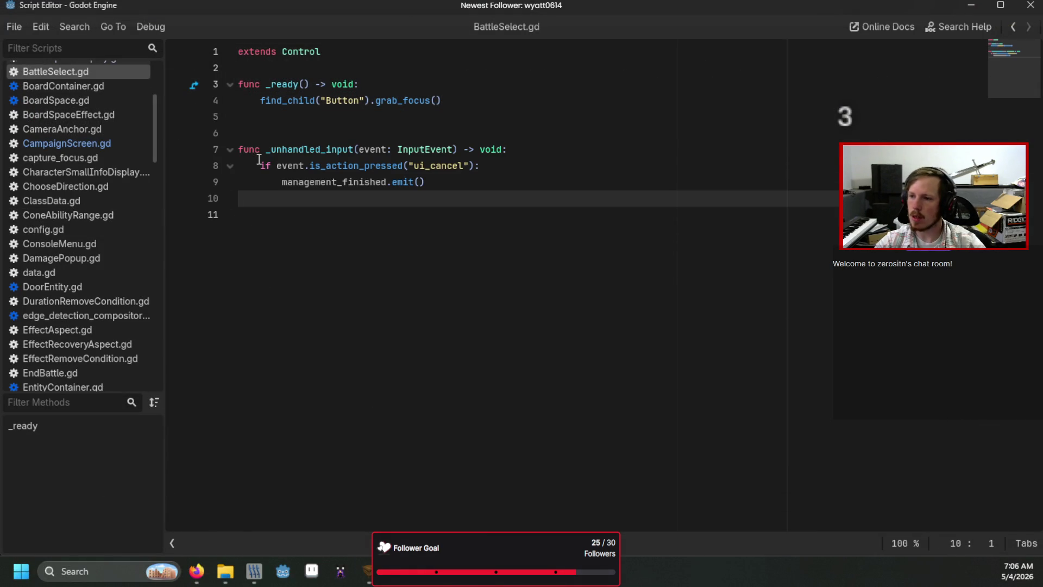
click(298, 118)
click(298, 132)
key(BackSpace)
- Declare signal selection_cancelled and emit it instead of management_finished in the cancel handler
click(295, 74)
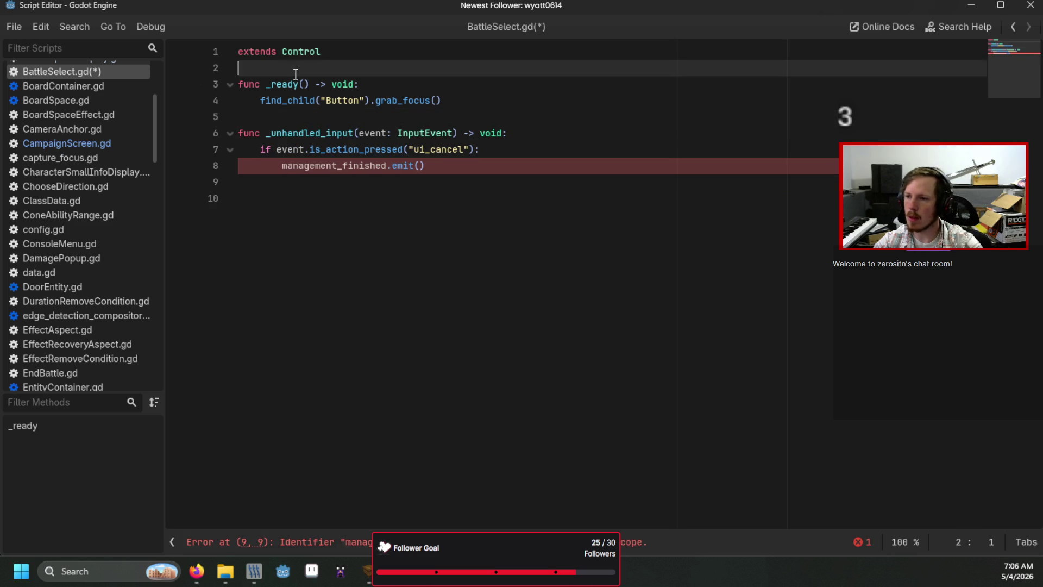
key(Return)
key(Return)
key(Up)
text(mit)
key(BackSpace)
key(BackSpace)
key(BackSpace)
text(signal selection_canc)
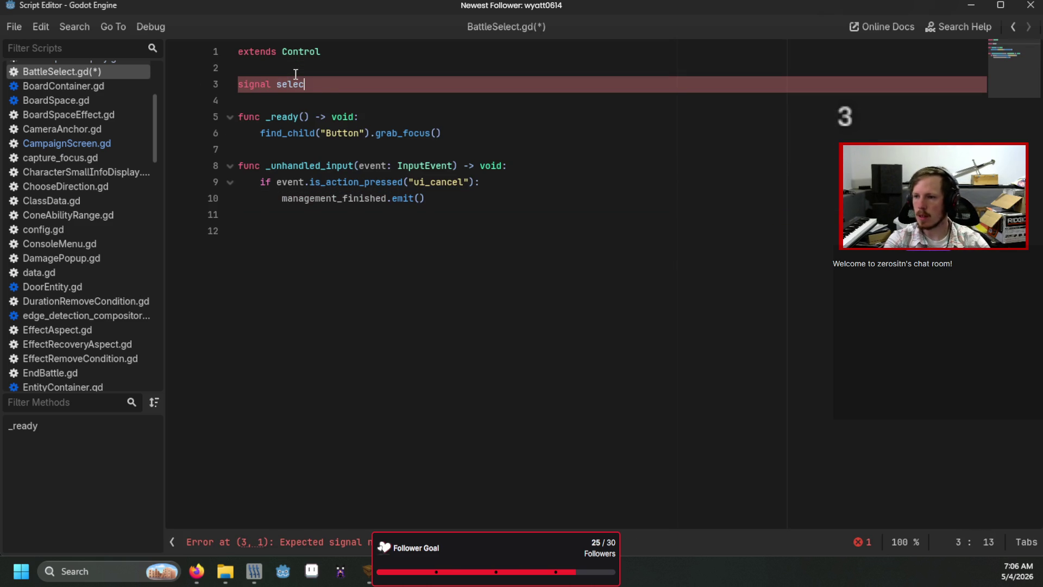
text(elled)
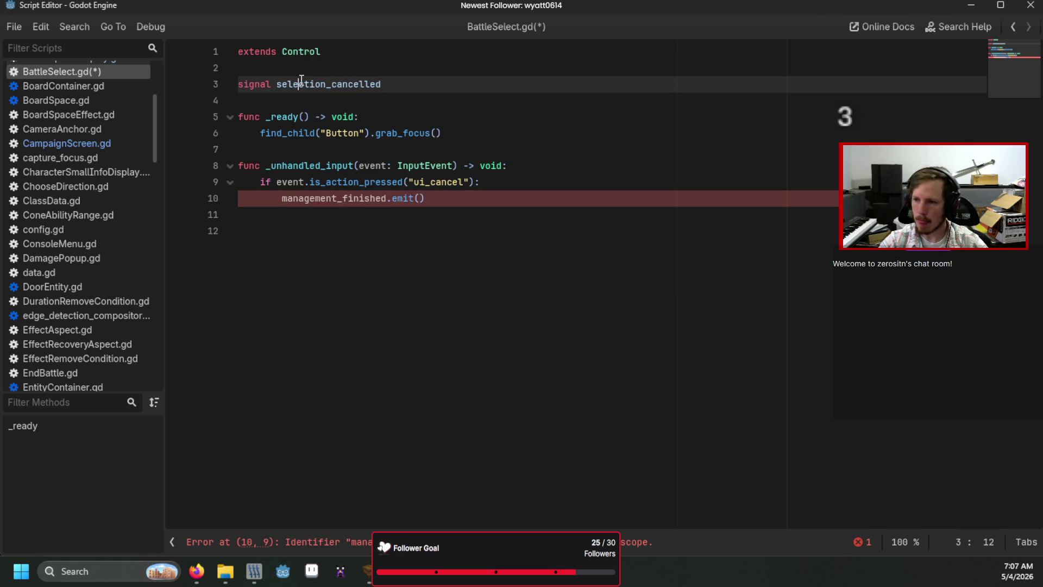
double_click(301, 84)
key(ctrl+c)
double_click(360, 198)
key(ctrl+v)
- Declare signal selection_finished on the next line and save BattleSelect.gd
click(422, 84)
key(Return)
text(signal )
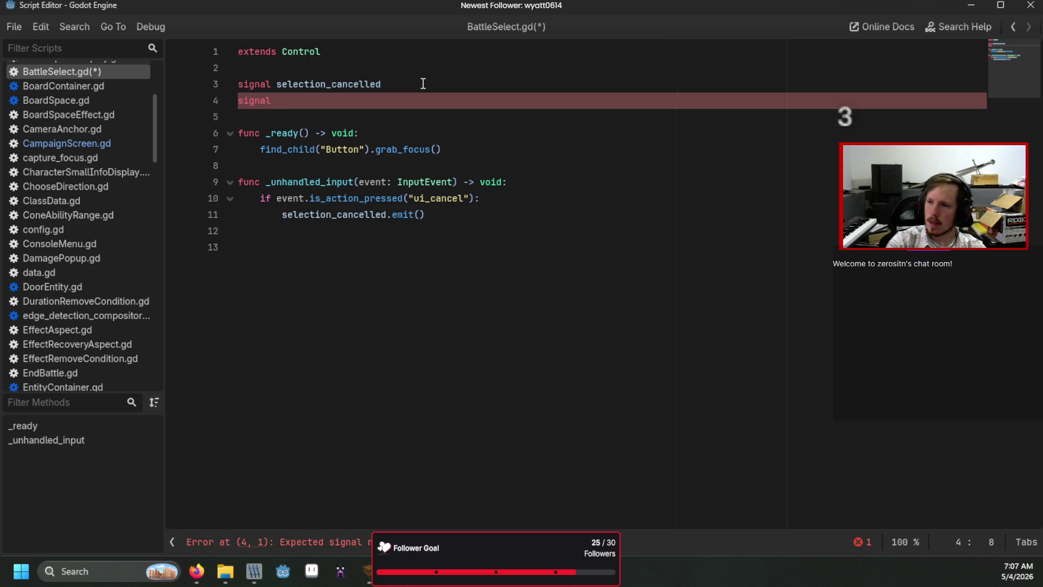
text(sele)
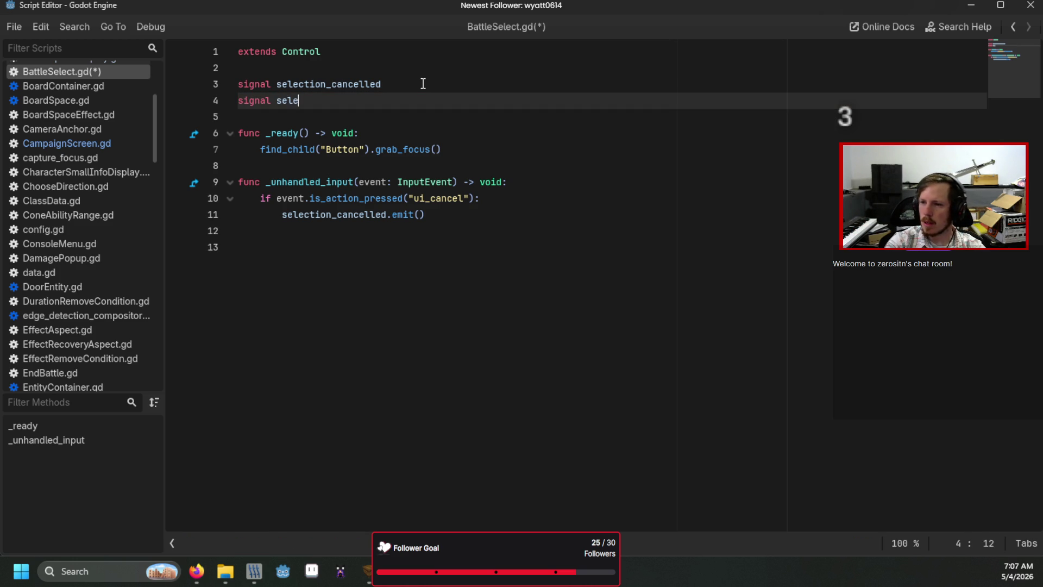
text(ction_finished)
click(423, 84)
key(ctrl+s)
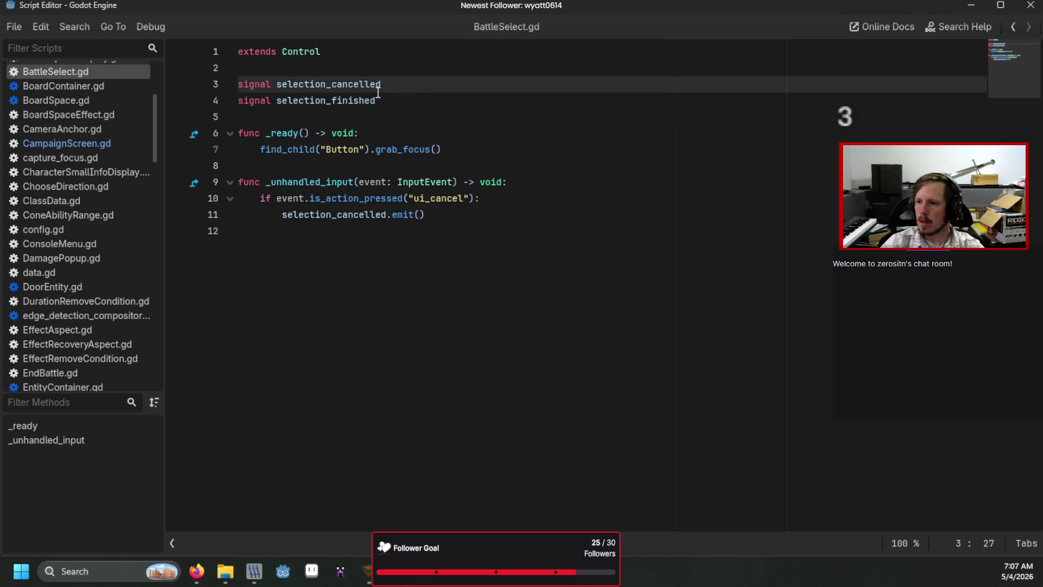
key(alt+Tab)
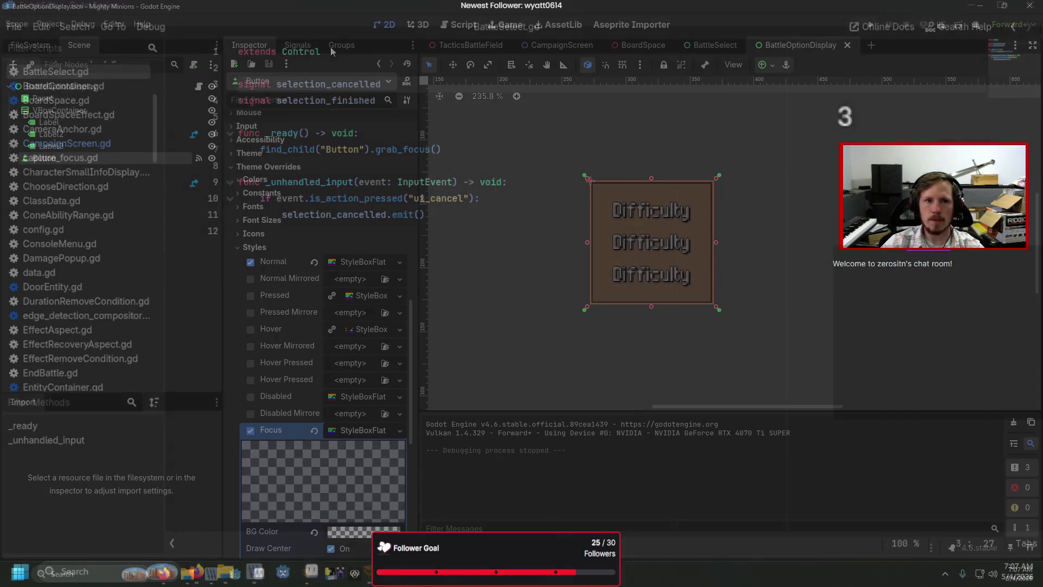
- Declare signal selection_made at the top of BattleOptionDisplay.gd
click(203, 84)
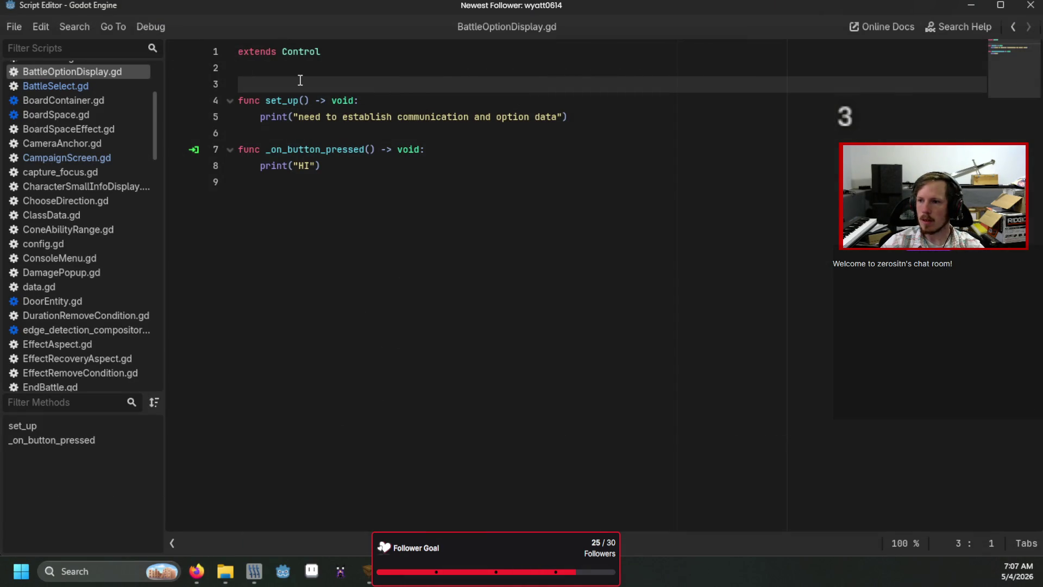
key(ctrl+shift+Return)
text(signal)
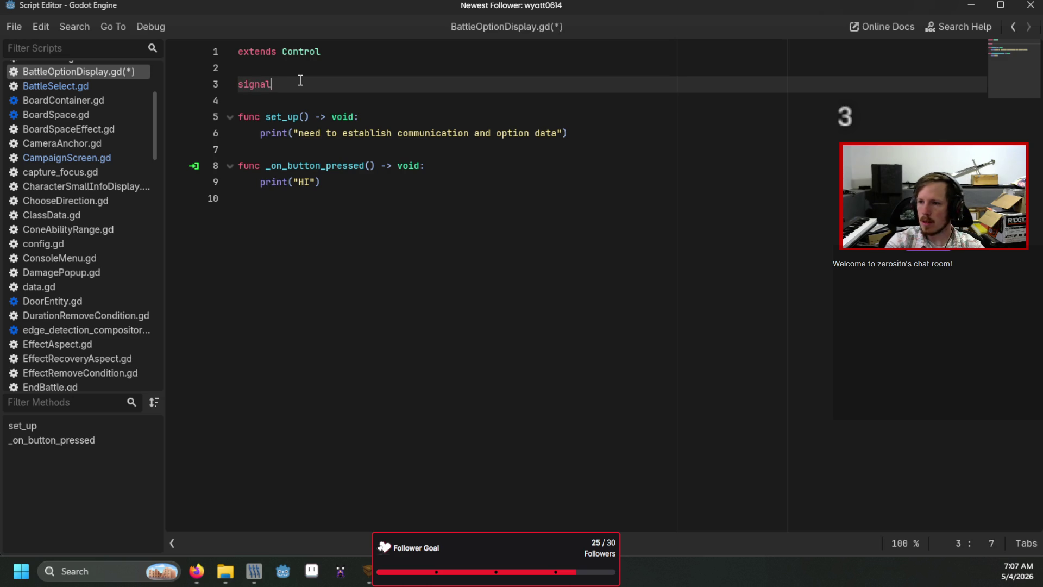
text( selection_made)
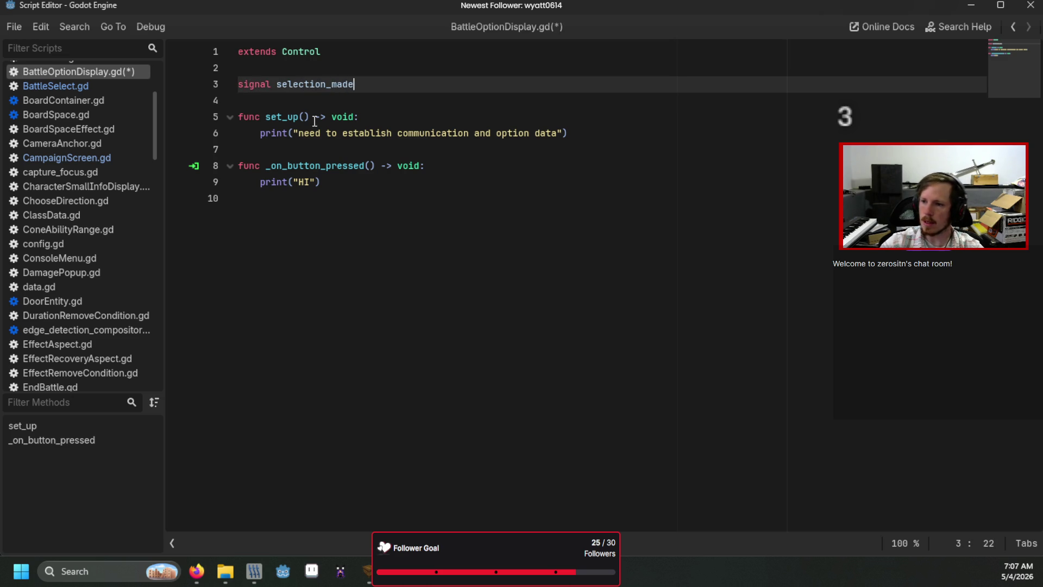
- Replace print("HI") in _on_button_pressed with selection_made.emit() and save the script
click(341, 176)
key(shift+Home)
text(selection_made.)
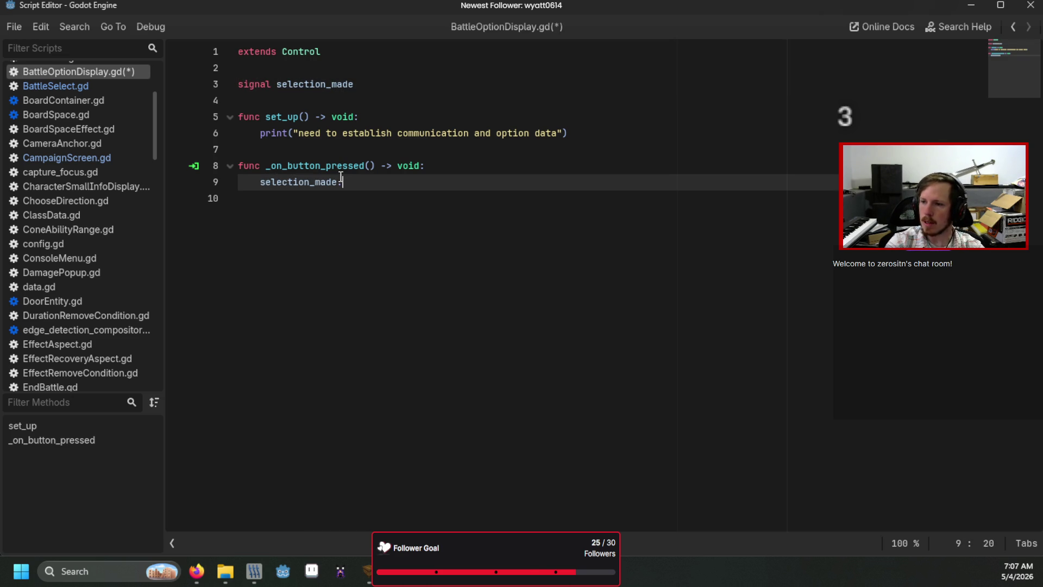
text(emit()
click(339, 182)
key(ctrl+s)
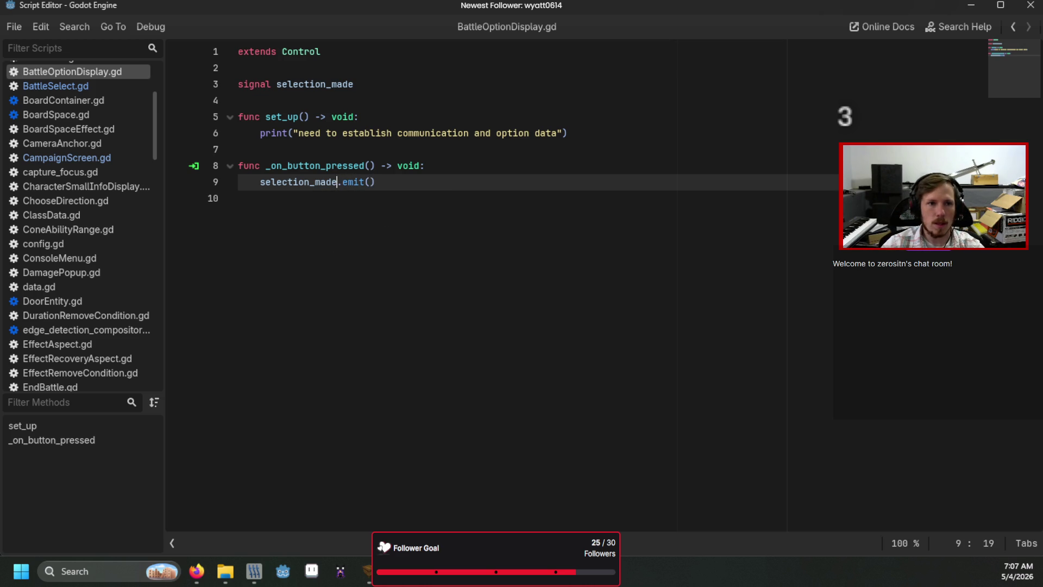
key(alt+Tab)
click(158, 112)
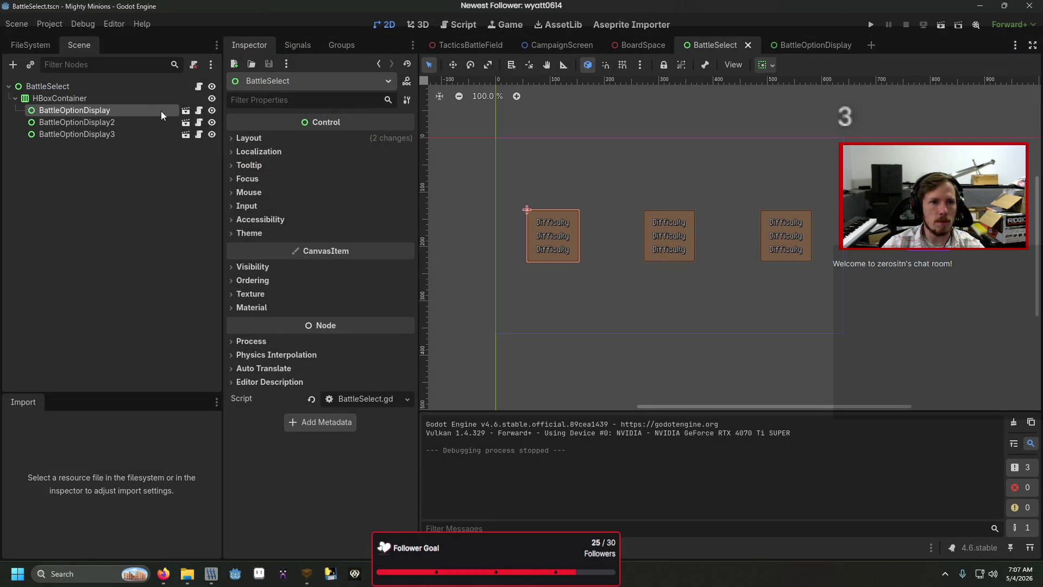
- Connect the first BattleOptionDisplay's selection_made signal to a new handler in BattleSelect
click(294, 46)
double_click(296, 99)
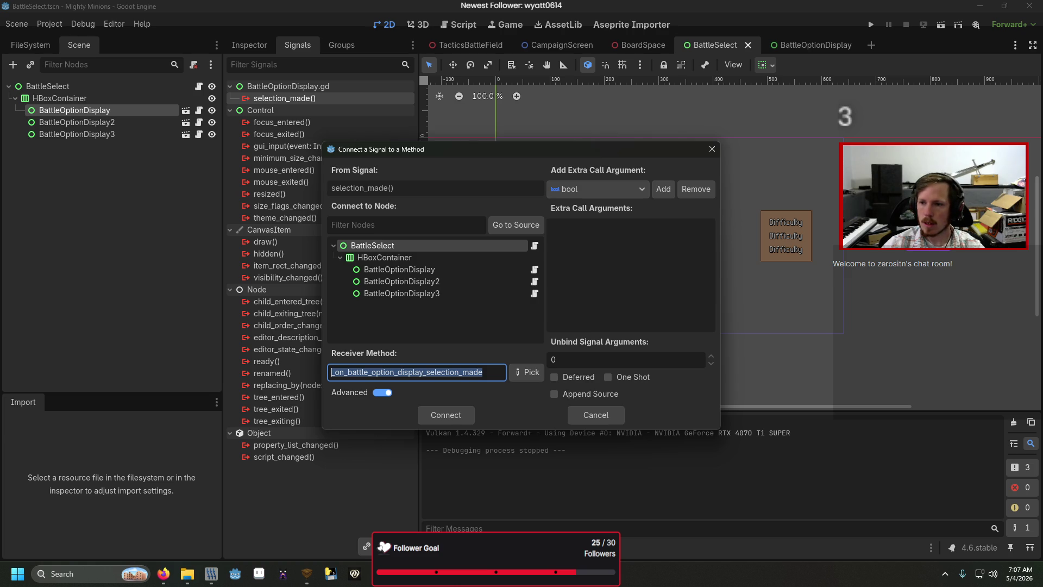
key(alt+Tab)
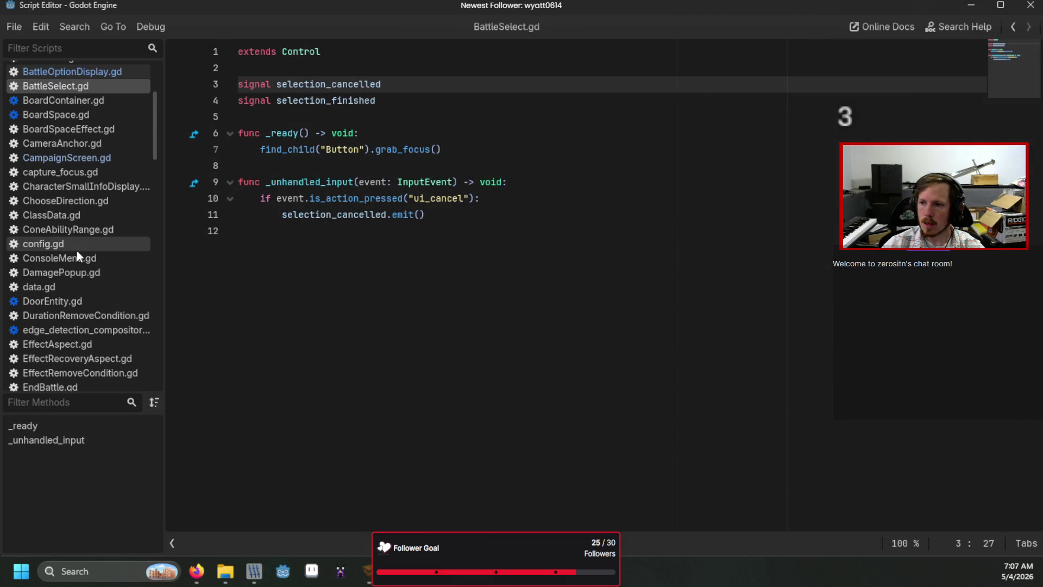
click(391, 166)
key(BackSpace)
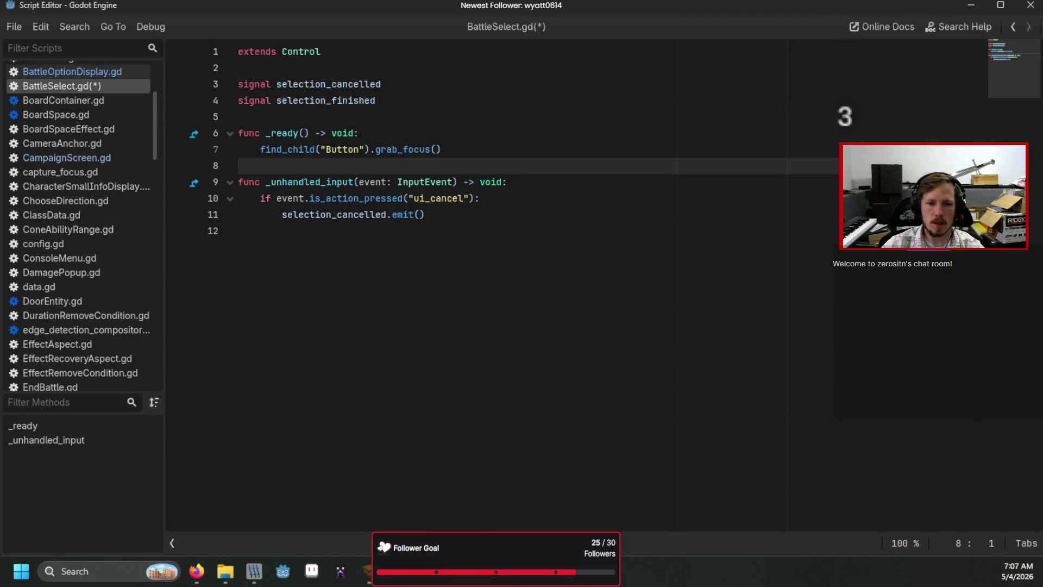
key(alt+Tab)
click(442, 417)
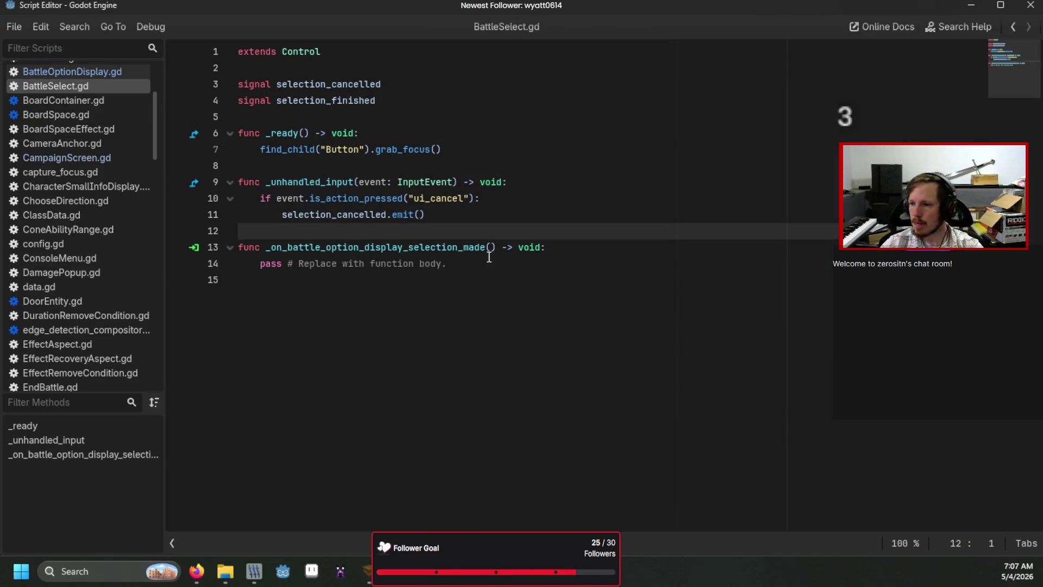
- Replace pass in _on_battle_option_display_selection_made with selection_finished.emit() and save BattleSelect.gd
click(492, 253)
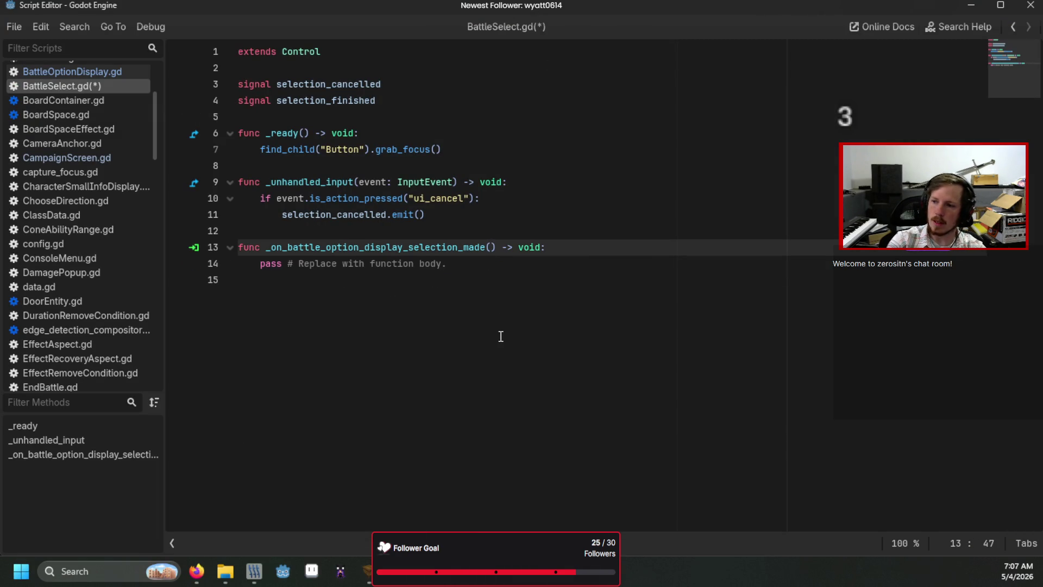
drag(480, 264, 250, 262)
text(se)
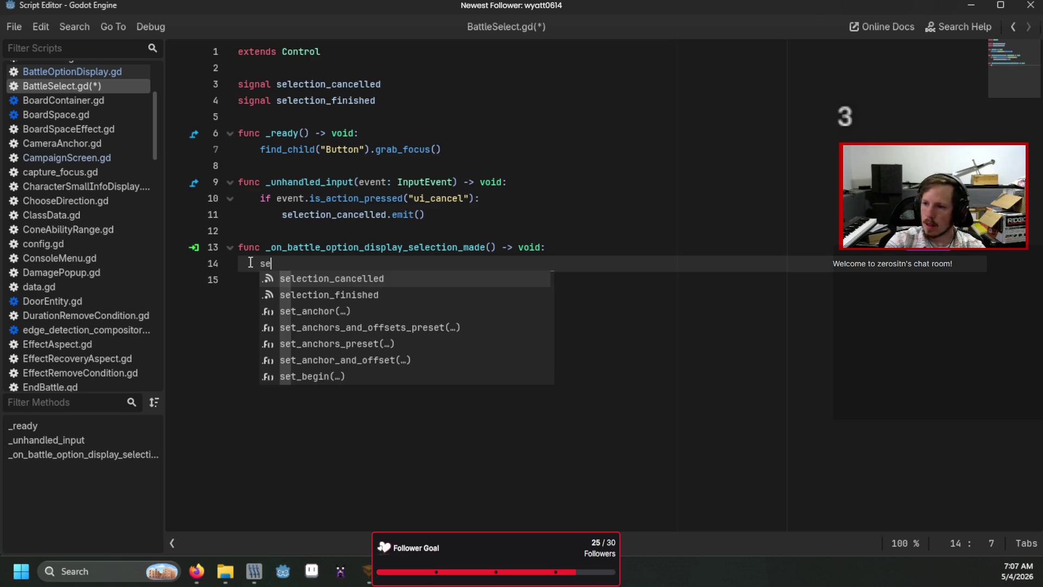
key(Down)
key(Return)
text(.emit()
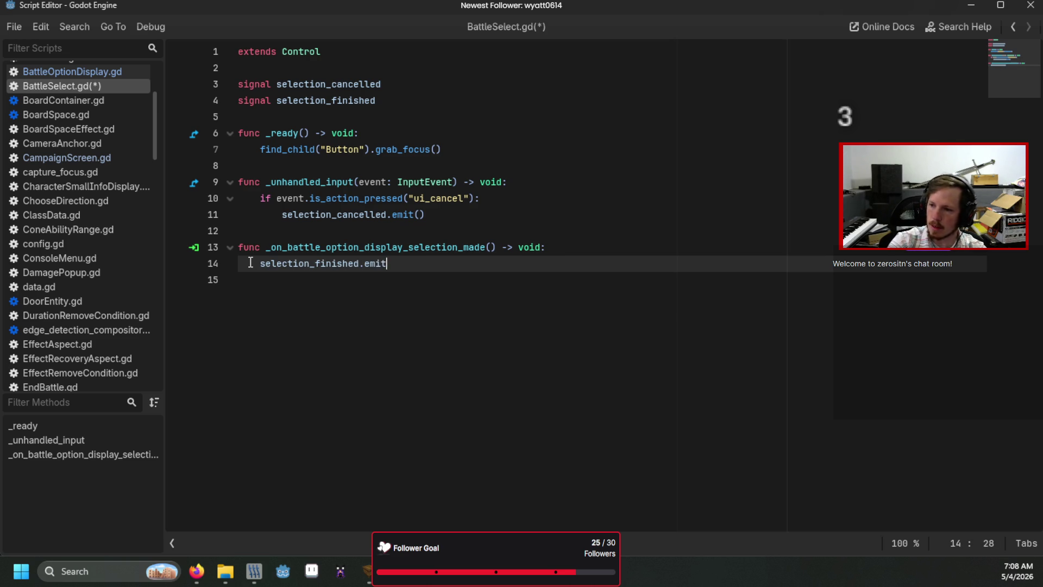
click(340, 215)
key(ctrl+s)
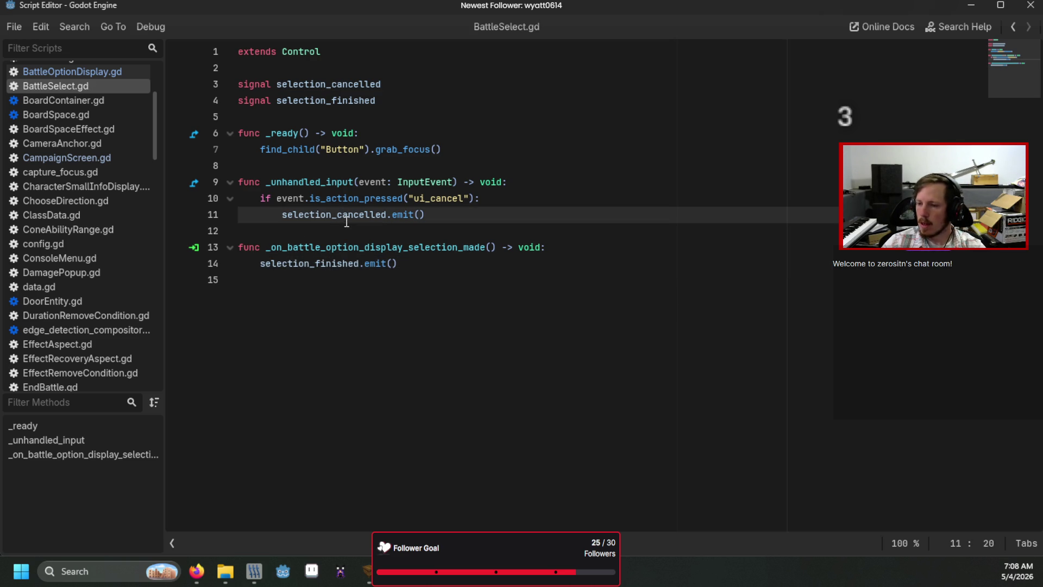
click(350, 302)
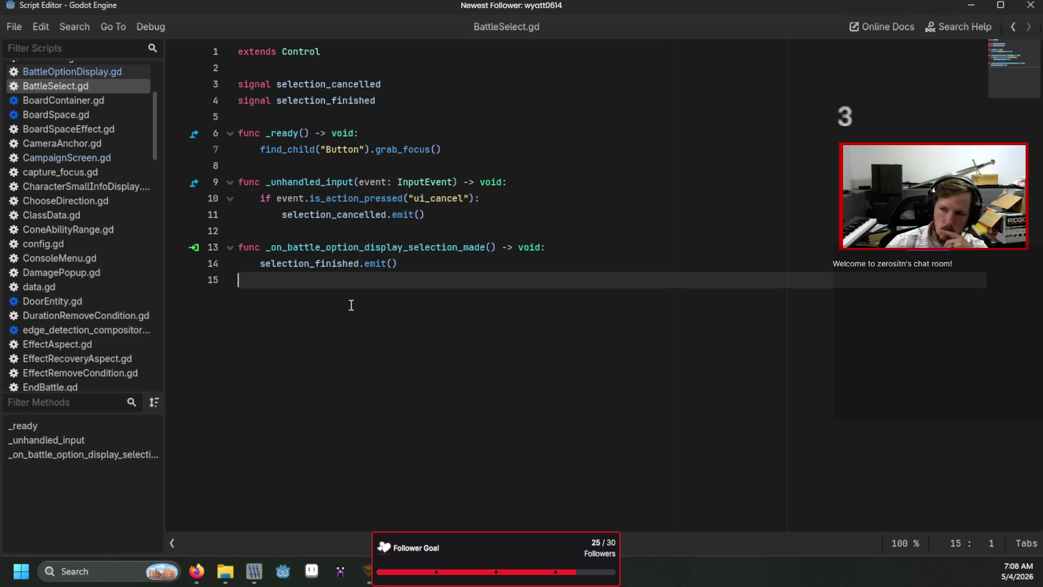
click(493, 249)
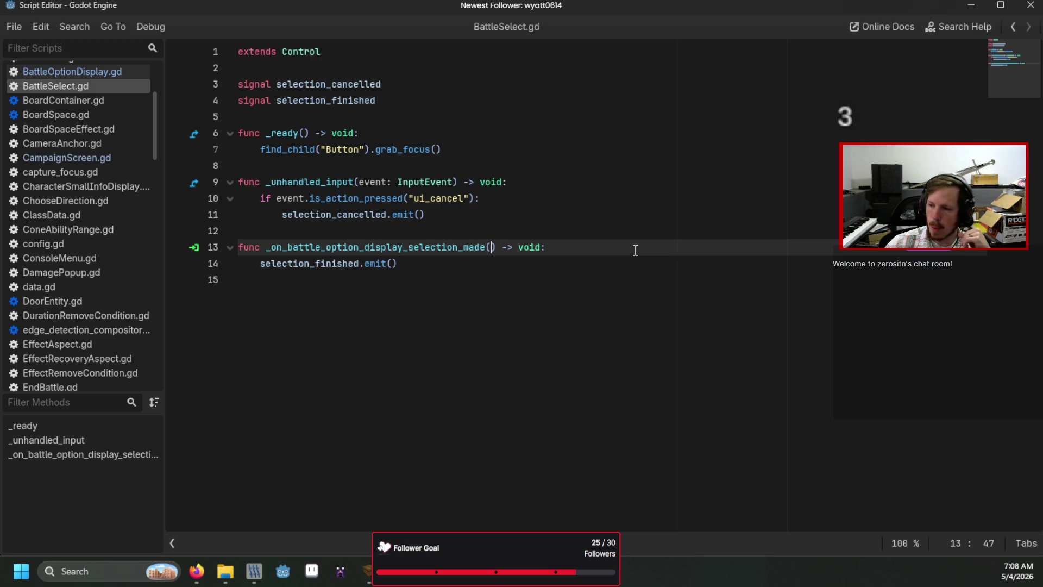
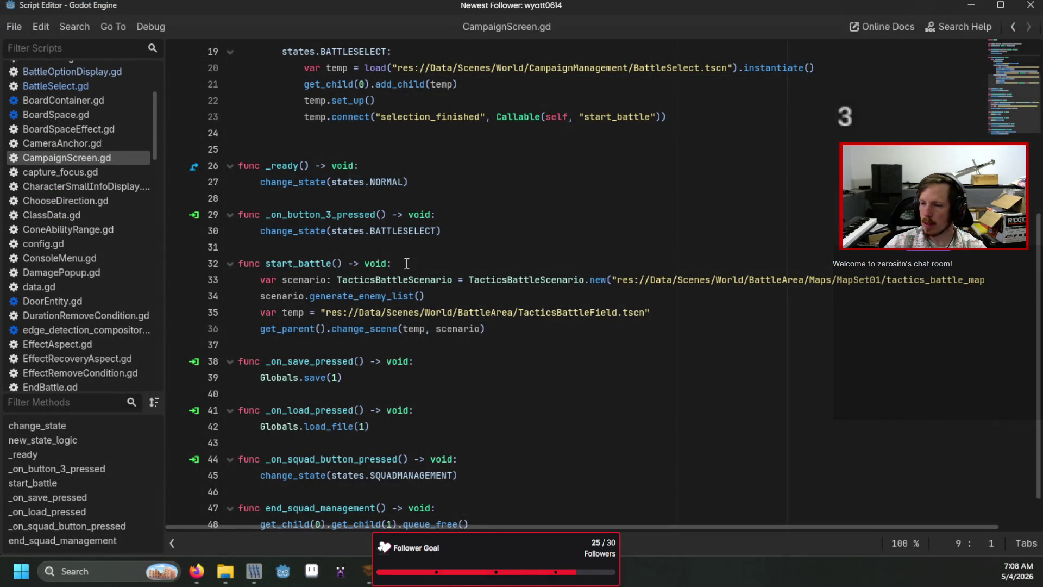
- Below the selection_finished connect line, add temp.connect("selection_cancelled", Callable(self, "end_battle_select"))
scroll(426, 317, up, 5)
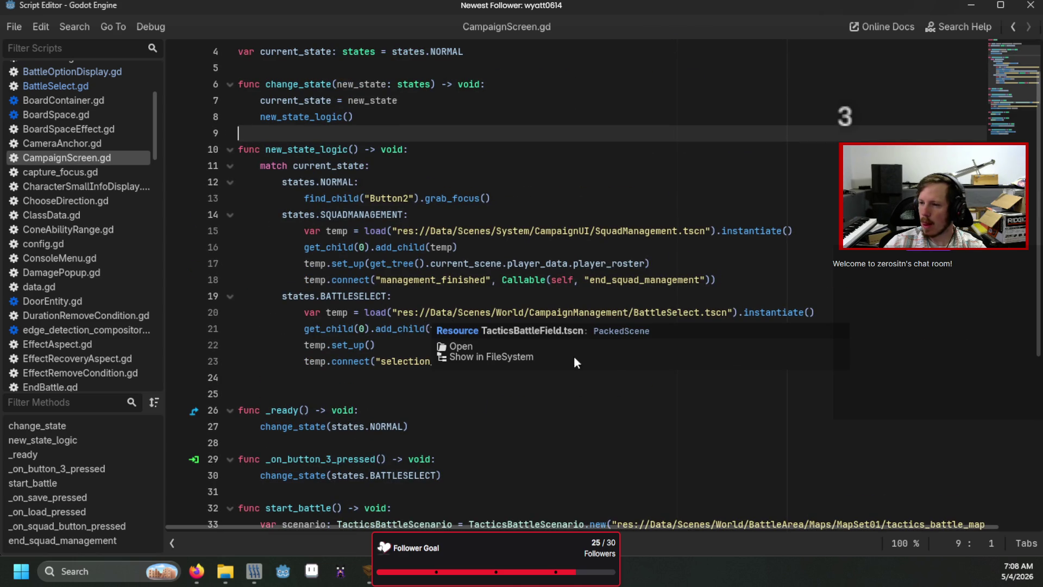
click(566, 400)
click(695, 362)
key(Return)
text(temp.connect(")
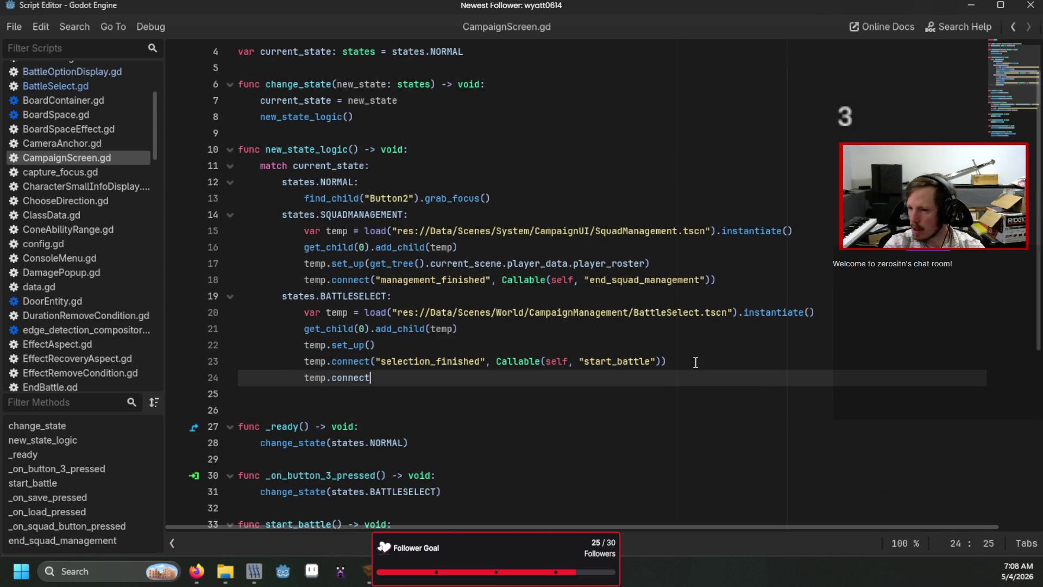
text(selection_)
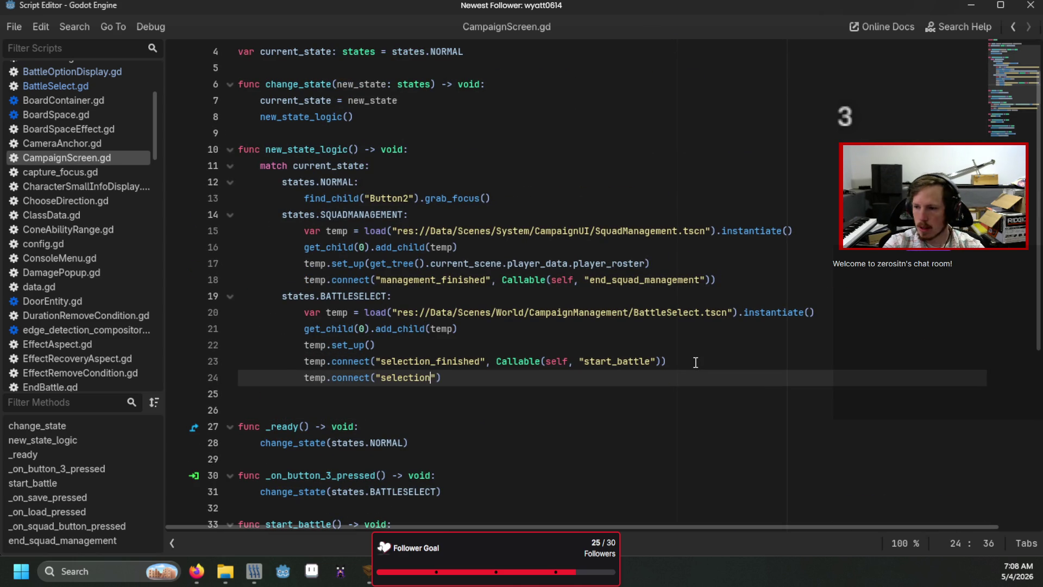
text(cancelled",)
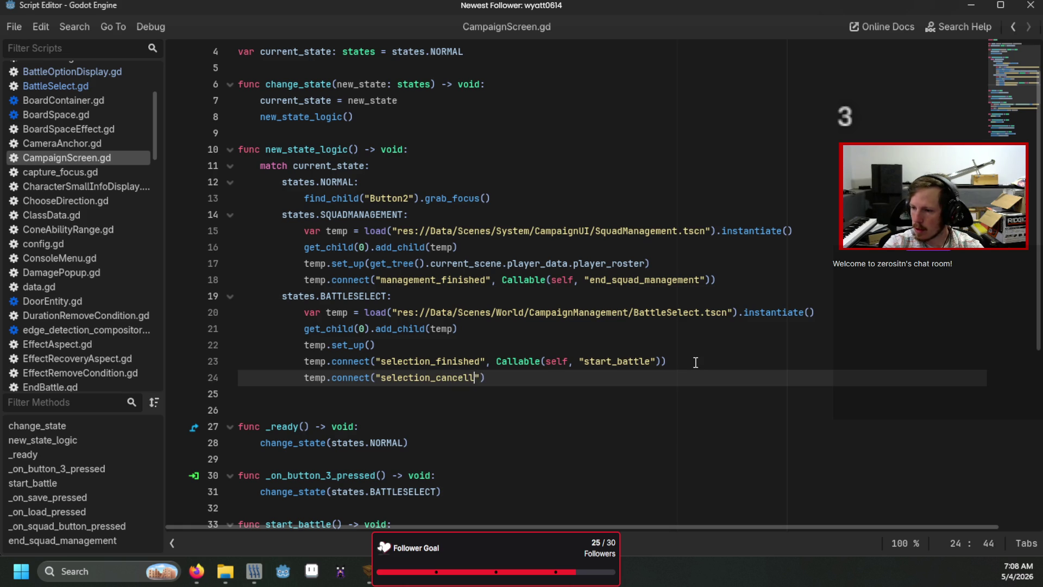
text( Callabl)
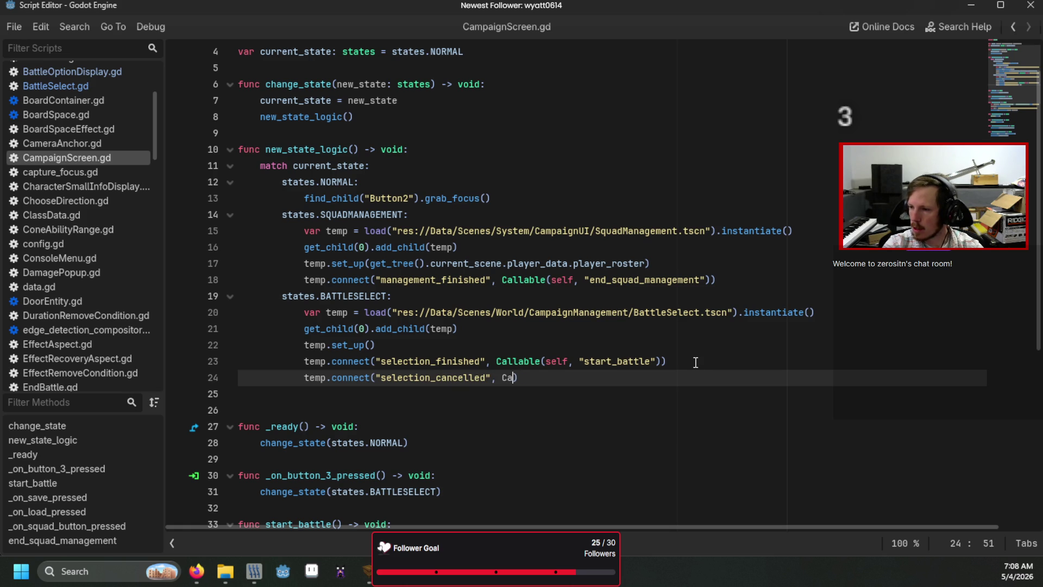
text(e(self, )
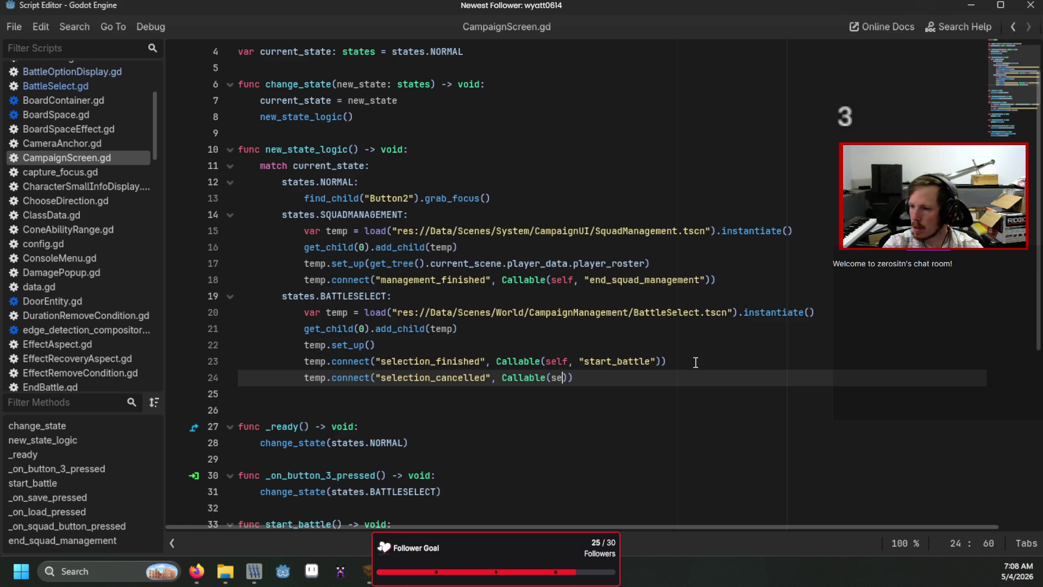
text(e)
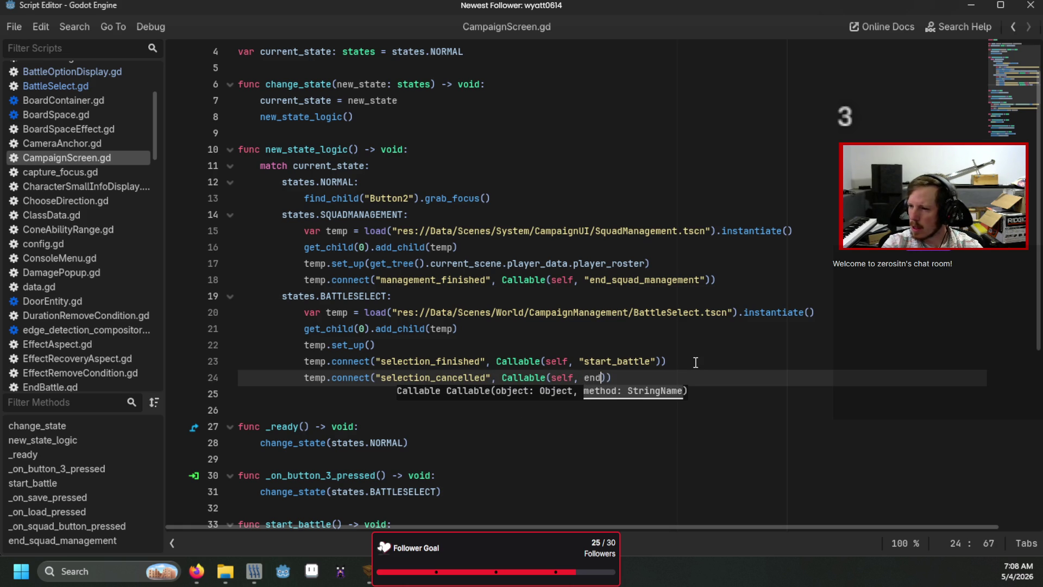
key(BackSpace)
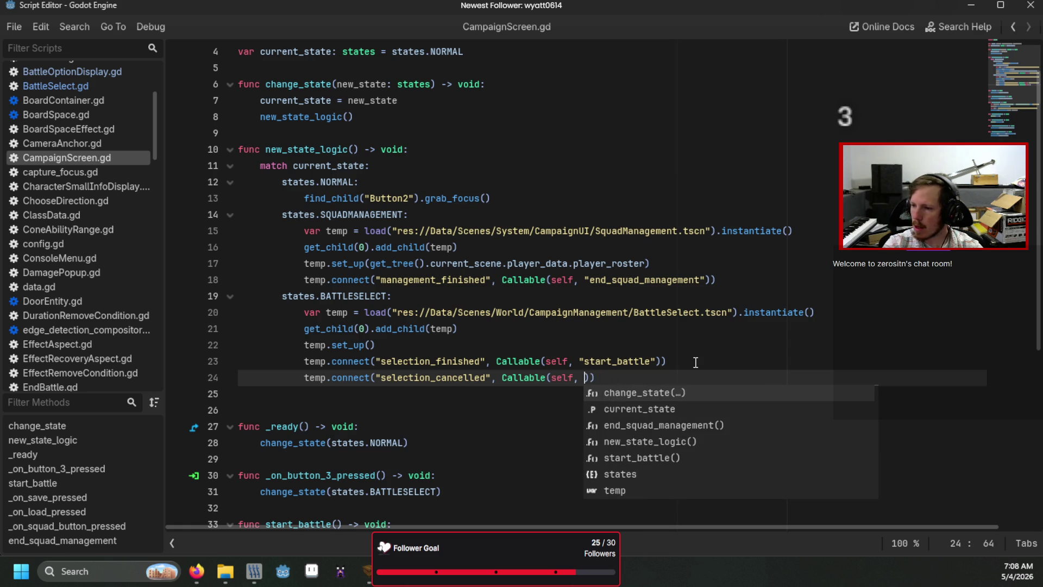
text(")
text(end_battle)
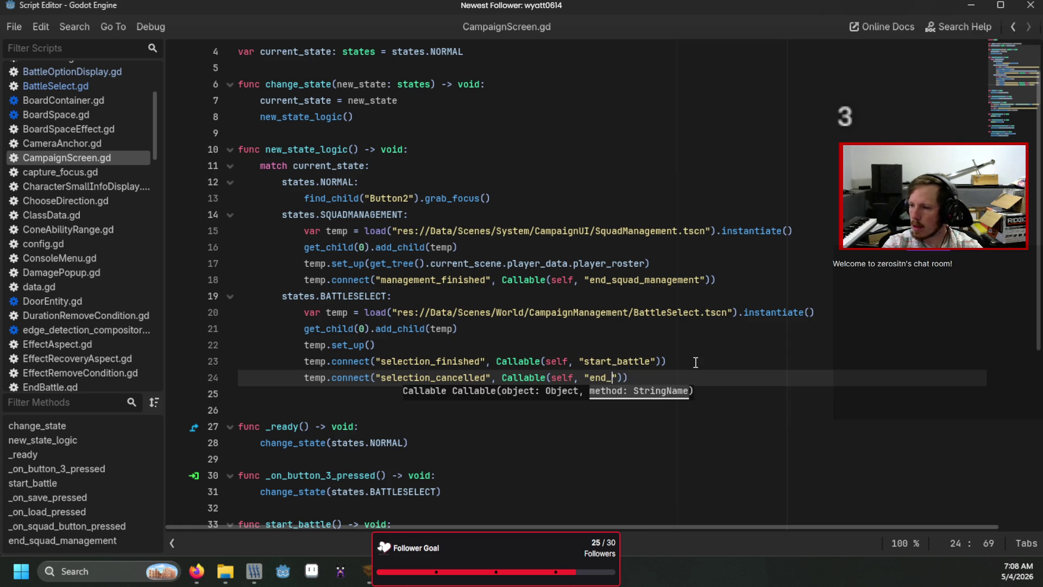
text(_select)
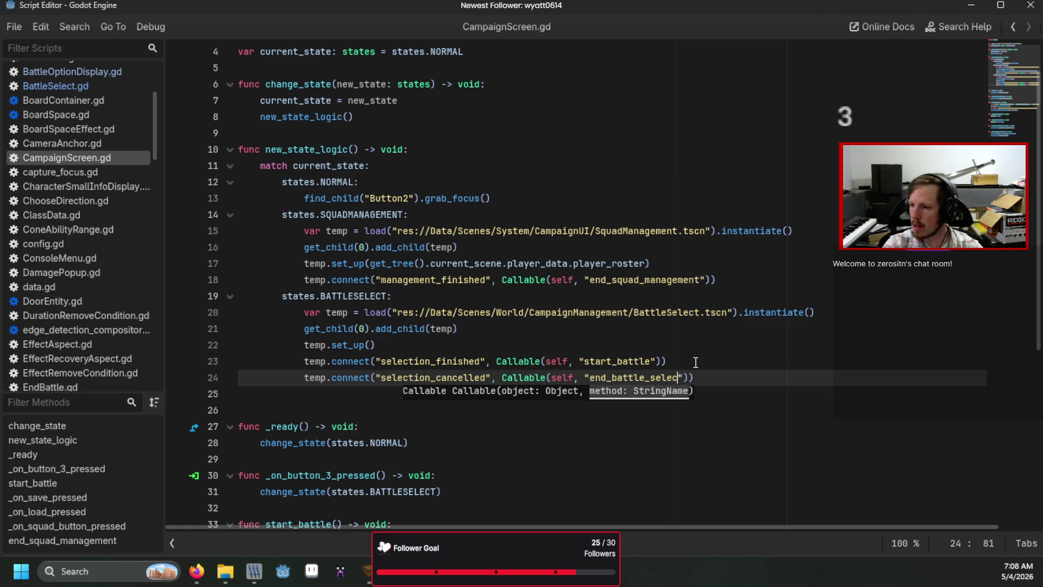
click(695, 362)
scroll(466, 447, down, 6)
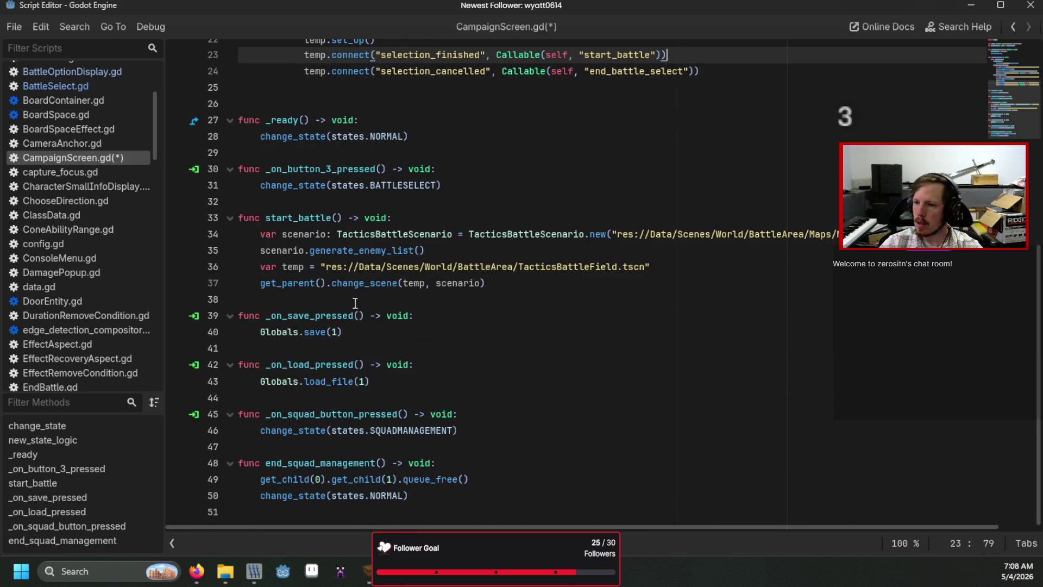
- Add a triple-quoted 'Battle Selection' header comment below _ready
click(273, 159)
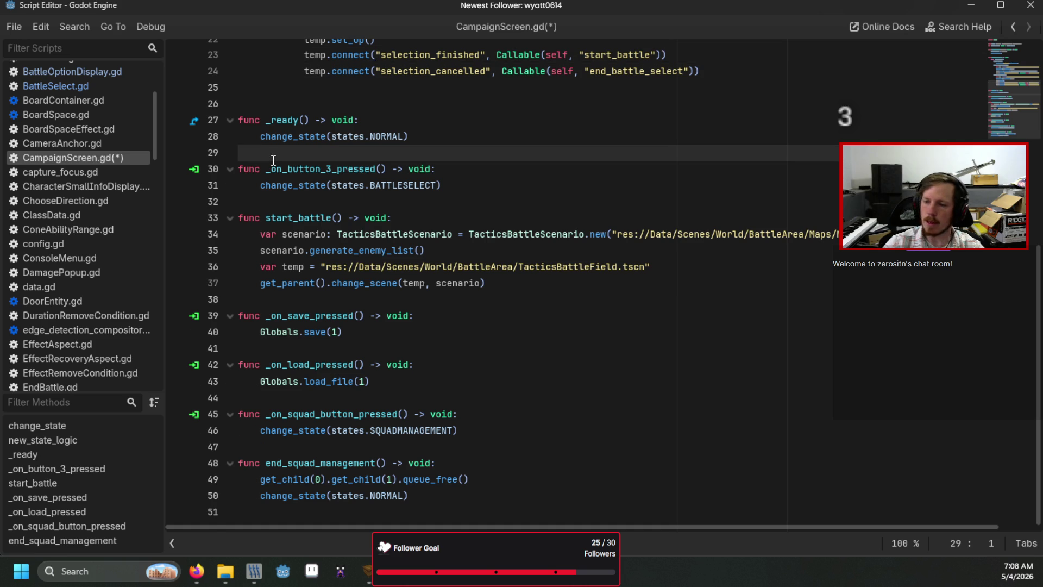
key(Return)
text(""")
key(Return)
text(Battle Selection)
- Add a triple-quoted 'Save/Load' header comment after the start_battle function
scroll(313, 241, down, 1)
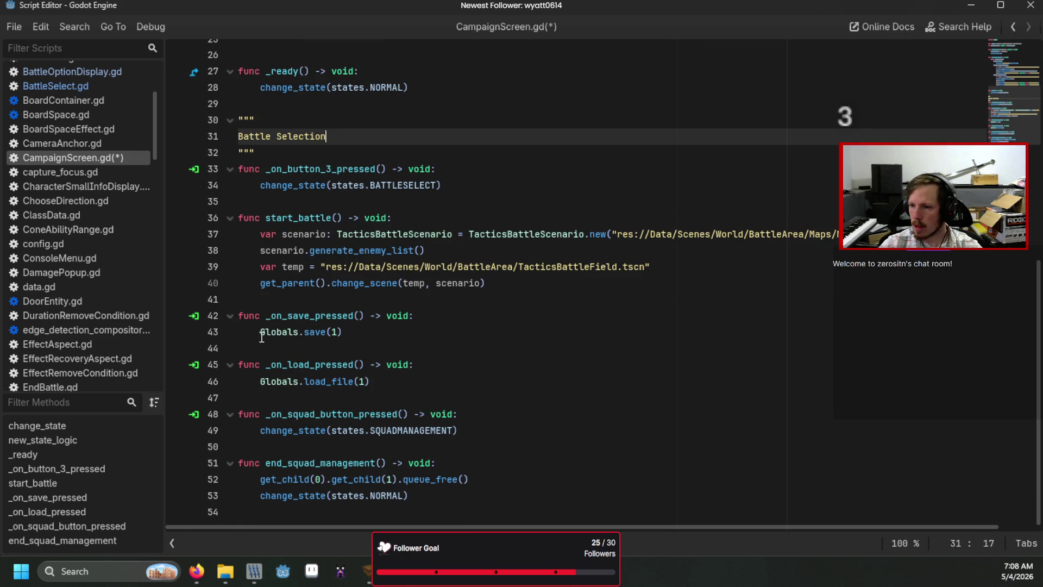
click(254, 299)
key(Return)
text(""")
key(Return)
key(Return)
text(""")
key(Up)
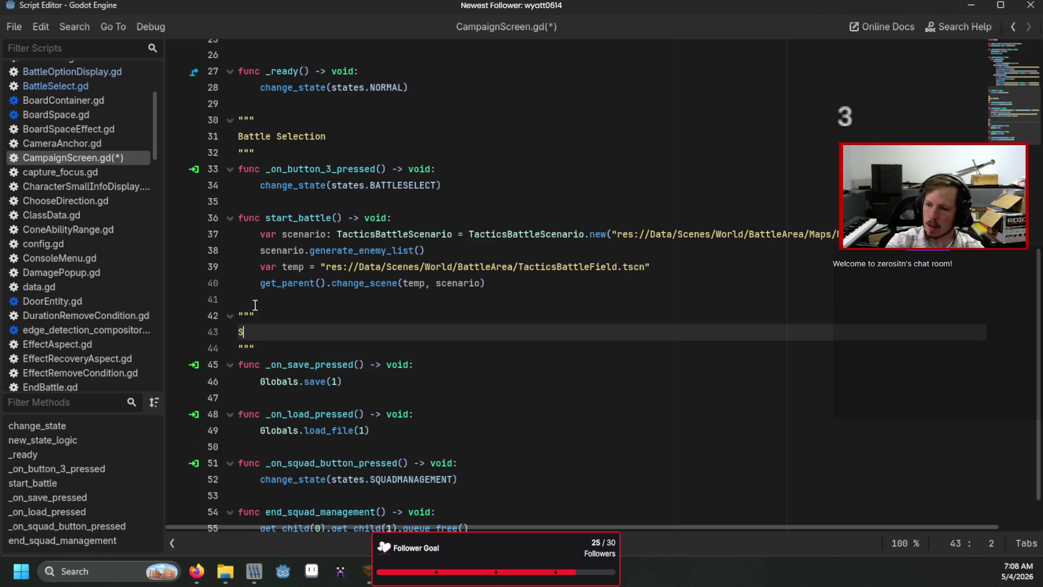
text(e/Load)
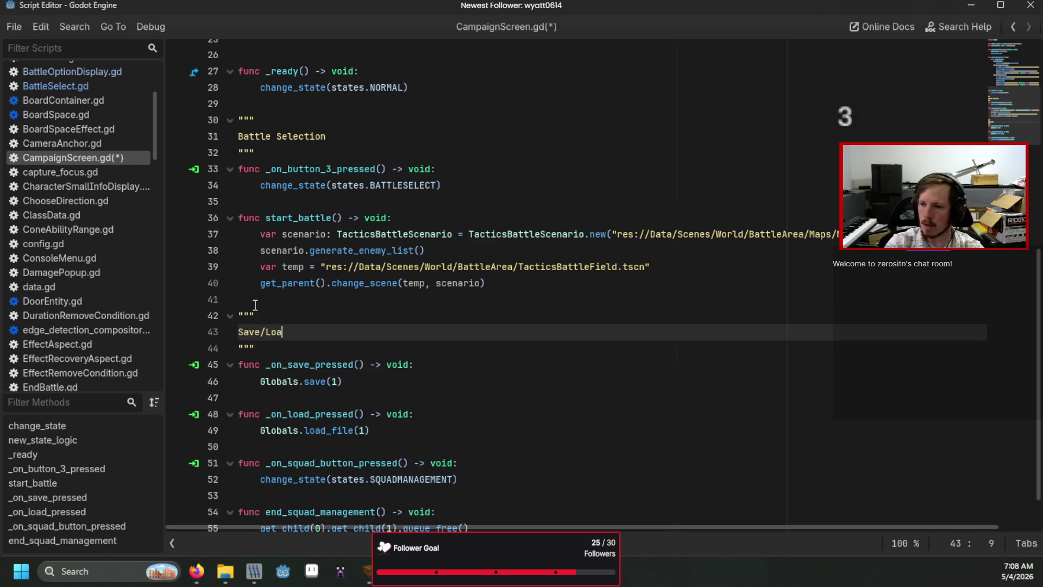
- Add a 'Squad management' header comment above the squad management functions
scroll(319, 458, down, 1)
mouse_move(429, 494)
mouse_down()
mouse_move(325, 494)
mouse_move(147, 413)
mouse_up()
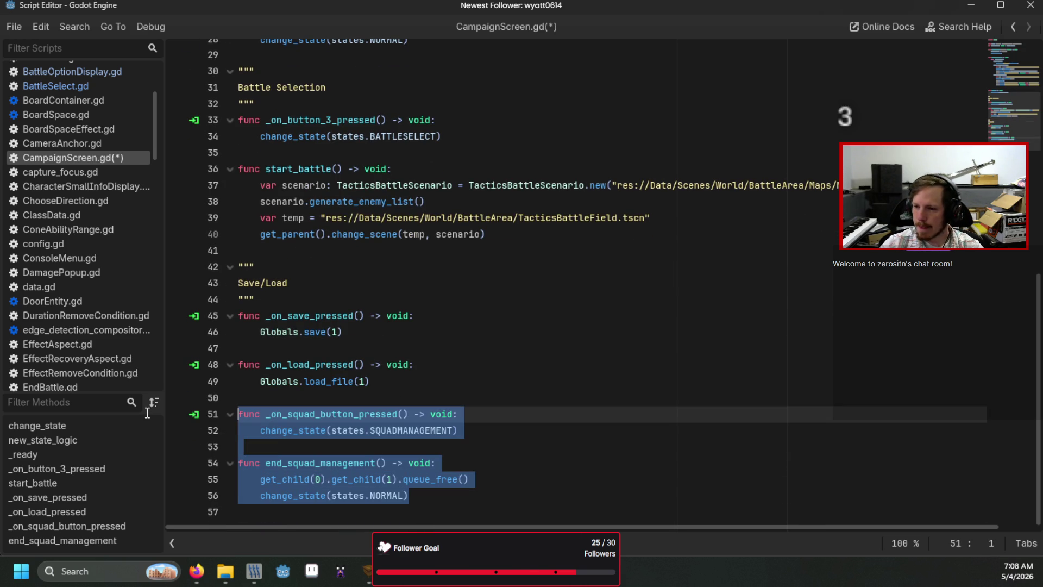
click(356, 398)
key(Return)
text(")
key(Return)
text(quad management)
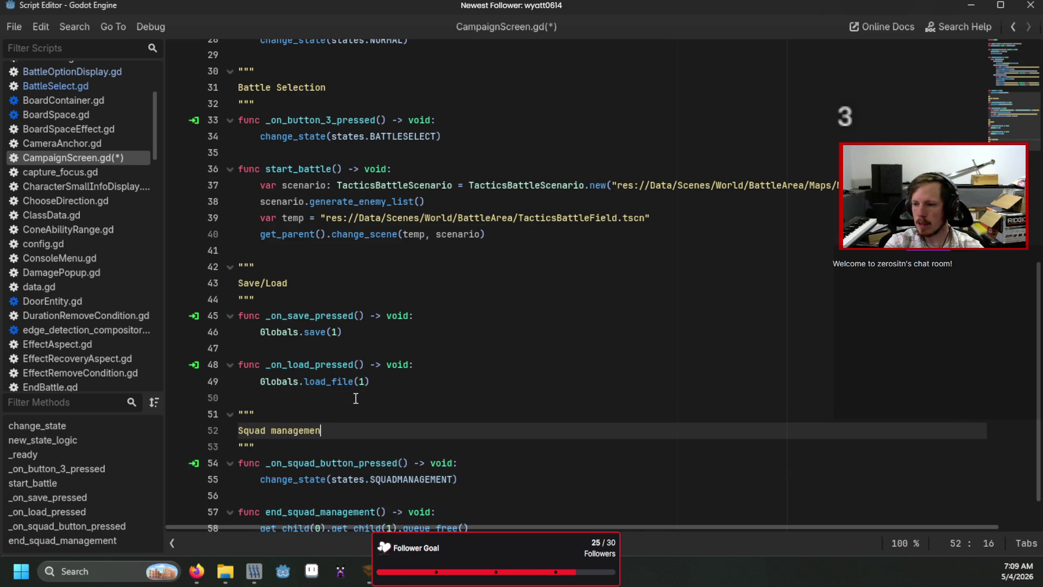
scroll(519, 362, up, 4)
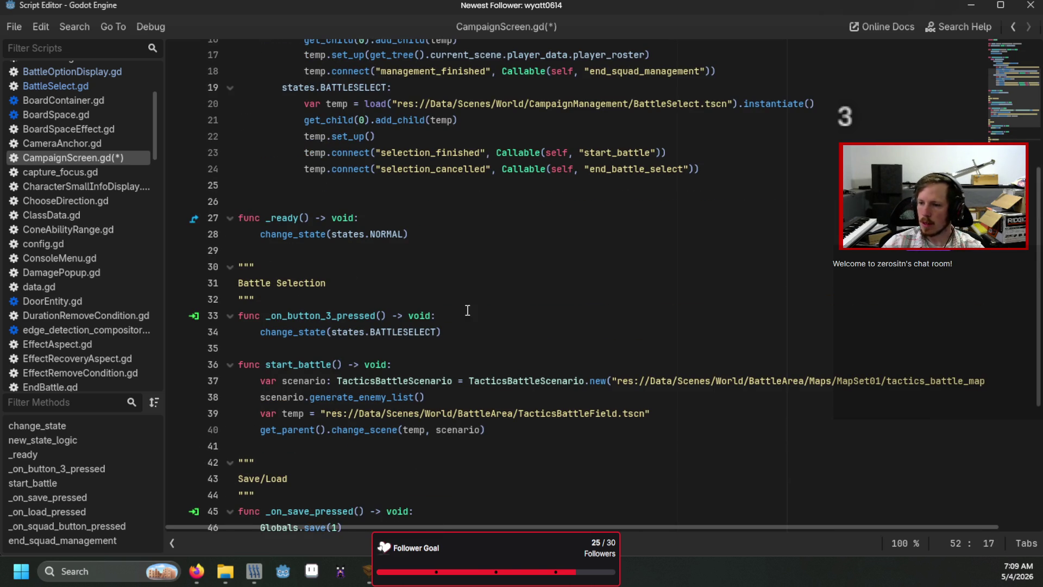
click(345, 436)
- Start a new function func end_battle_select() -> void: below start_battle
click(345, 444)
key(Return)
key(Return)
key(Up)
text(unc )
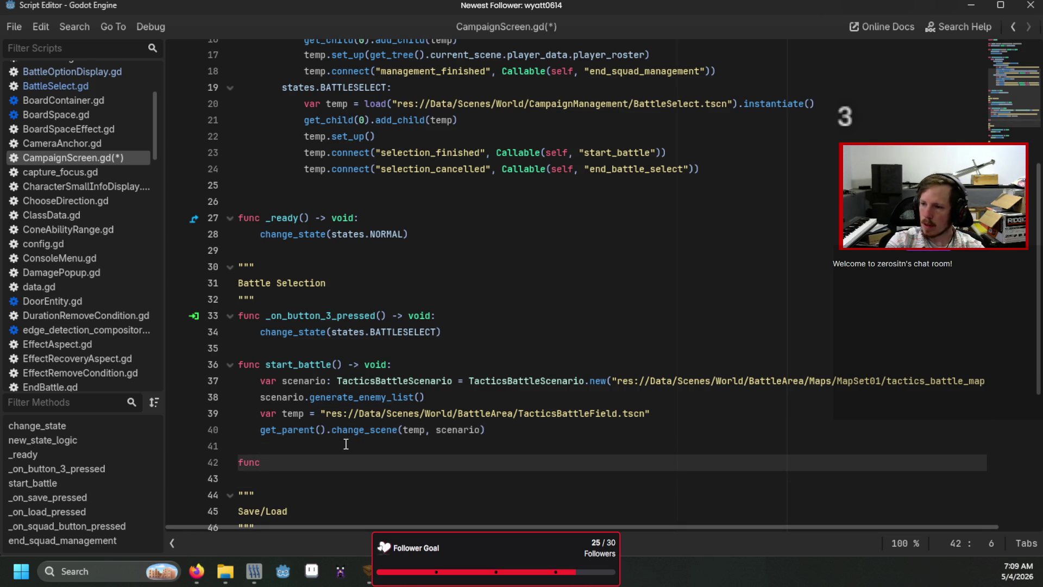
text(end_ba)
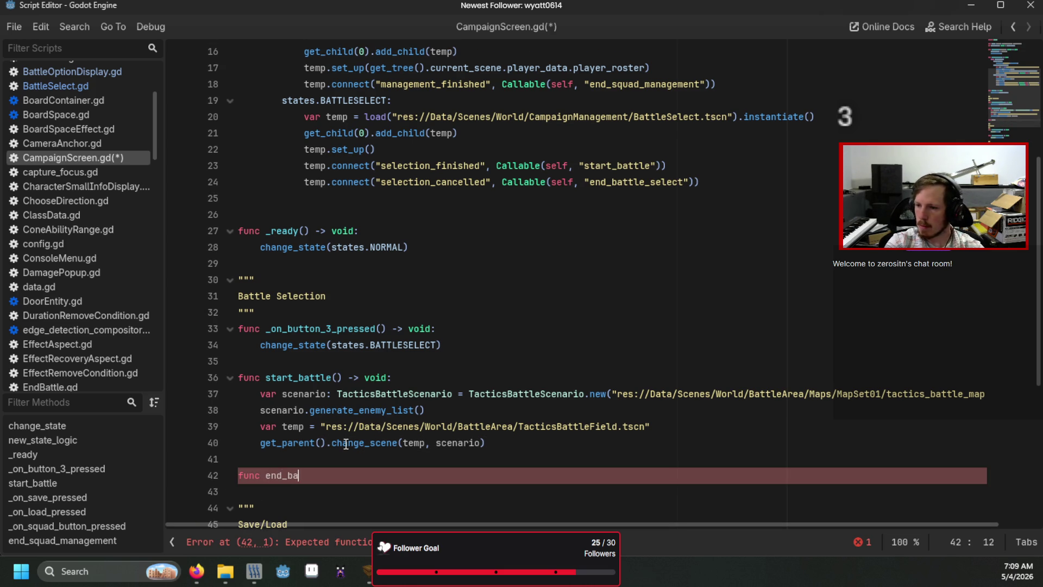
text(ttle_select())
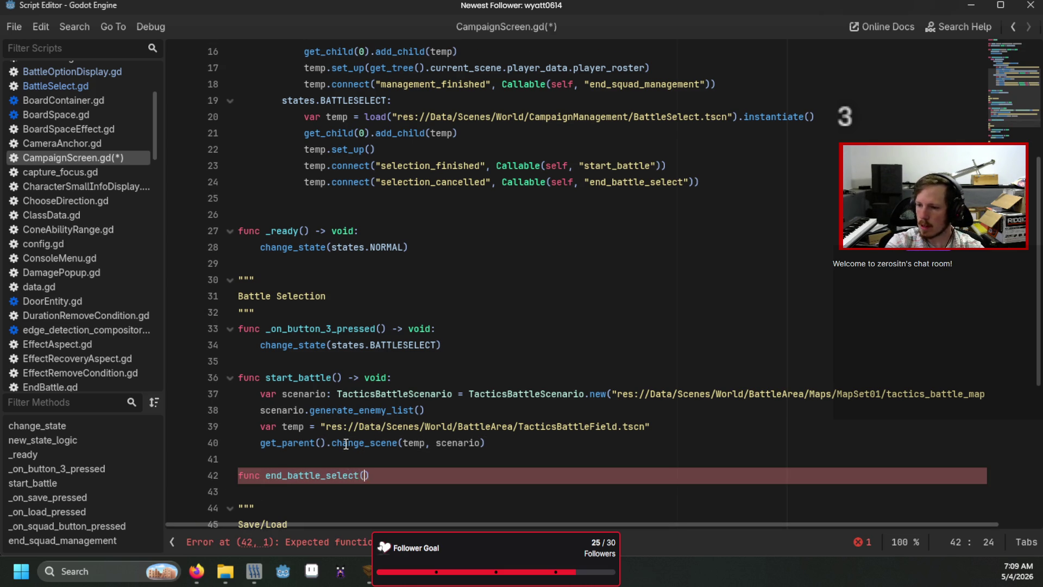
text( -> vo)
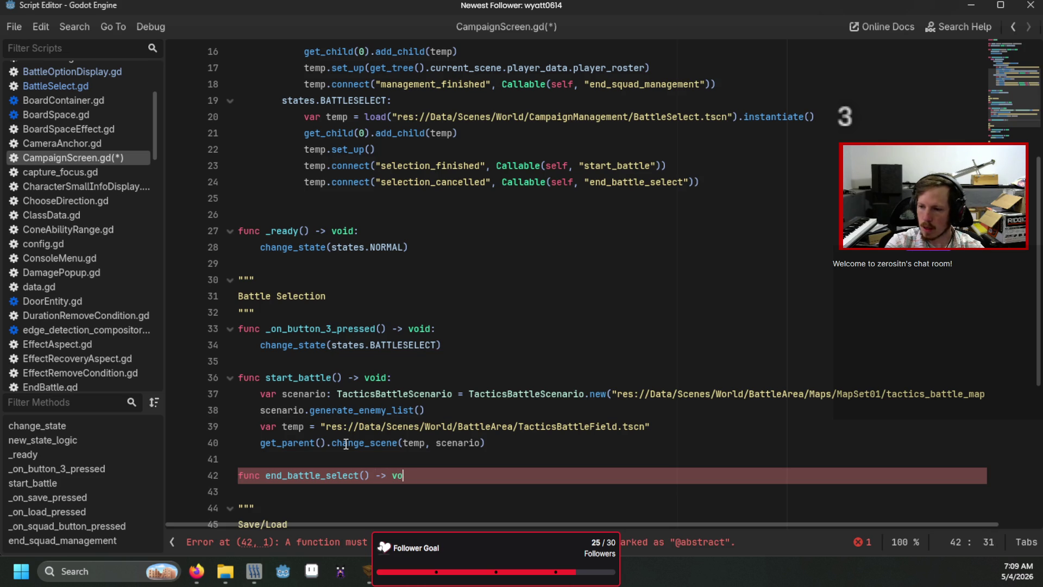
text(id:)
key(Return)
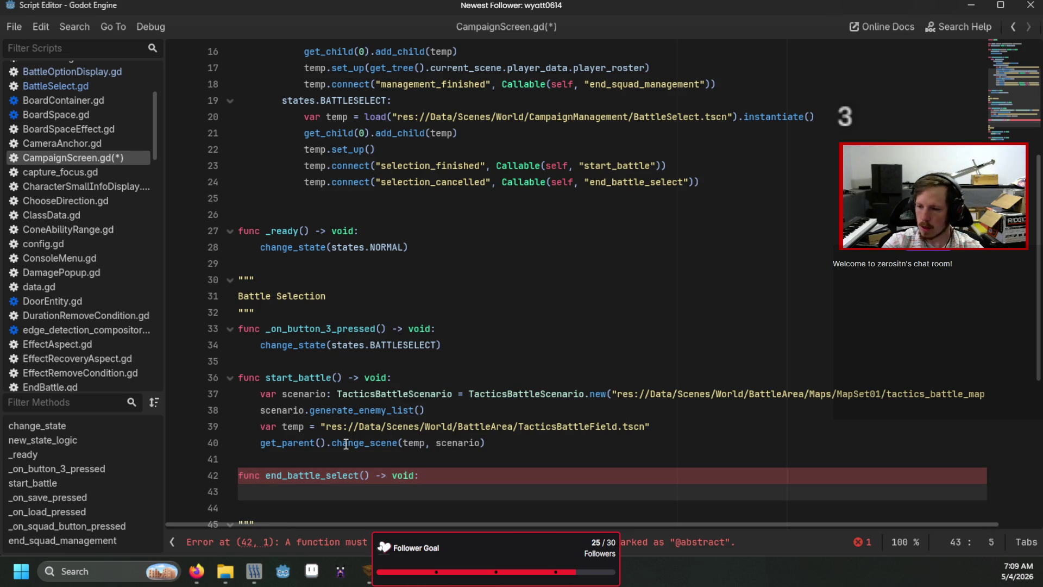
- Fill end_battle_select with the cleanup lines copied from end_squad_management, then save and run with F5
scroll(345, 443, down, 6)
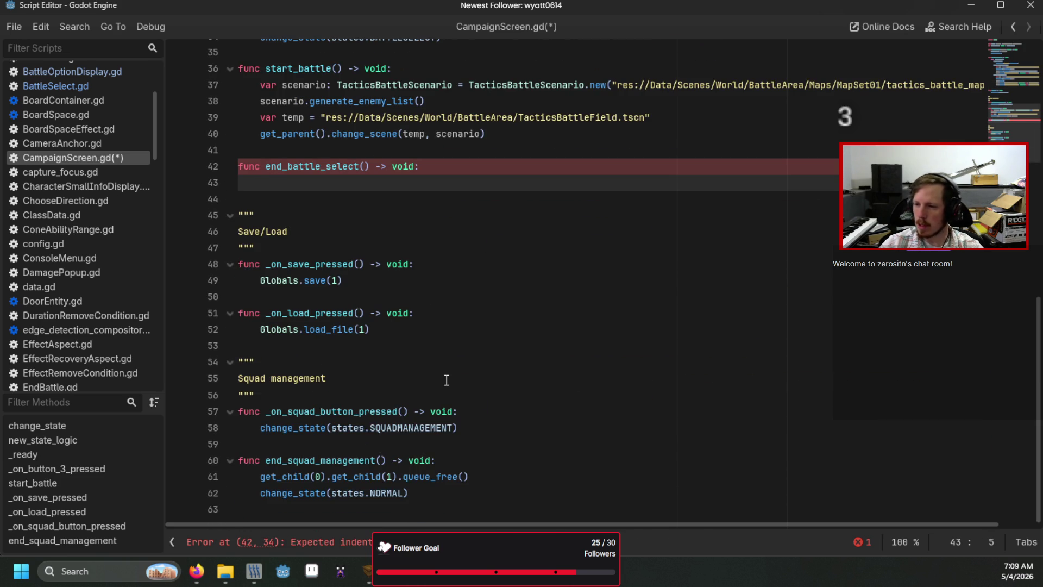
text(change_st)
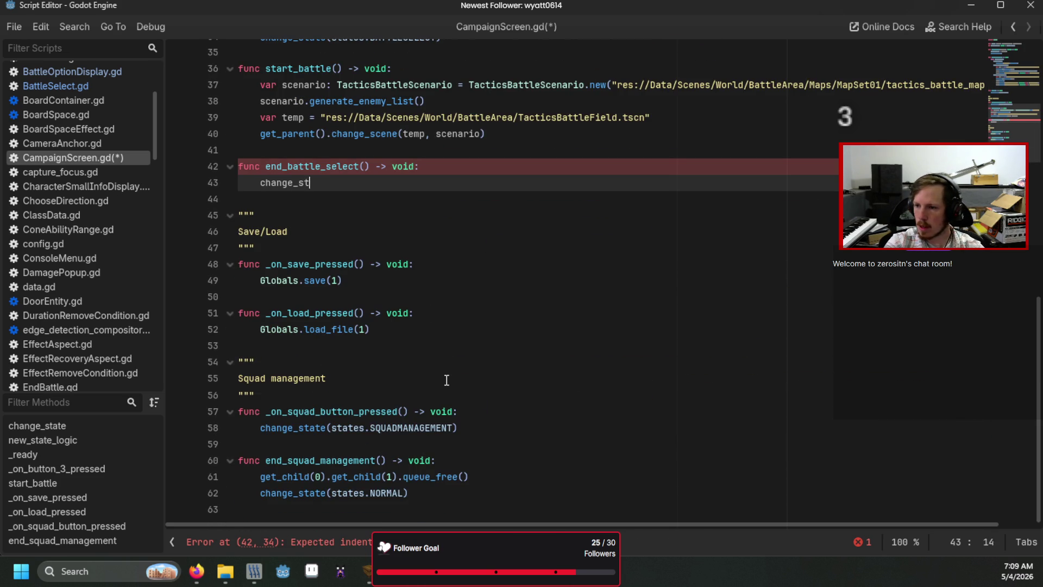
text(ate()
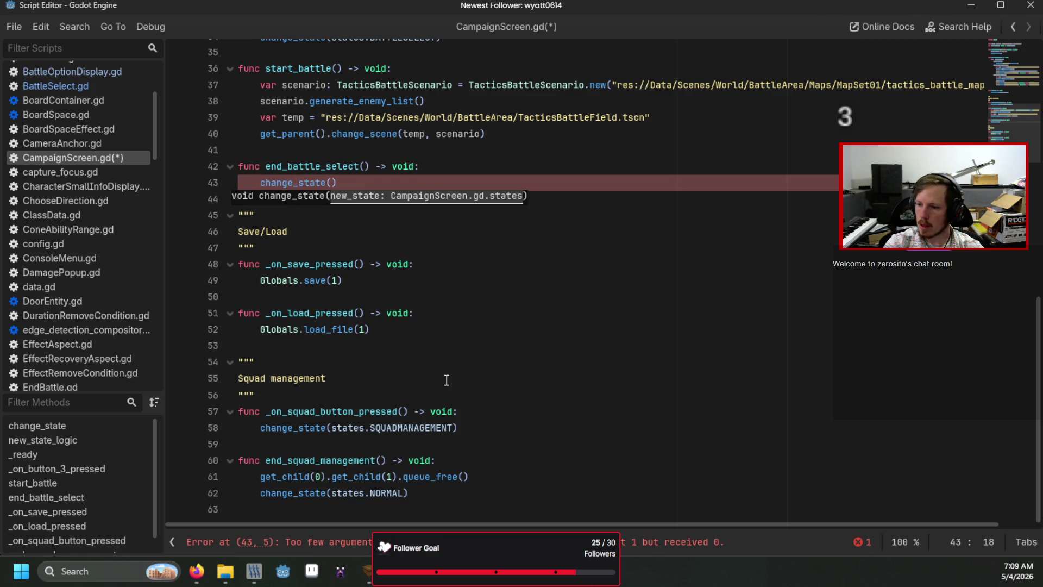
mouse_move(410, 493)
mouse_down()
mouse_move(326, 492)
mouse_move(260, 476)
mouse_up()
key(ctrl+c)
drag(337, 186, 260, 184)
key(ctrl+v)
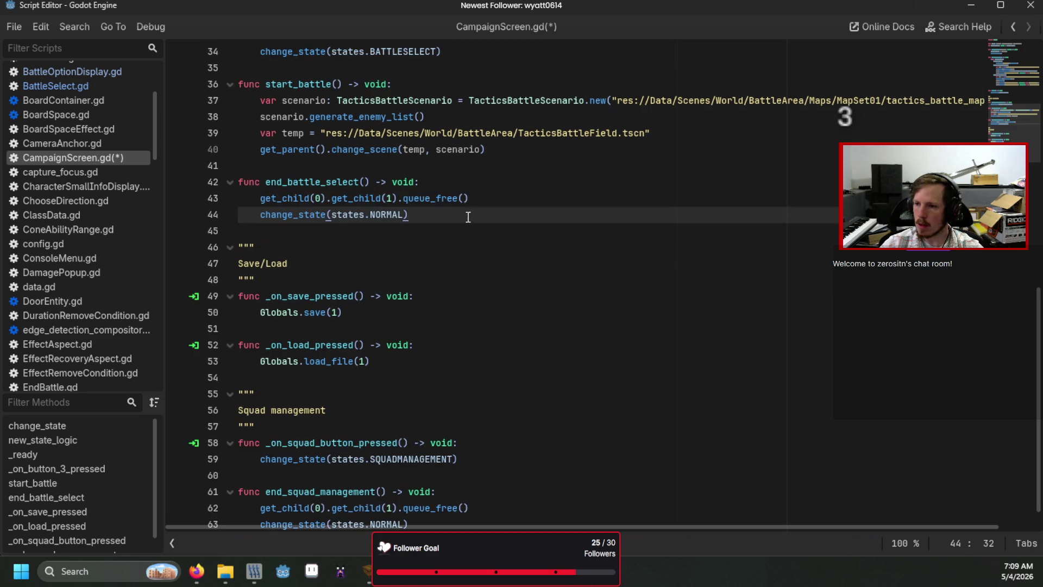
scroll(598, 271, up, 9)
key(F5)
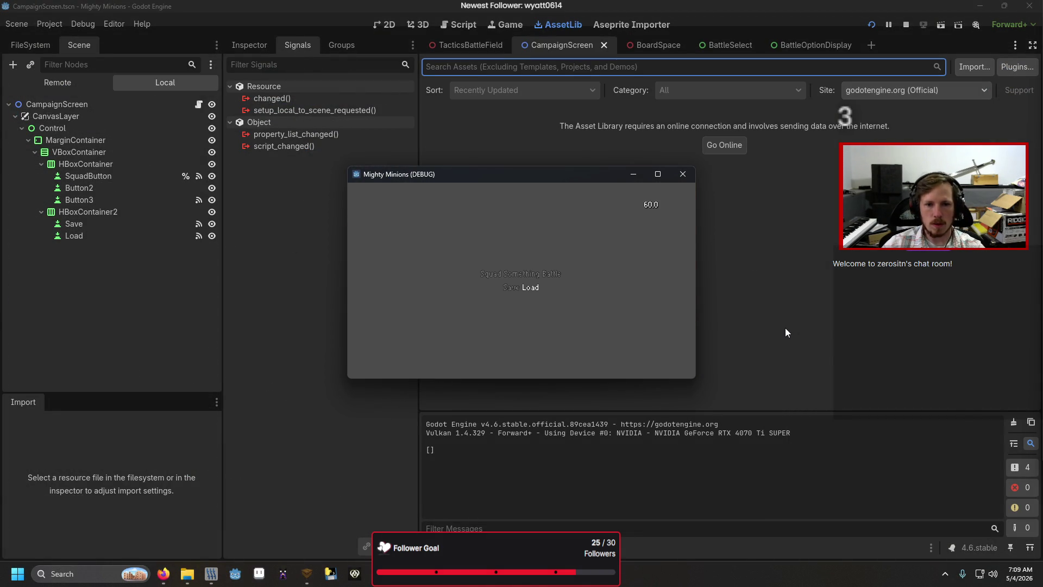
- Choose the Battle option from the running game's menu
key(Up)
key(Right)
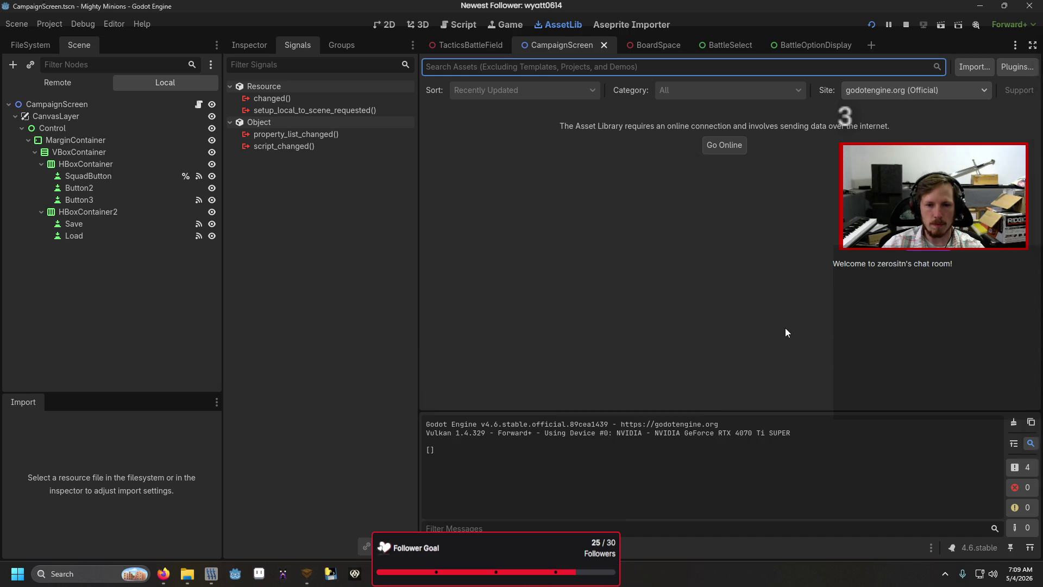
key(Return)
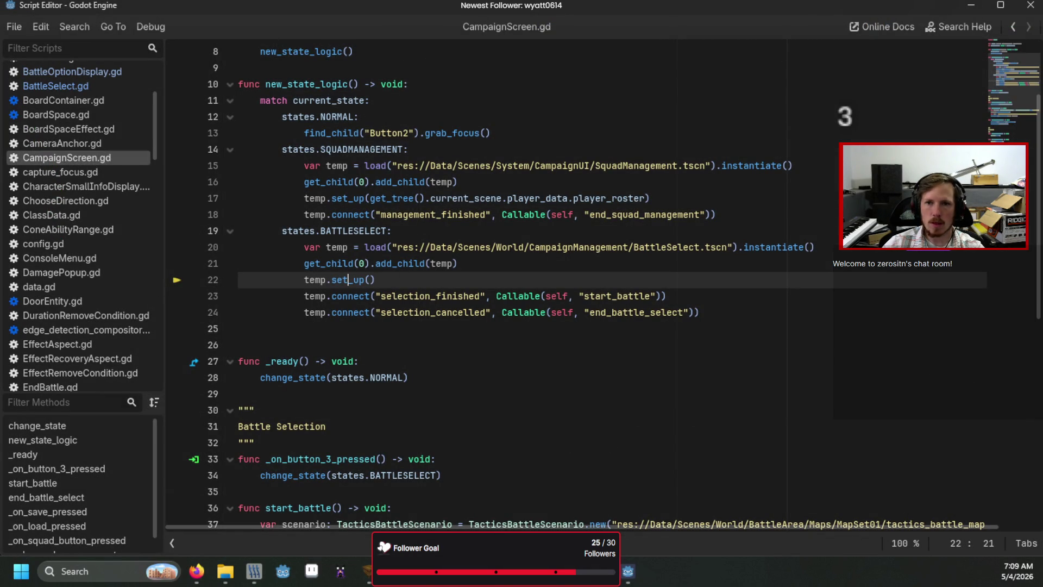
- Delete the temp.set_up() call on line 22 of CampaignScreen.gd
ctrl+click(349, 280)
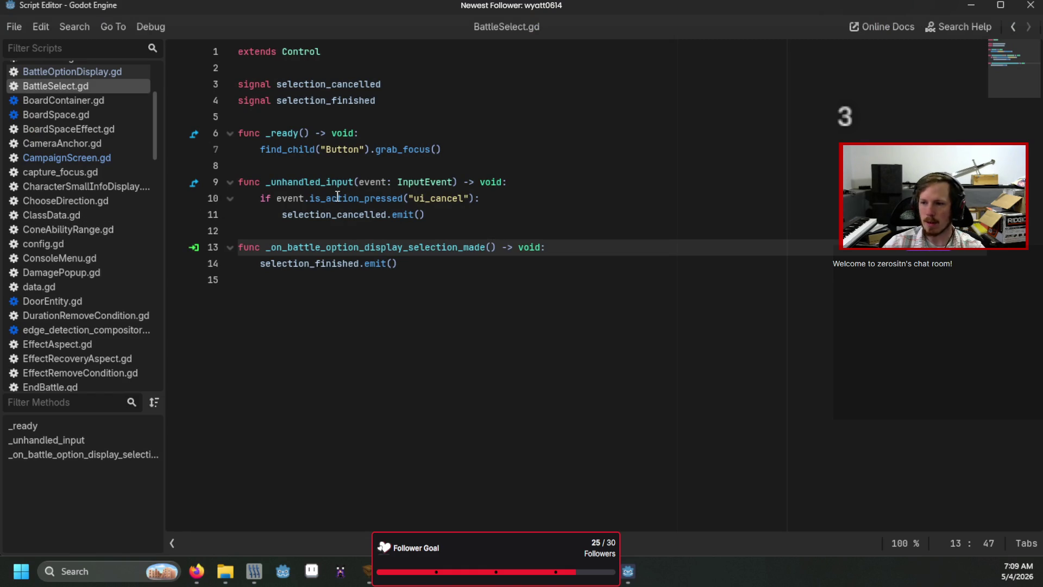
click(106, 156)
drag(376, 280, 248, 281)
key(BackSpace)
key(BackSpace)
- Run the game, open battle selection and pick the leftmost Difficulty option to reach the battle map
key(F5)
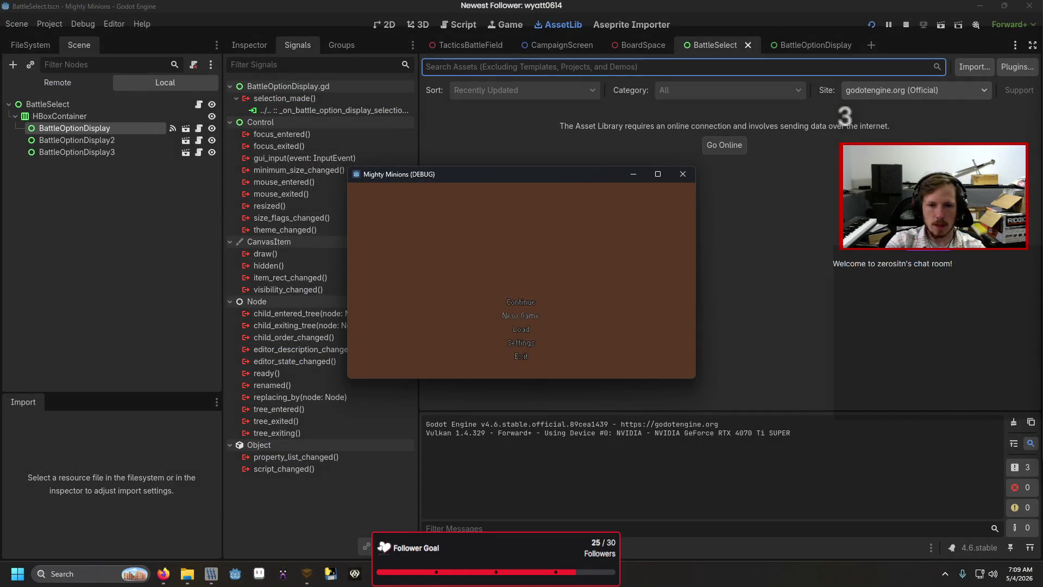
key(Return)
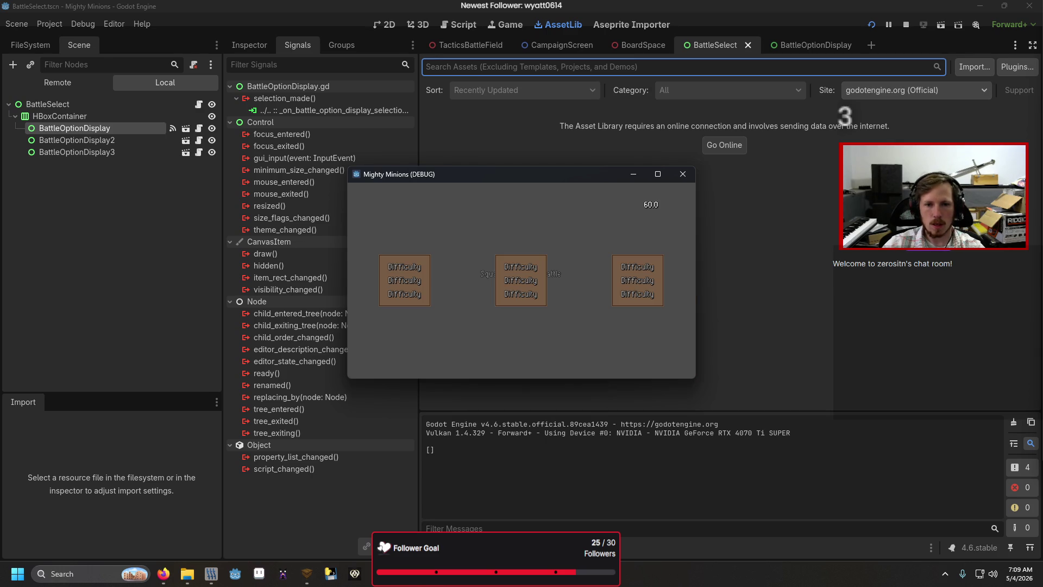
key(Return)
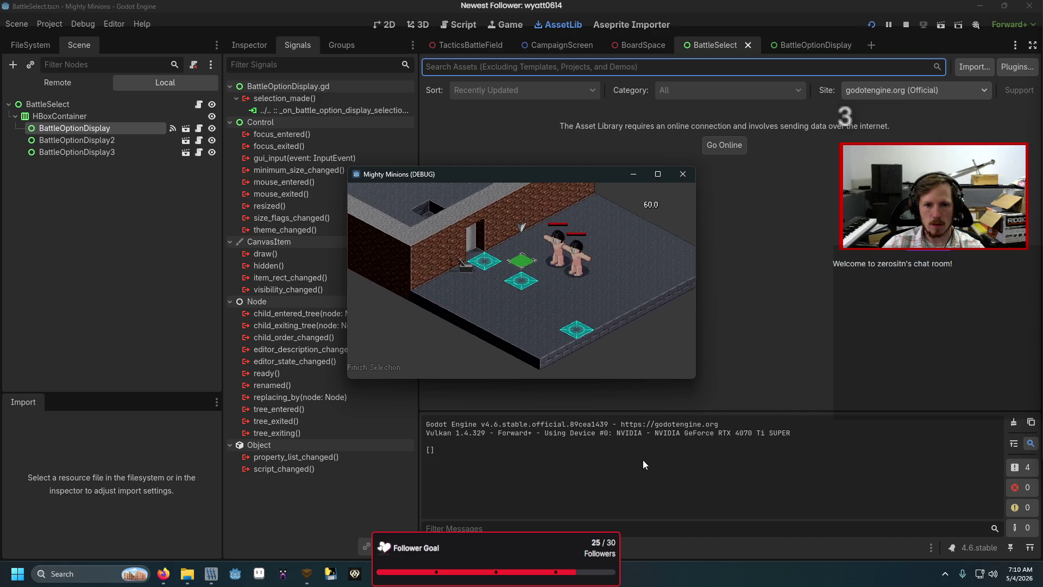
click(397, 373)
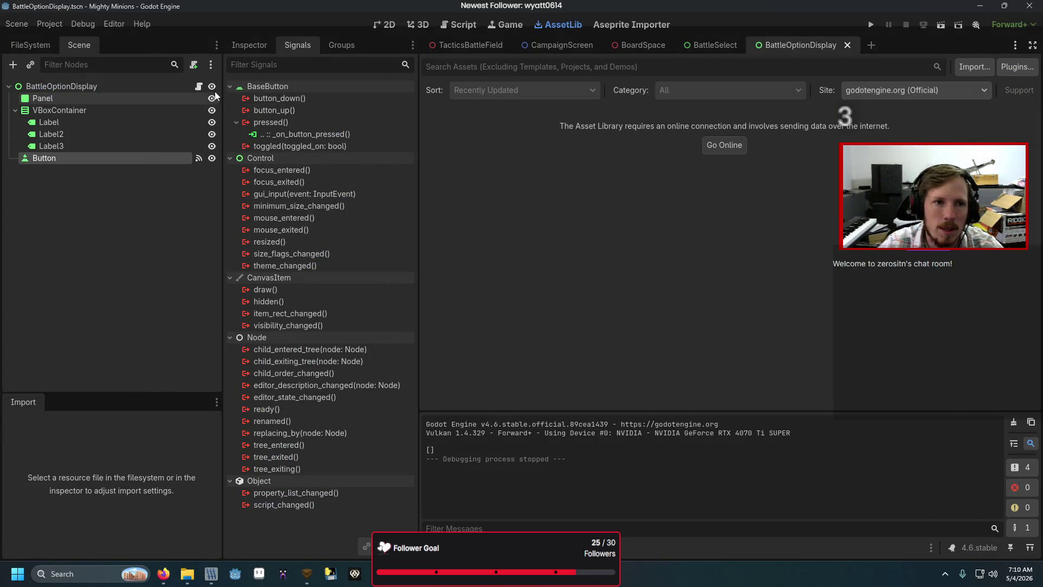
- Declare an exported TacticsBattleScenario variable below the selection_made signal in BattleOptionDisplay.gd
double_click(217, 93)
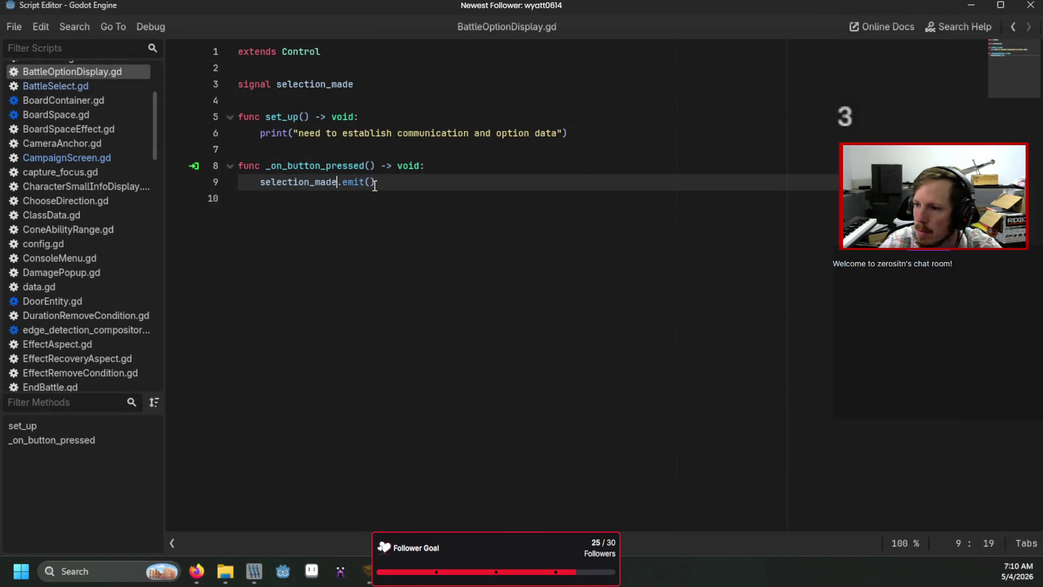
click(374, 91)
click(374, 100)
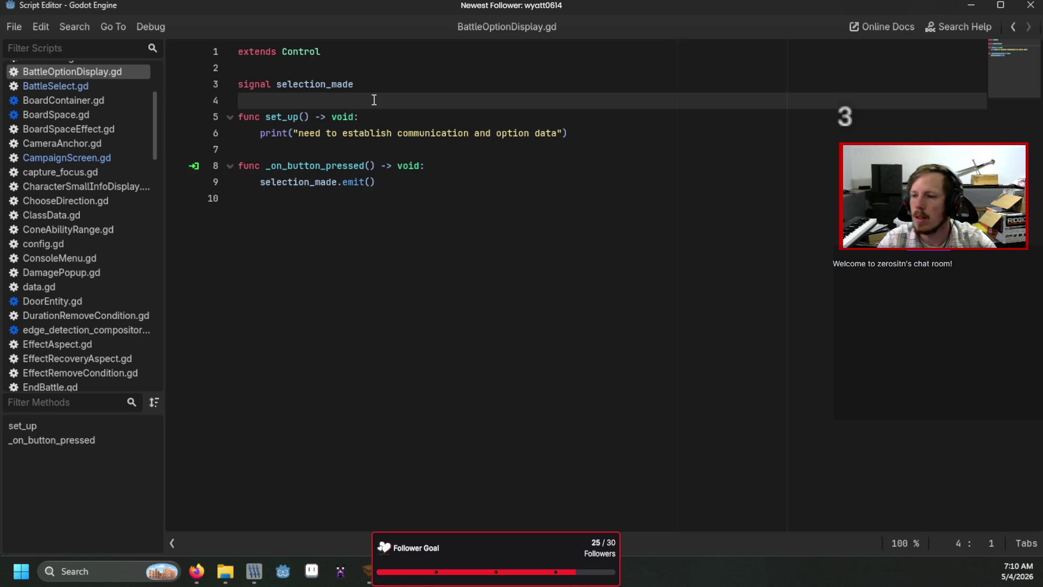
key(Return)
key(Return)
key(Up)
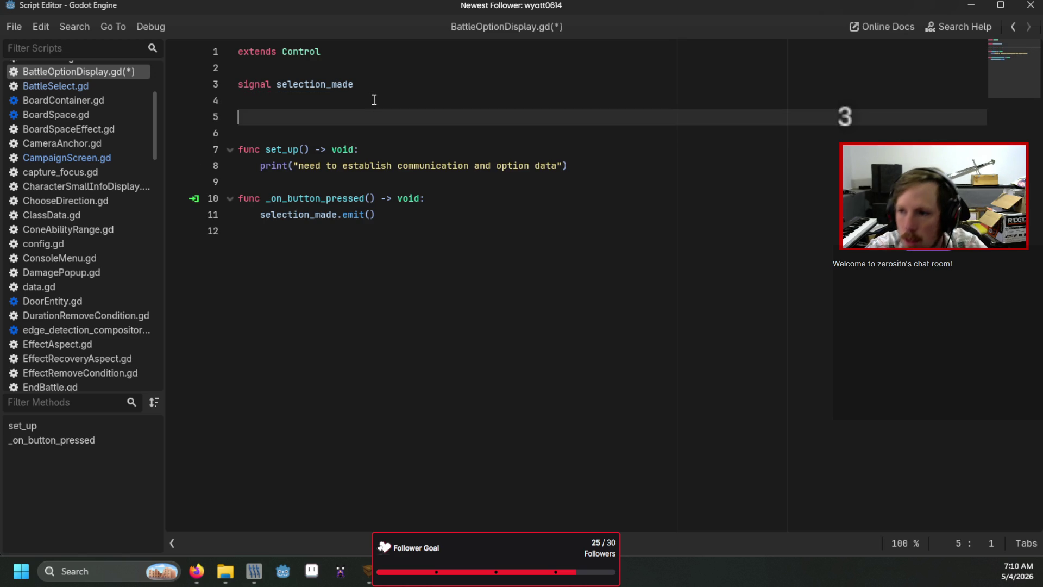
text(va)
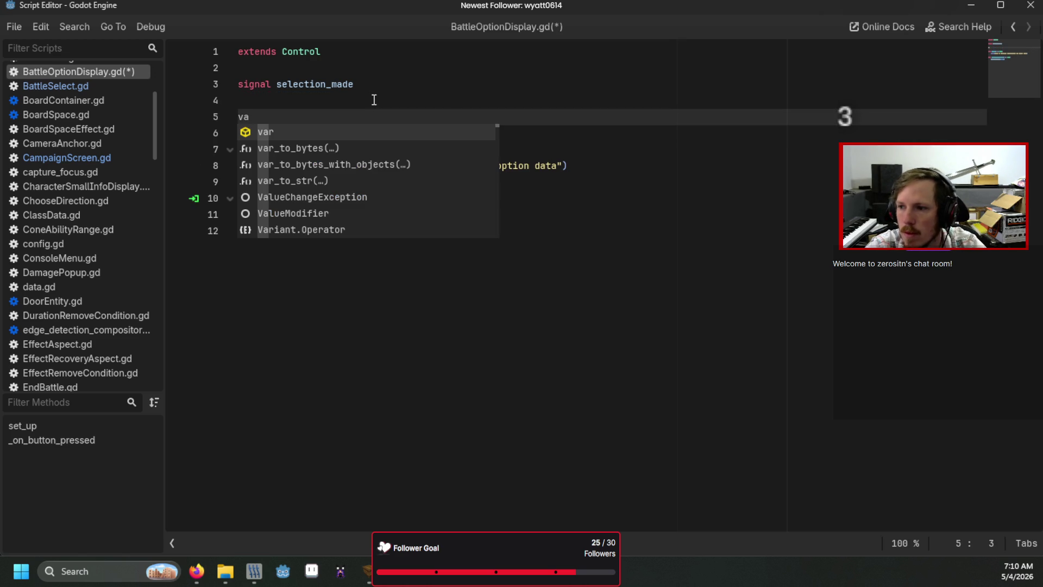
key(BackSpace)
key(BackSpace)
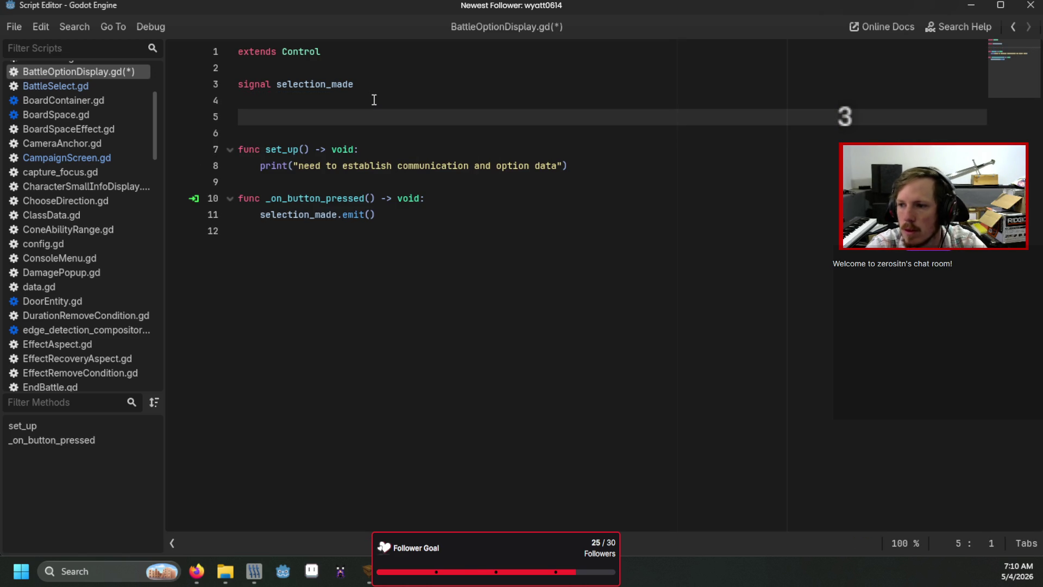
text(@export var )
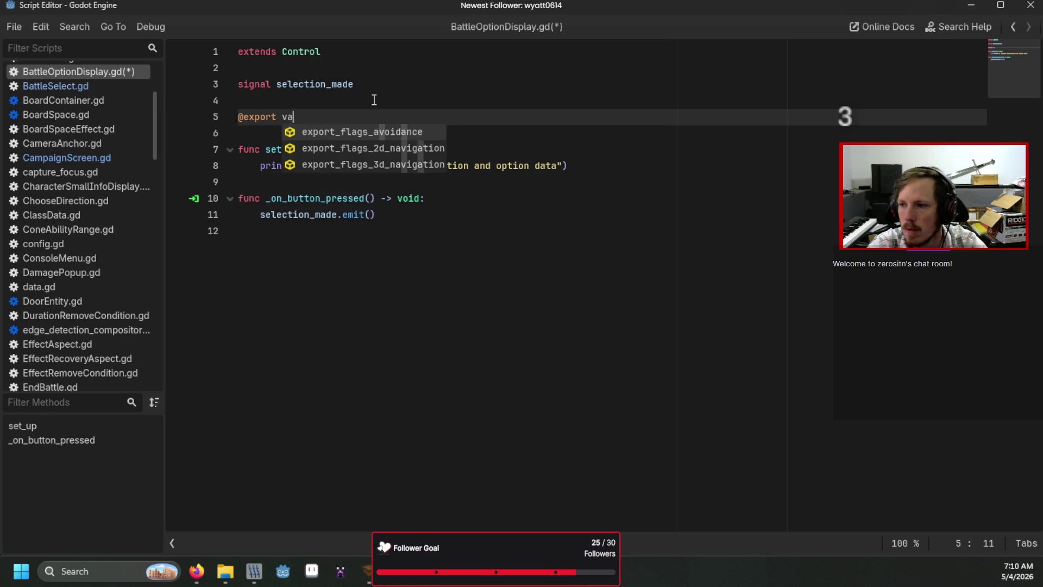
text(scenaria: Tactic)
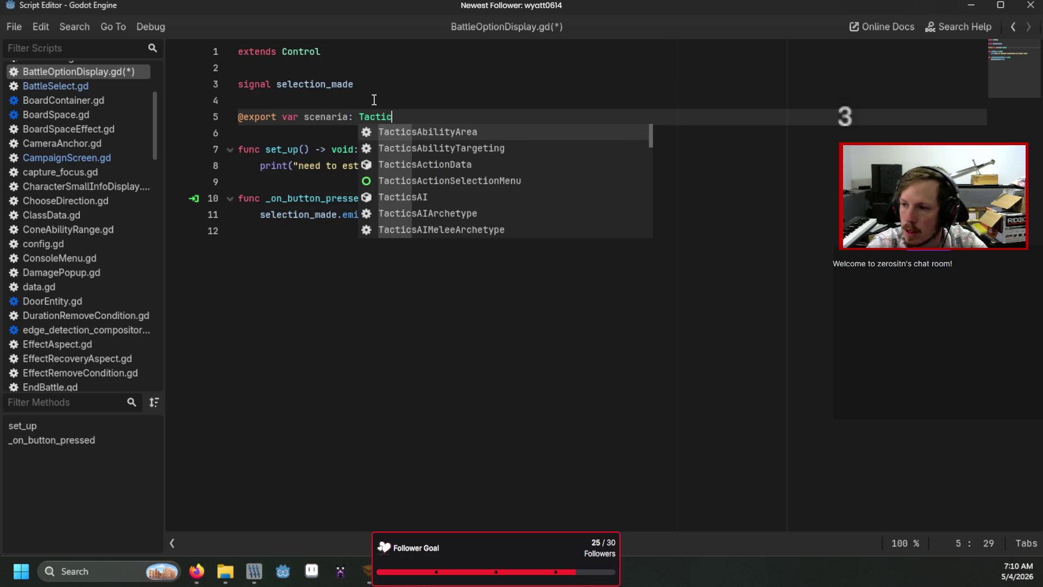
text(sBattleS)
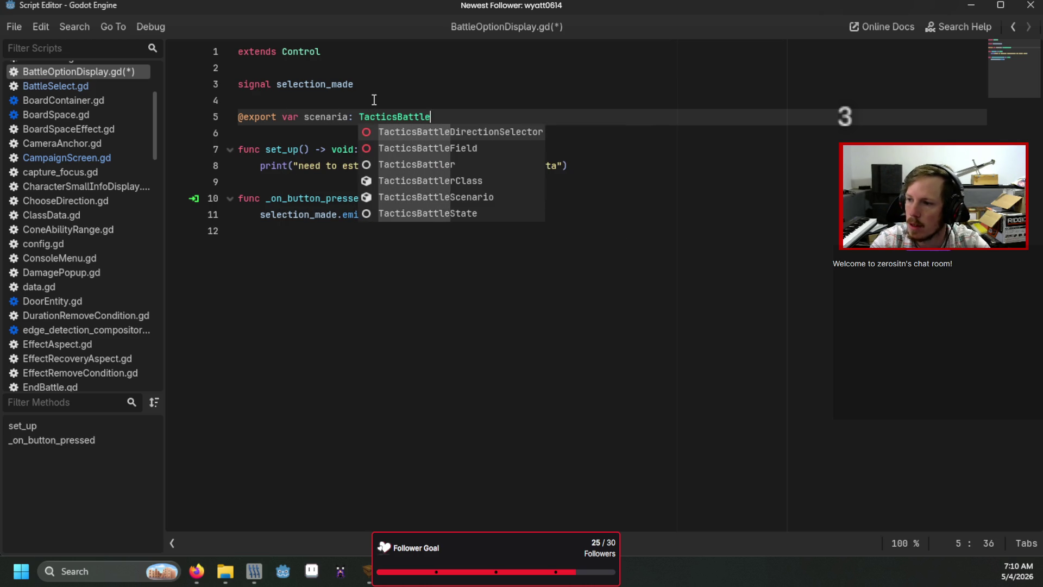
key(Return)
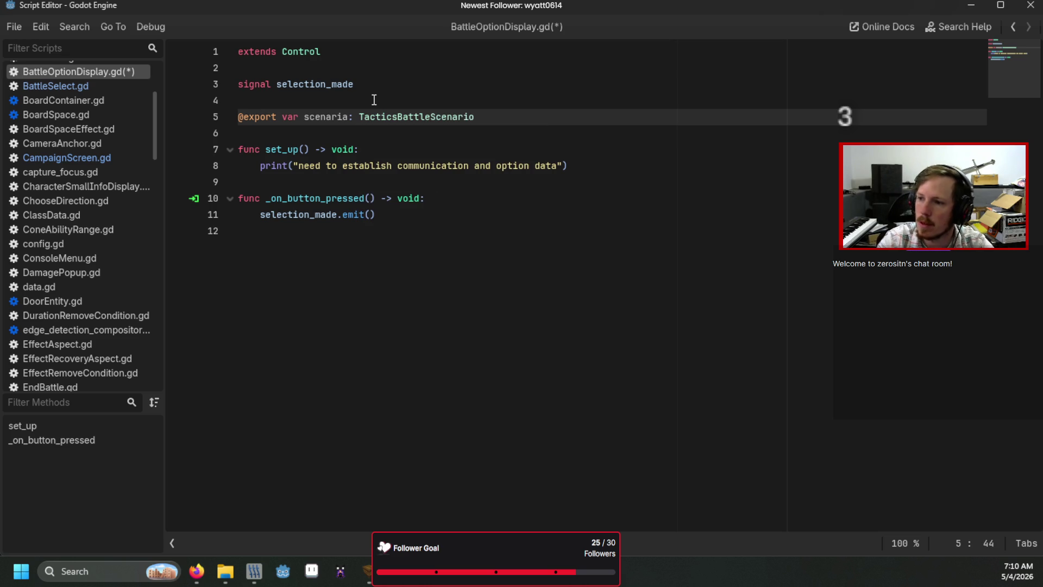
- Pass scenario as the argument of selection_made.emit() and save
click(370, 215)
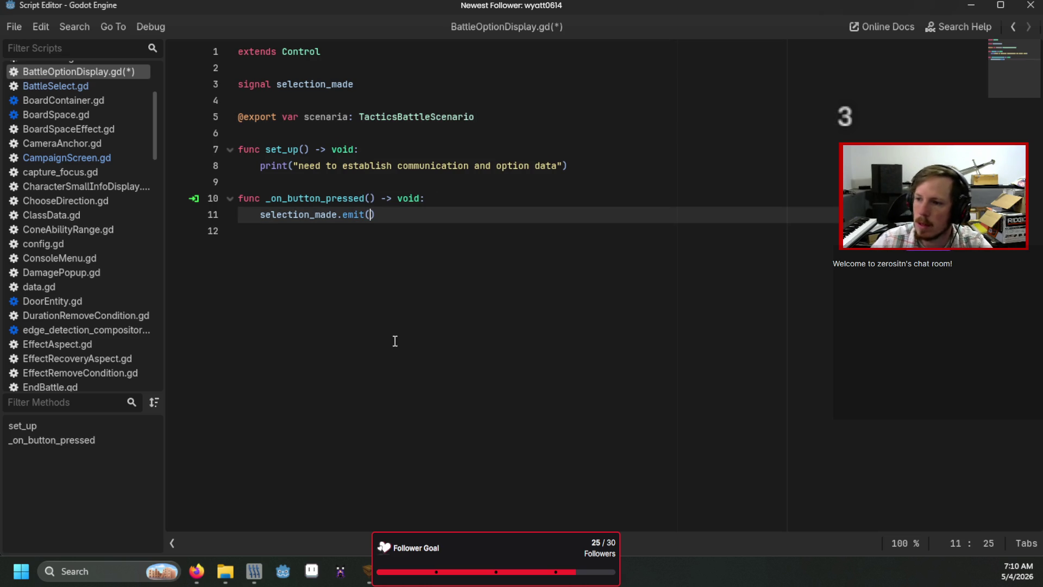
text(scenaria)
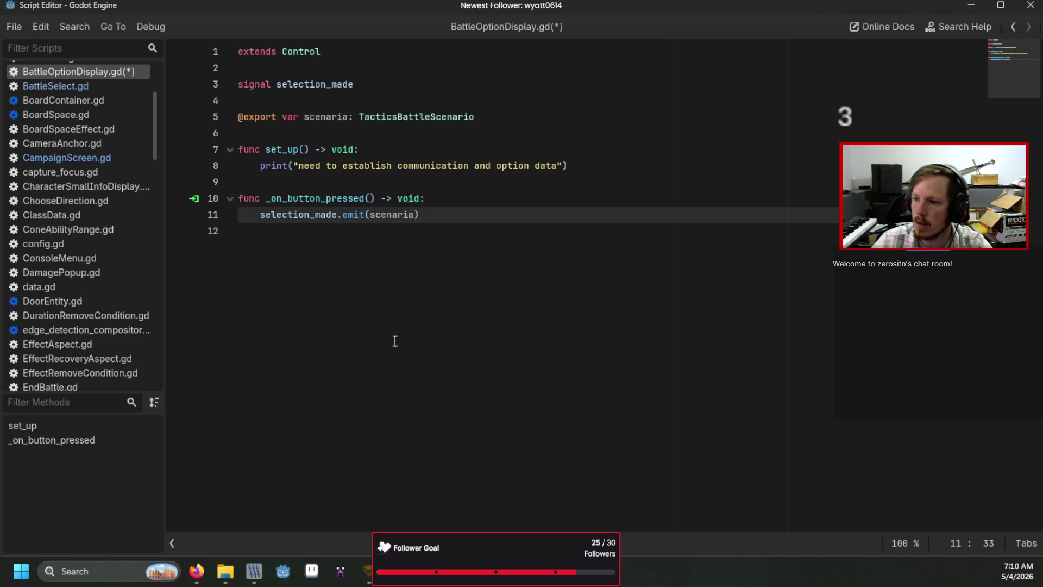
text(o)
key(BackSpace)
key(BackSpace)
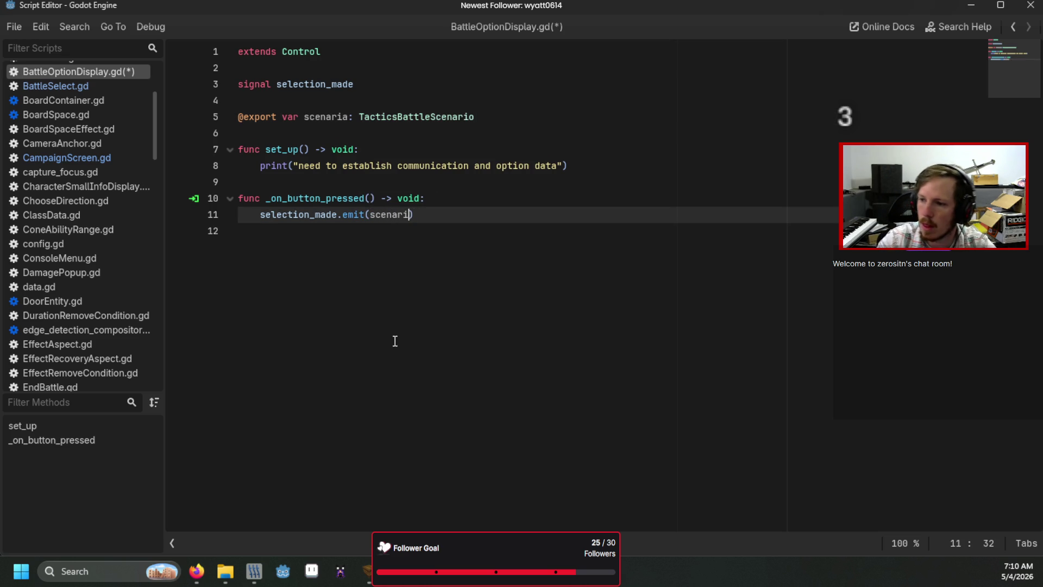
text(o)
click(395, 341)
key(ctrl+s)
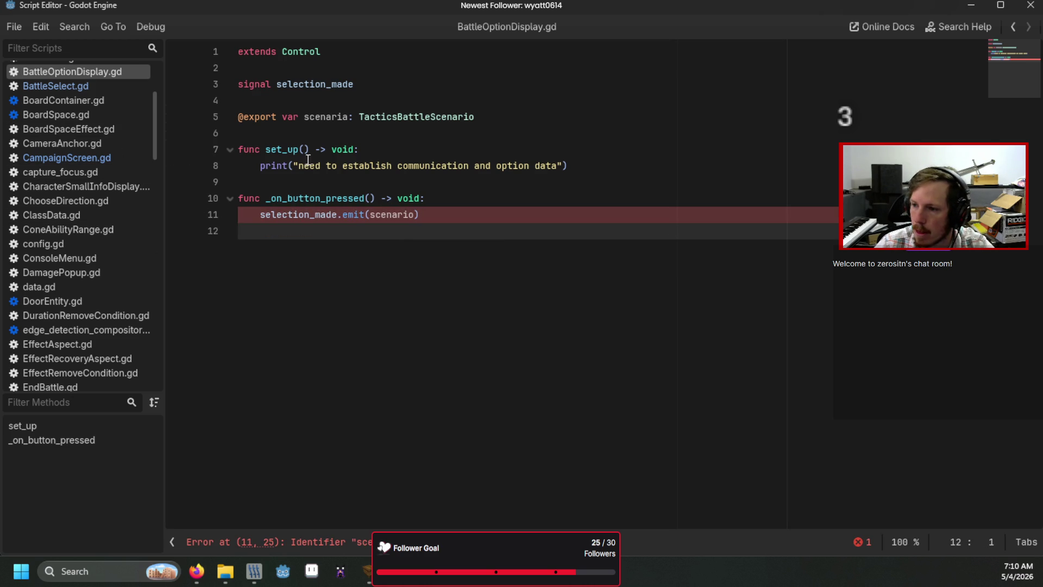
- Correct the misspelled variable name 'scenaria' to scenario and save the script
double_click(320, 117)
click(343, 117)
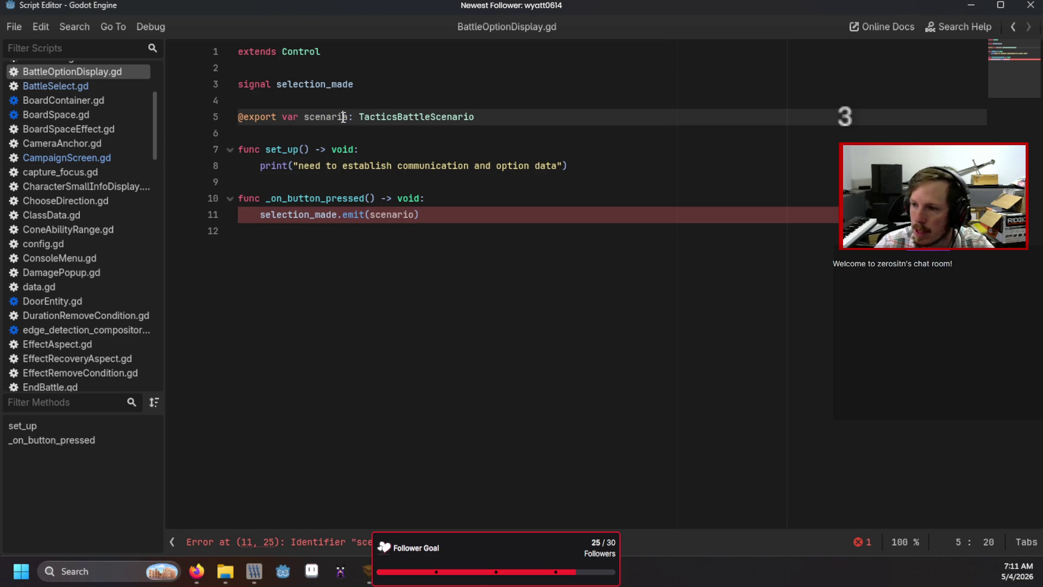
text(o)
click(408, 166)
key(ctrl+s)
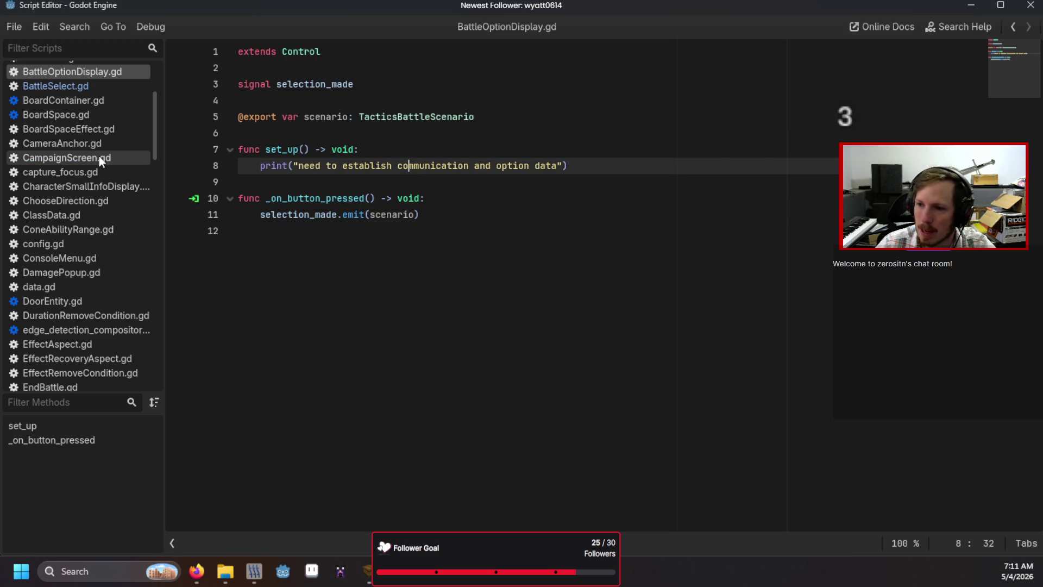
- Move the scenario creation lines from start_battle into BattleOptionDisplay.gd's button handler and save
click(99, 156)
scroll(618, 297, down, 5)
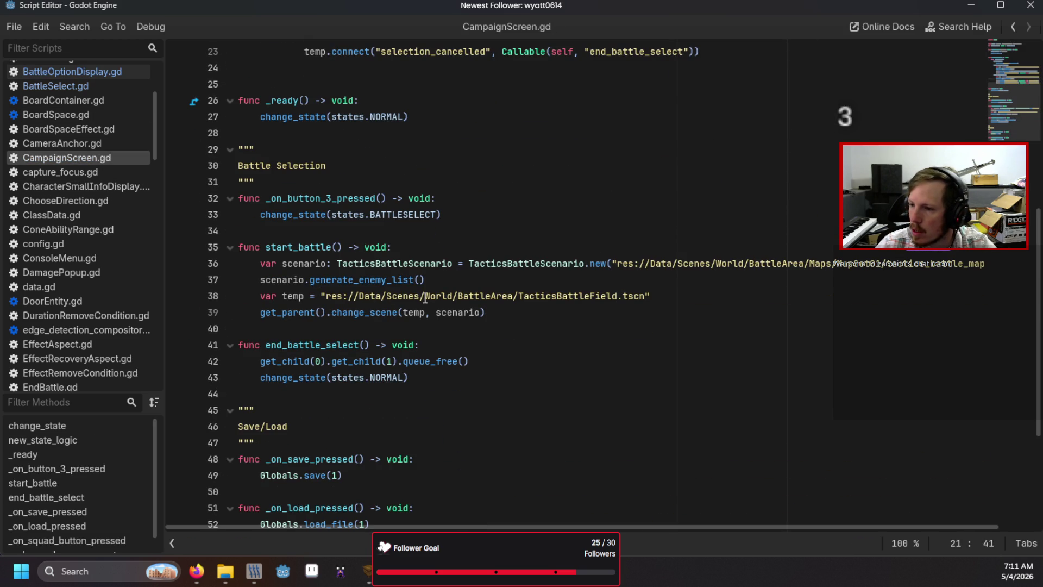
drag(462, 278, 261, 269)
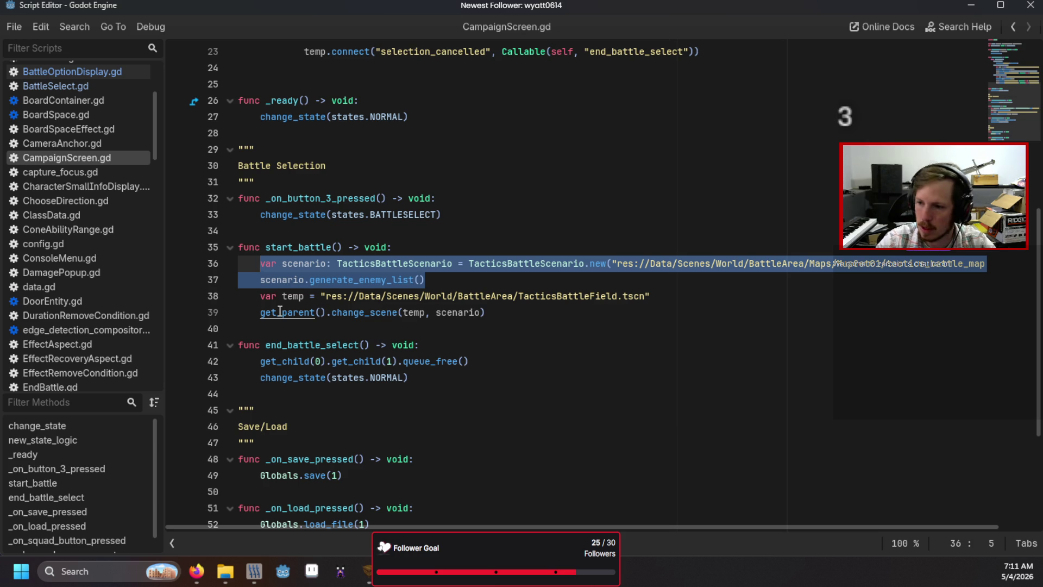
key(BackSpace)
key(BackSpace)
key(BackSpace)
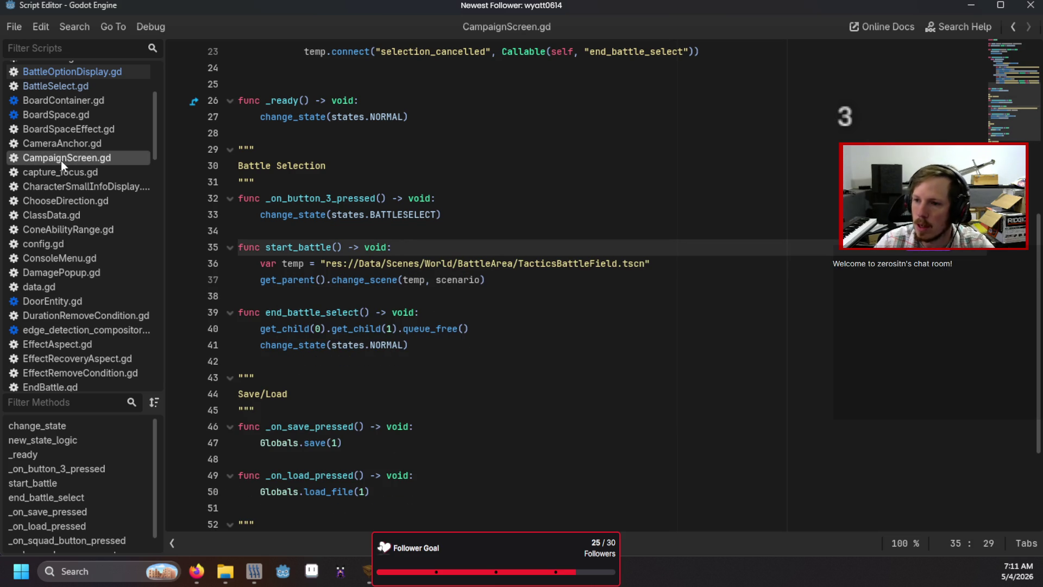
scroll(60, 161, up, 3)
click(57, 151)
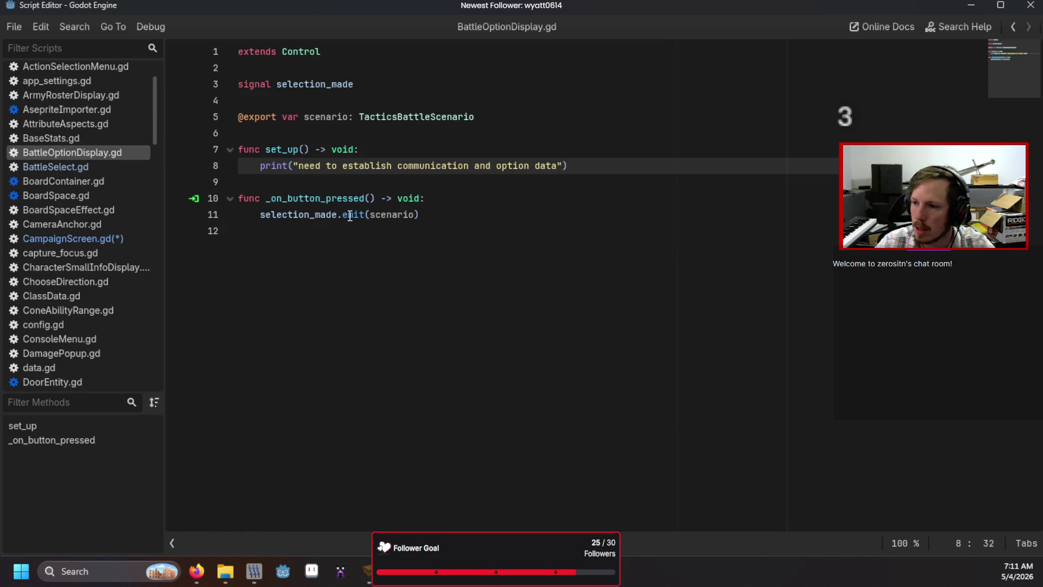
click(435, 204)
key(ctrl+v)
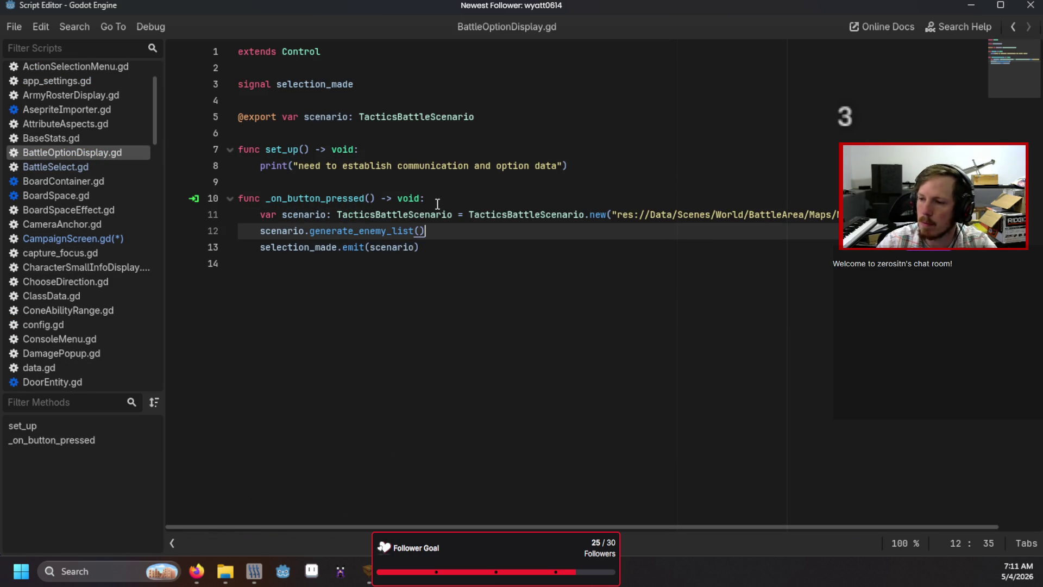
click(438, 281)
key(ctrl+s)
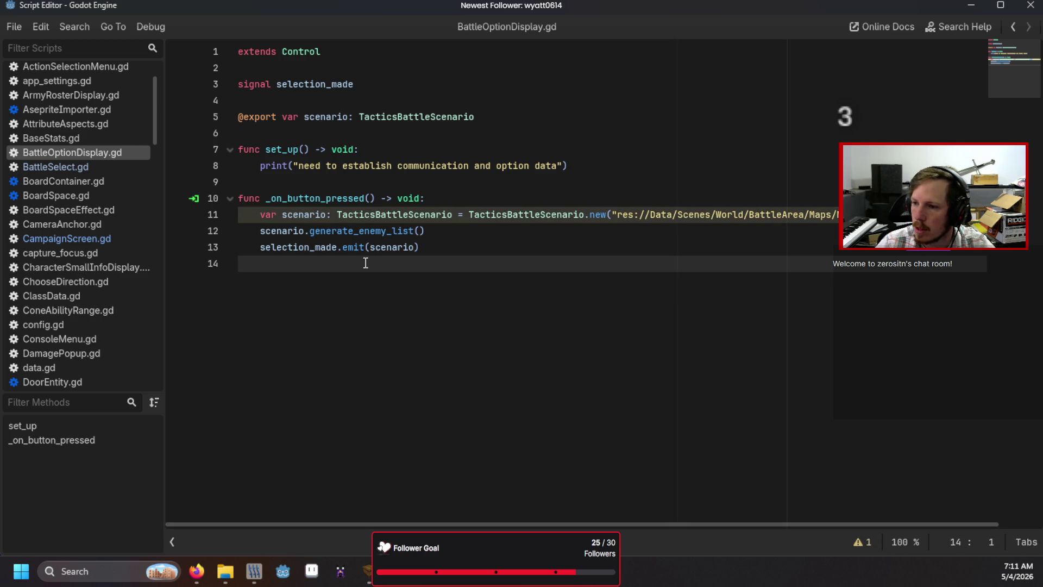
- In BattleSelect.gd, type the handler parameter as TacticsBattleScenario, emit scenario with selection_finished, and save
click(68, 170)
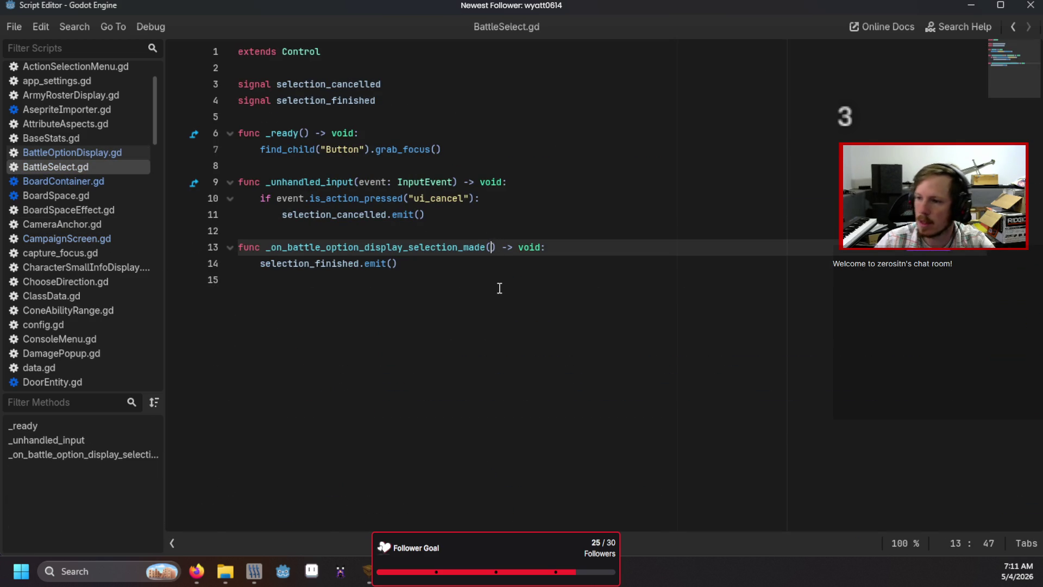
text(scenari)
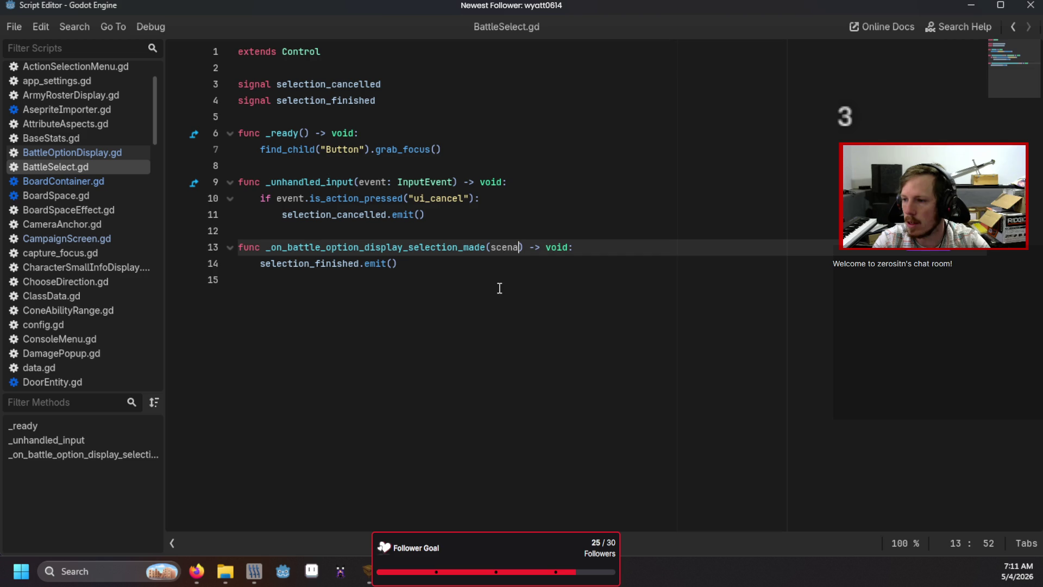
text(o_)
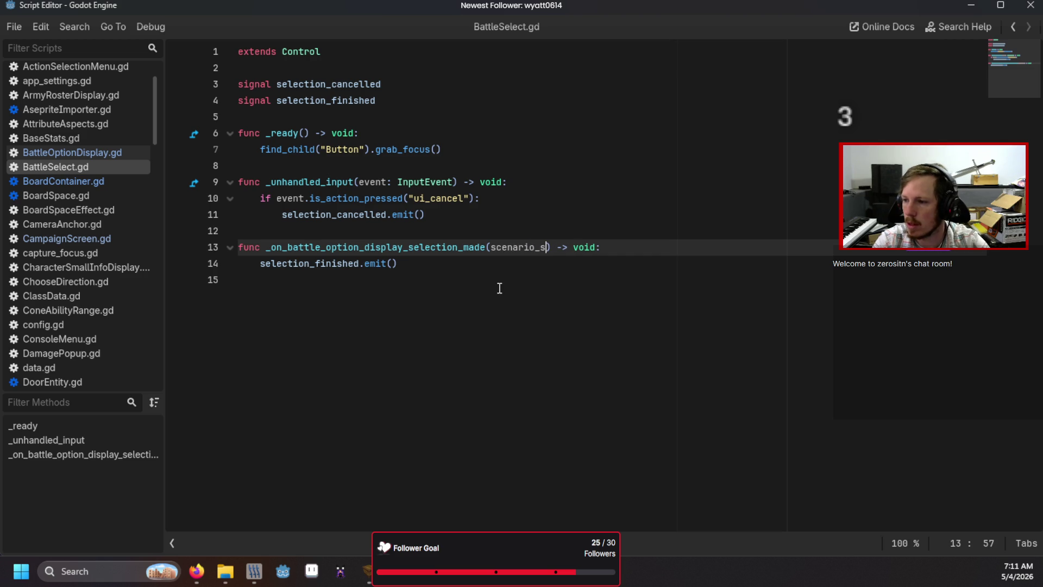
key(BackSpace)
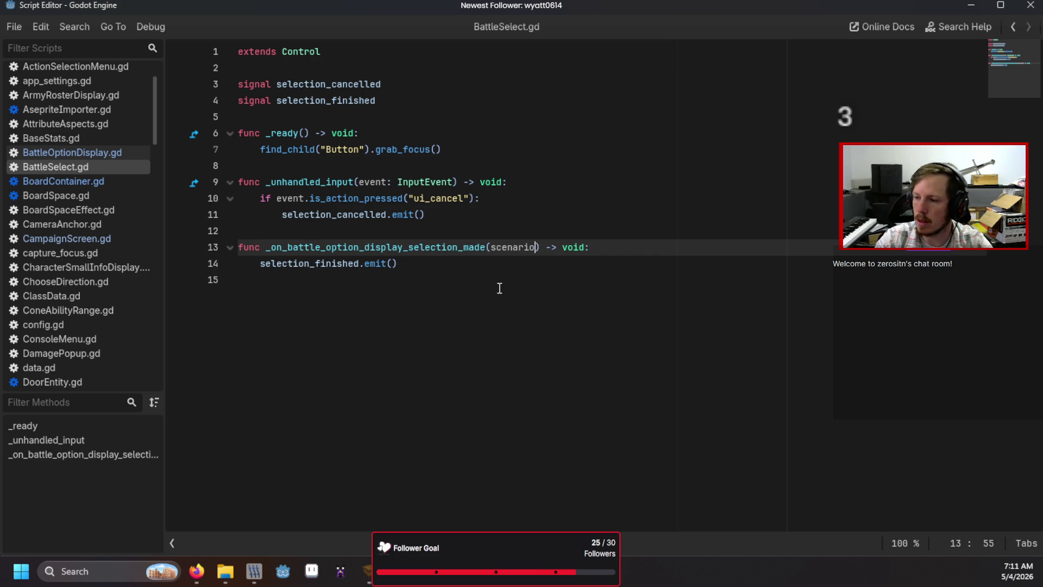
text(: TacticsBa)
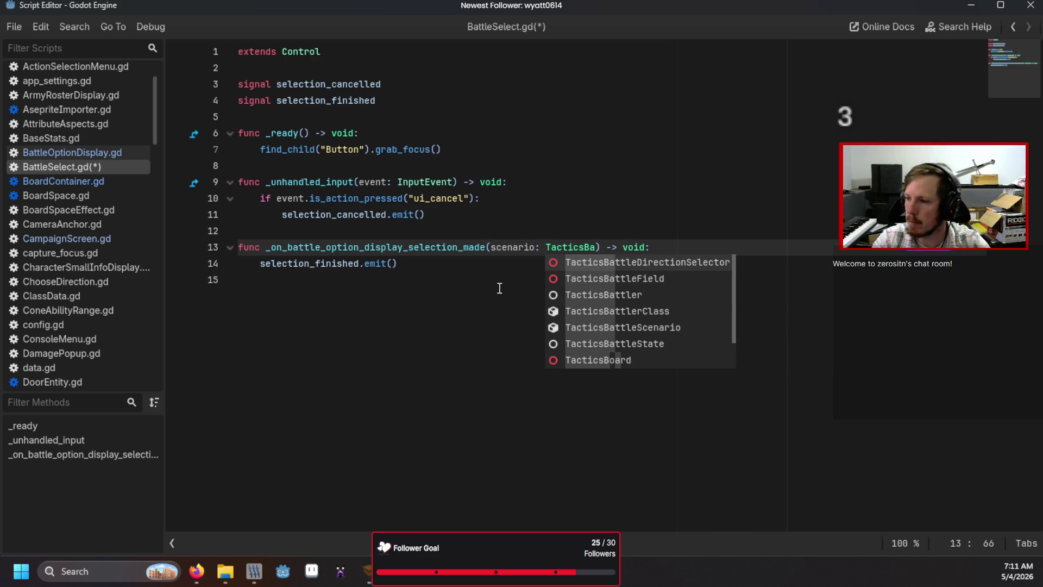
text(ttleS)
key(Return)
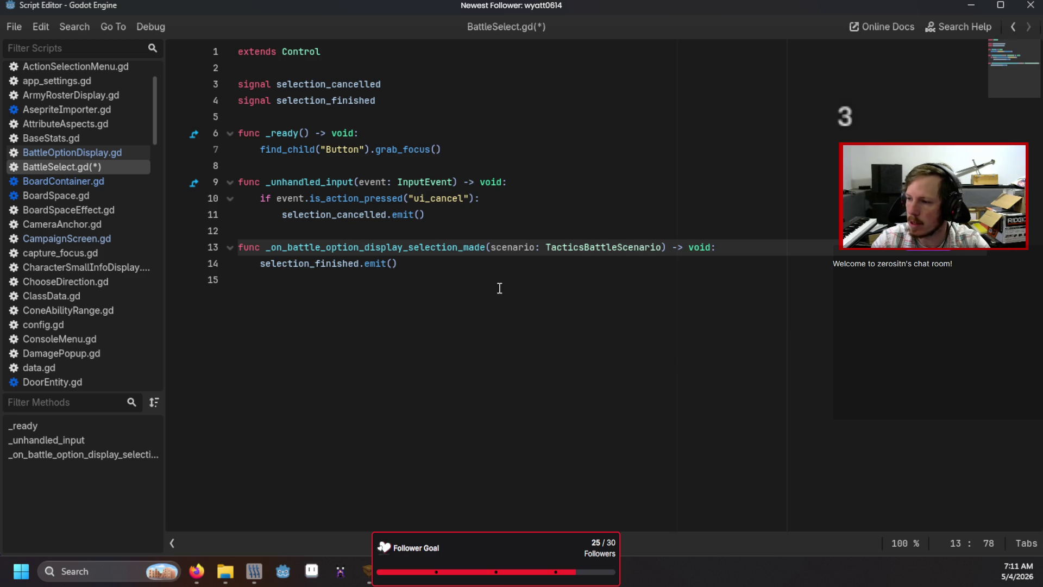
key(Down)
key(Left)
text(scenario)
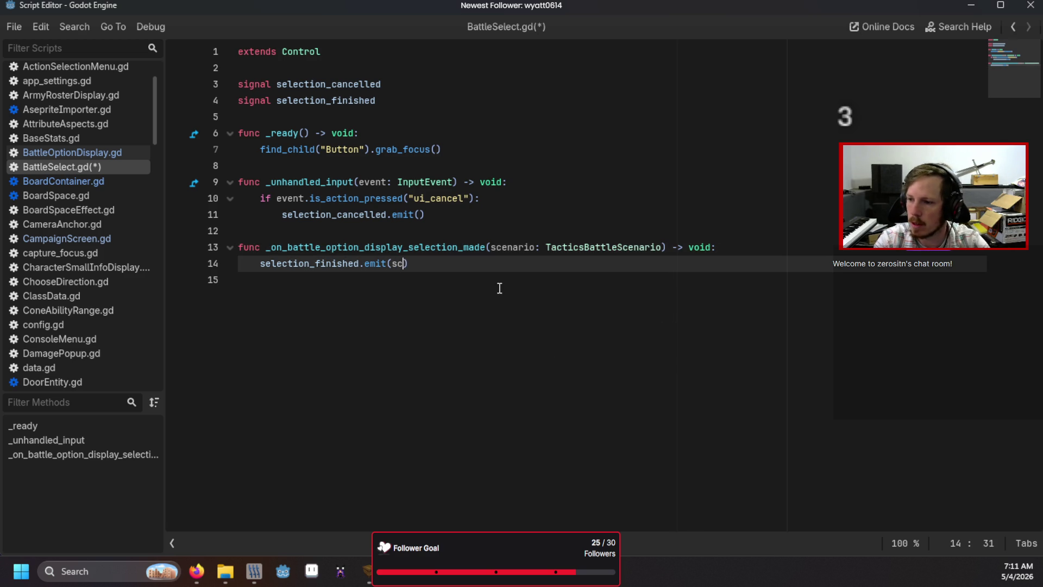
key(Down)
key(ctrl+s)
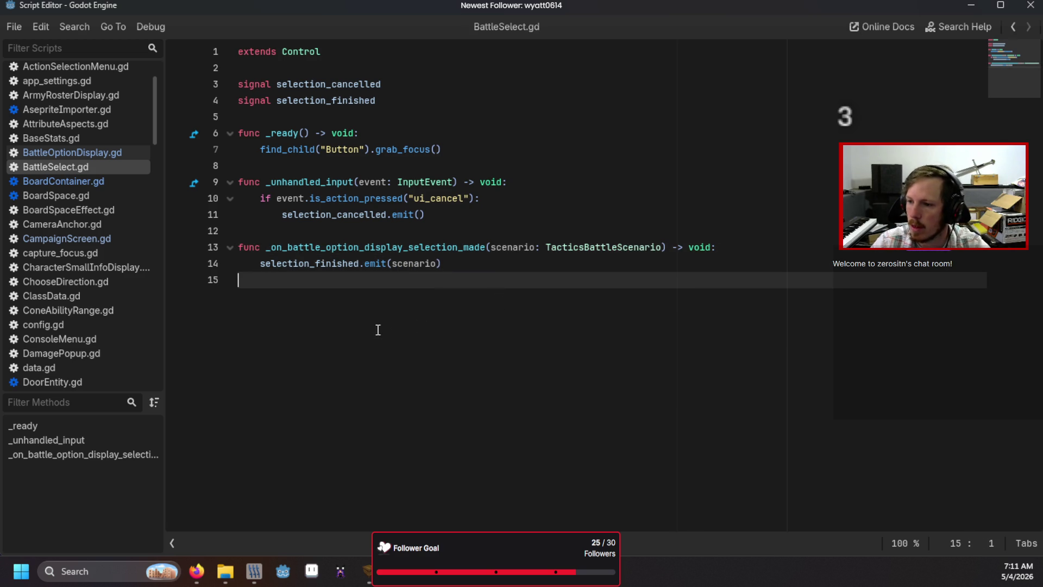
- Give start_battle a selected_scenario: TacticsBattleScenario parameter, pass it to change_scene, then run with F5
click(82, 238)
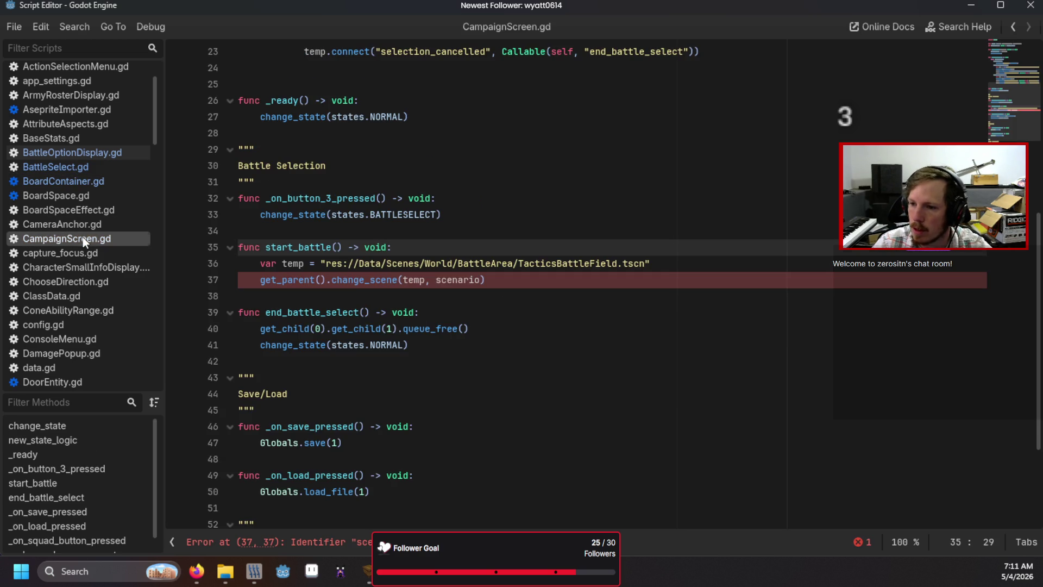
text(scen)
key(BackSpace)
key(BackSpace)
key(BackSpace)
text(selected_scenario)
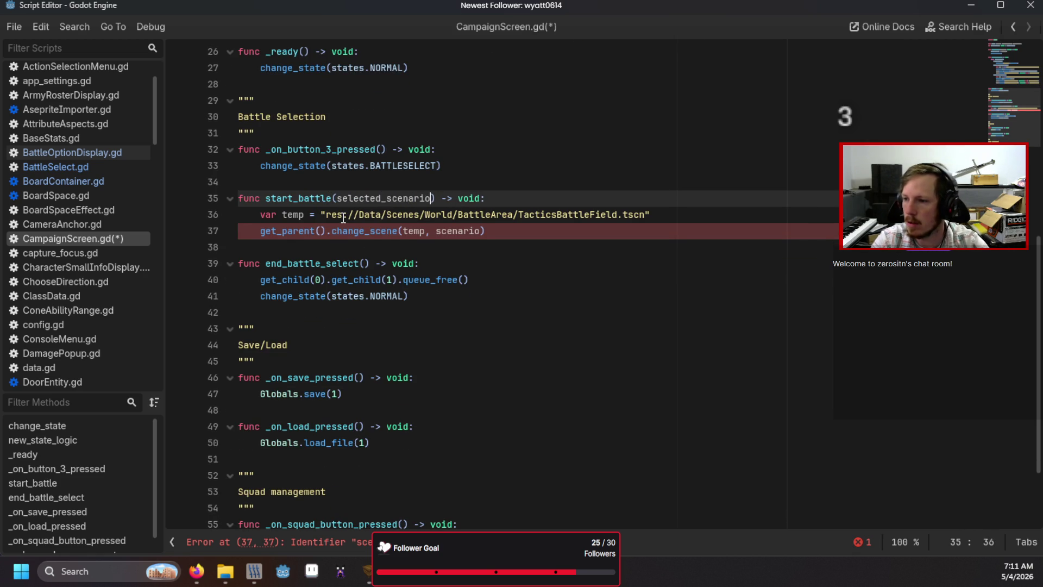
text(: Tactic)
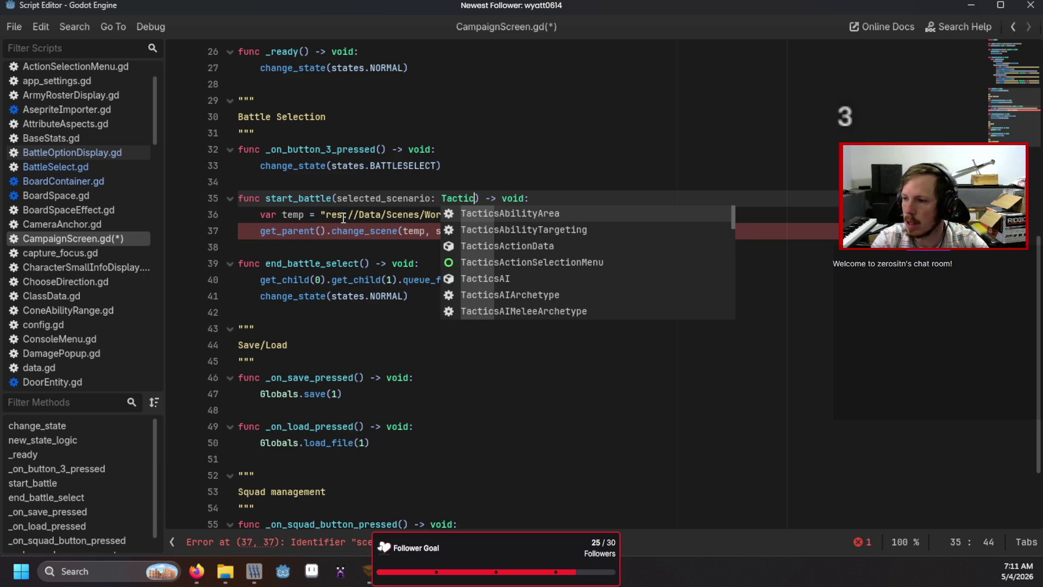
key(BackSpace)
key(BackSpace)
key(BackSpace)
key(BackSpace)
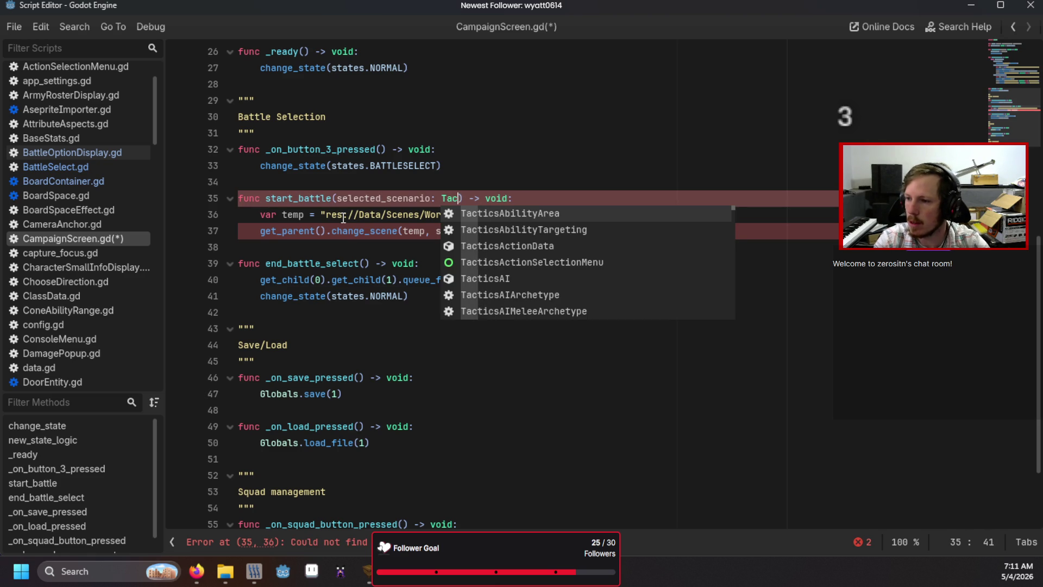
text(Scena)
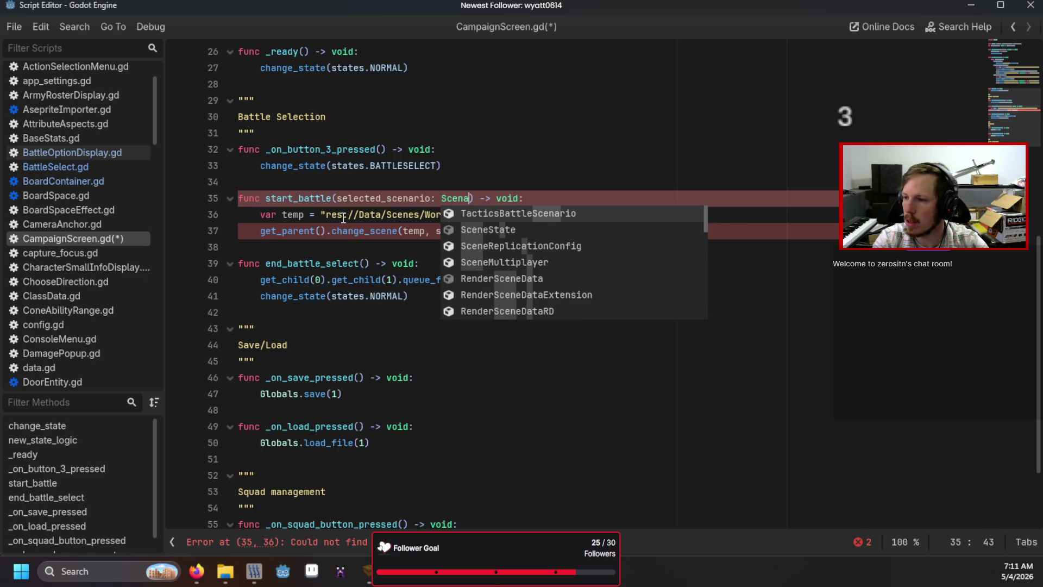
key(Return)
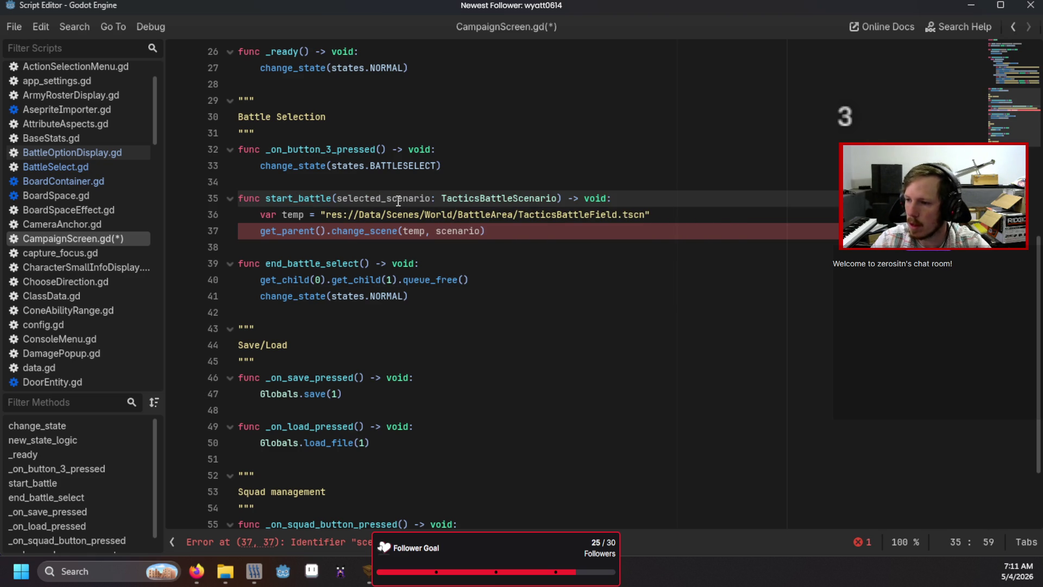
double_click(398, 199)
key(ctrl+c)
double_click(464, 230)
key(ctrl+v)
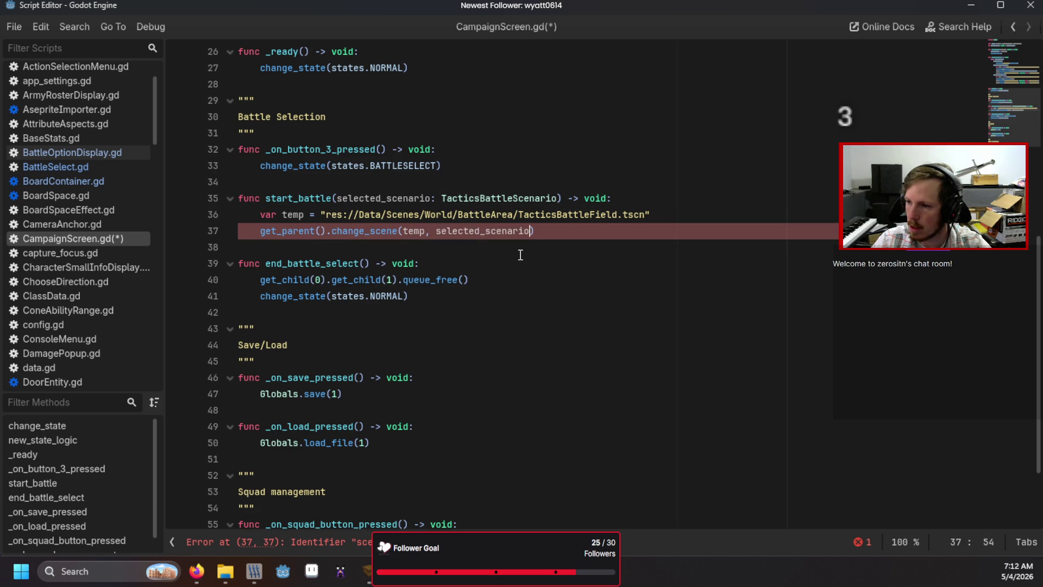
click(513, 247)
scroll(541, 312, up, 5)
scroll(542, 312, up, 1)
key(F5)
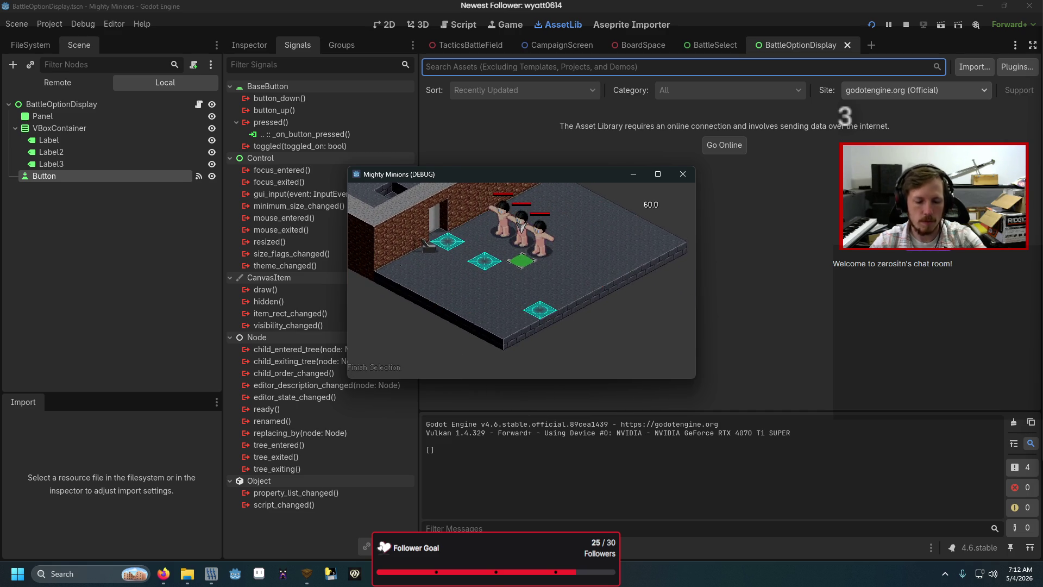
- Stop the debug run with F8 and switch to BattleOptionDisplay.gd
key(F8)
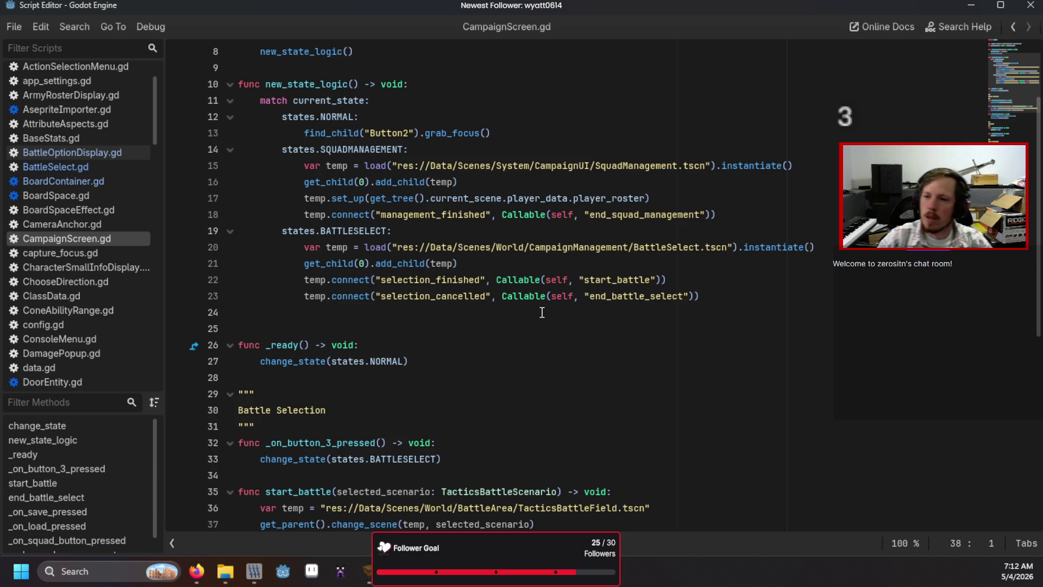
click(67, 154)
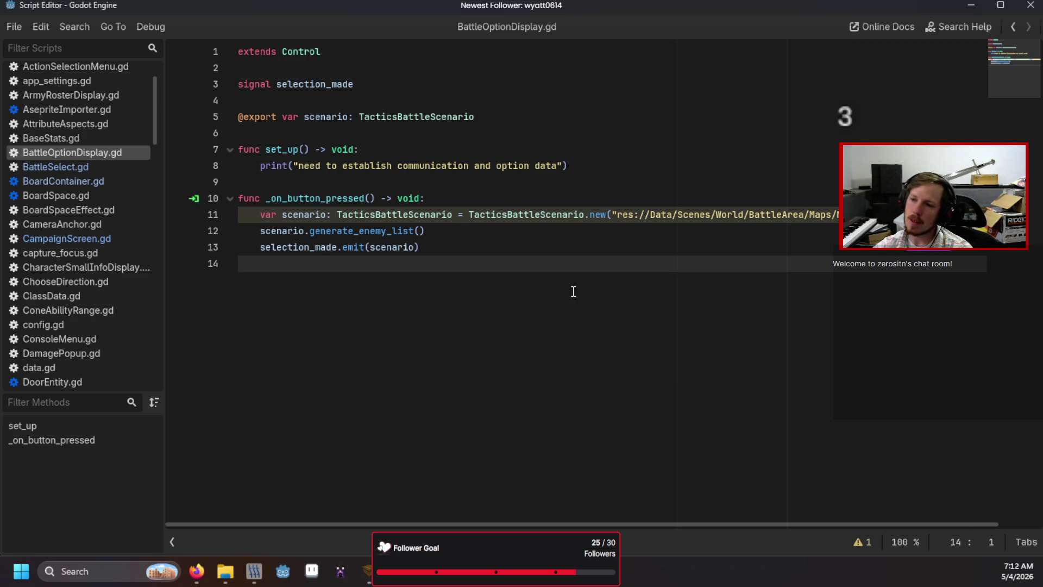
- Give BattleOptionDisplay.gd's set_up a to_set_up: TacticsBattleScenario parameter and save
click(308, 151)
text(to_set_up: Tactic)
text(sBattleSce)
text(na)
key(Return)
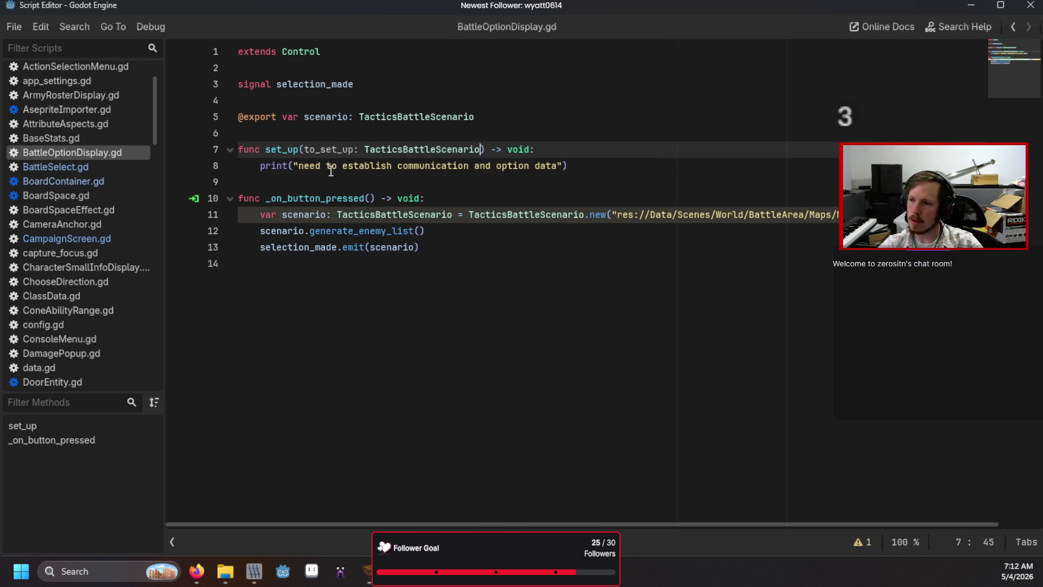
key(ctrl+s)
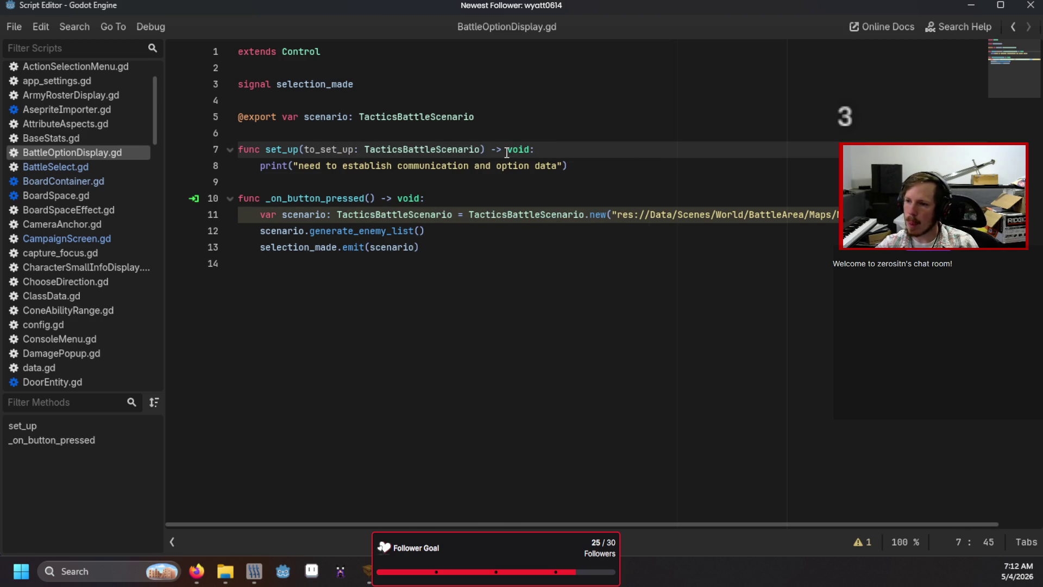
- In BattleSelect.gd, write func set_up(to_set_up: Array[TacticsBattleScenario]) -> void: with a pass body
click(109, 170)
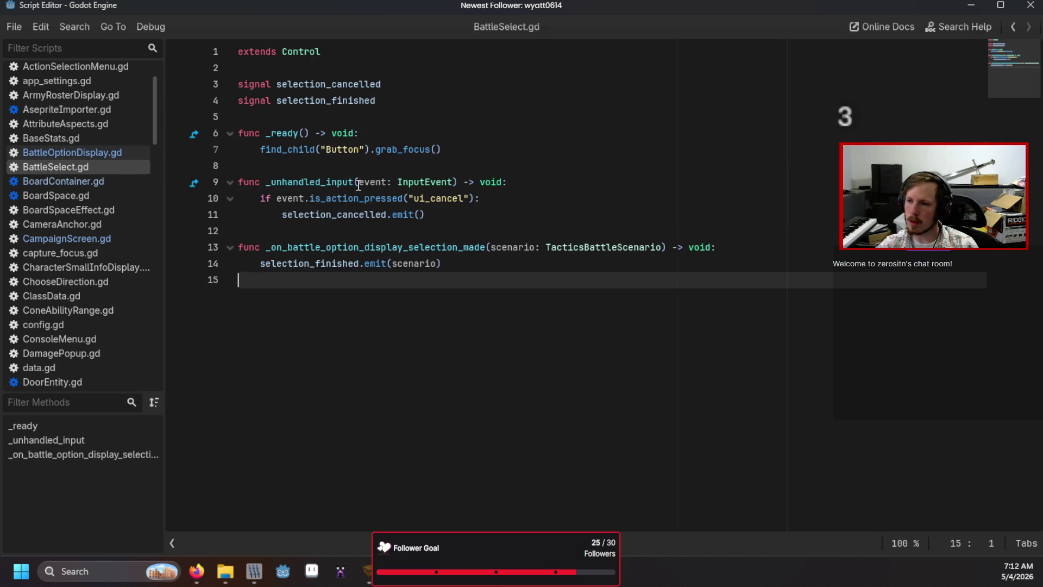
click(388, 166)
key(Return)
key(Return)
key(Up)
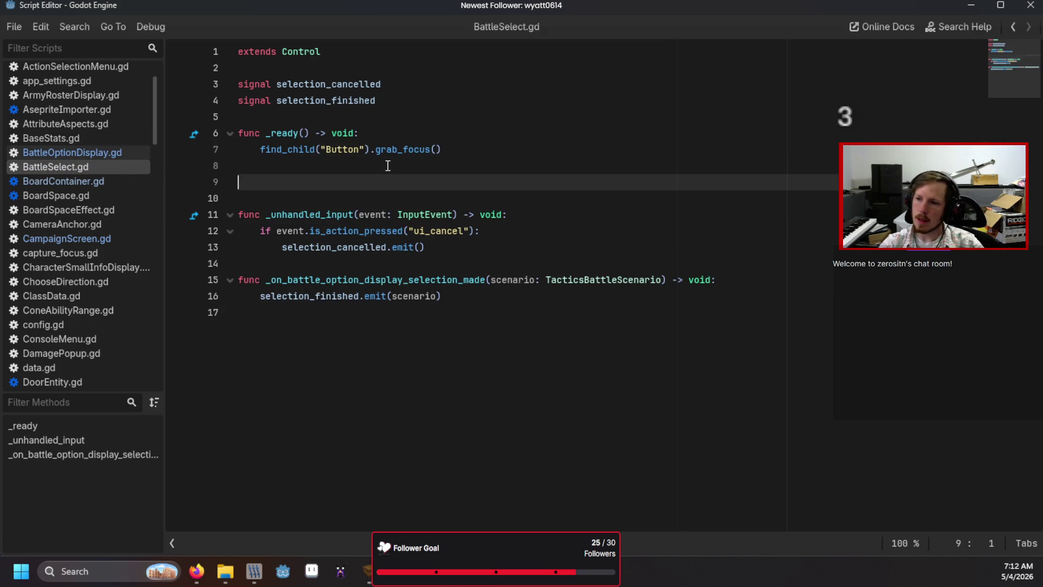
text(func set_up()
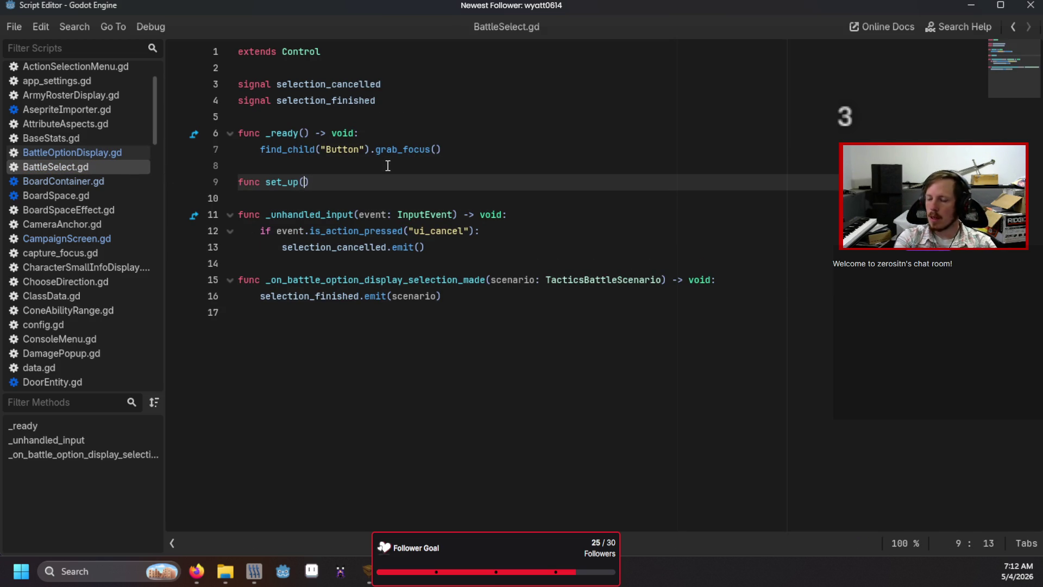
text(to_set_)
text(up)
text(: Array[TacticsBattle)
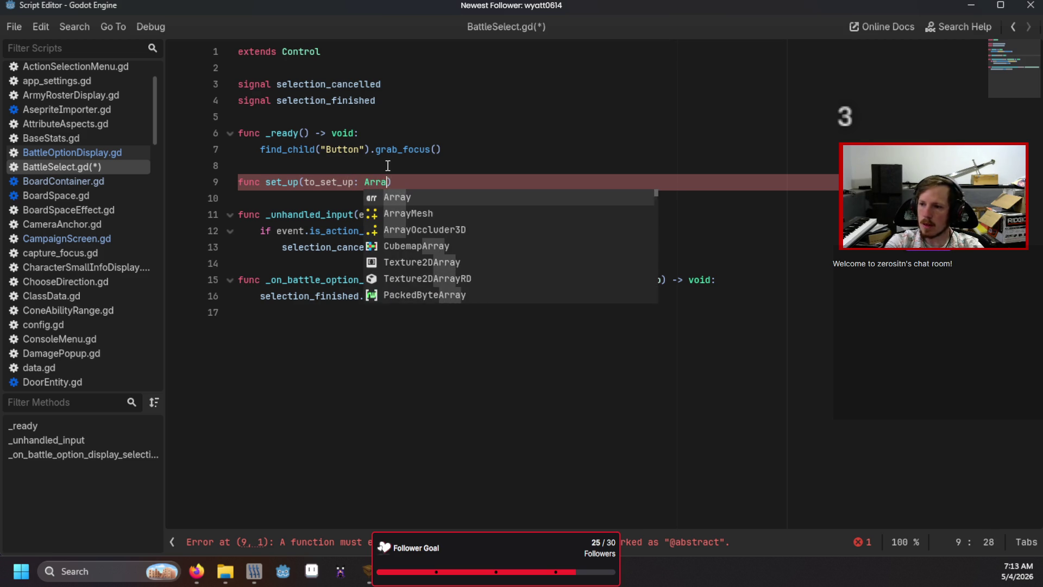
text(Scenario)
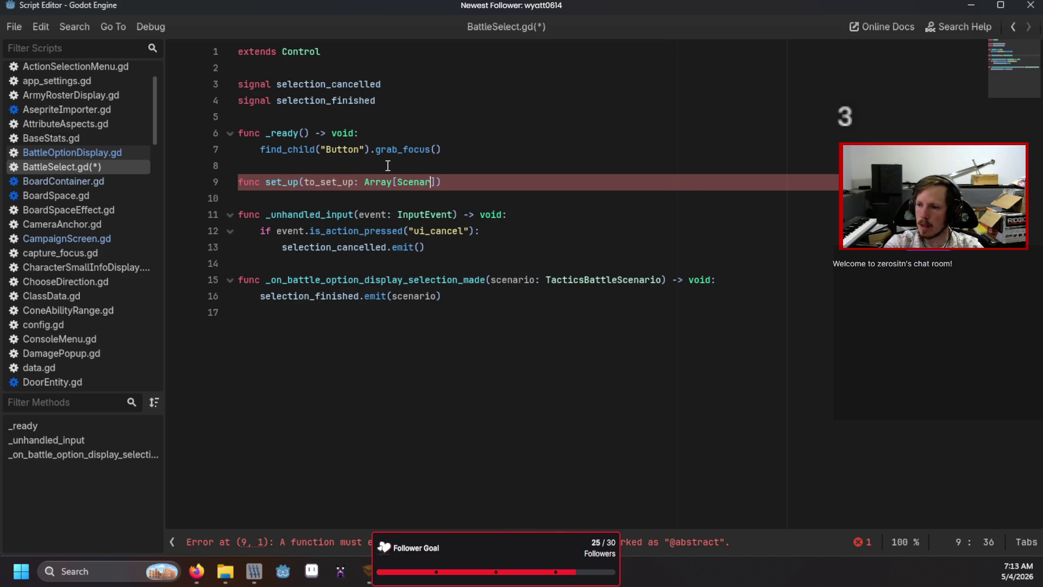
key(Return)
text(]))
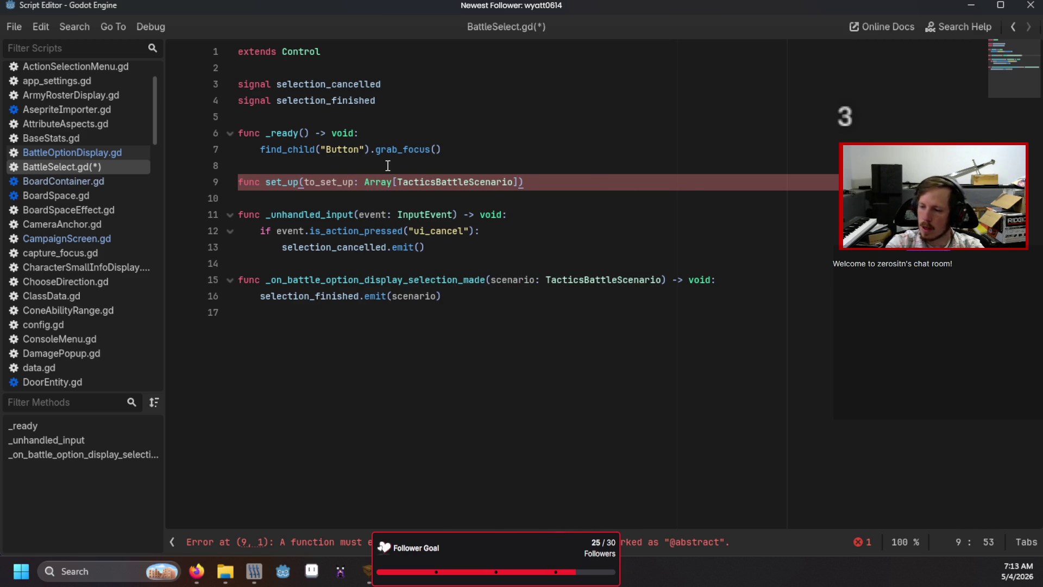
text( -> void:)
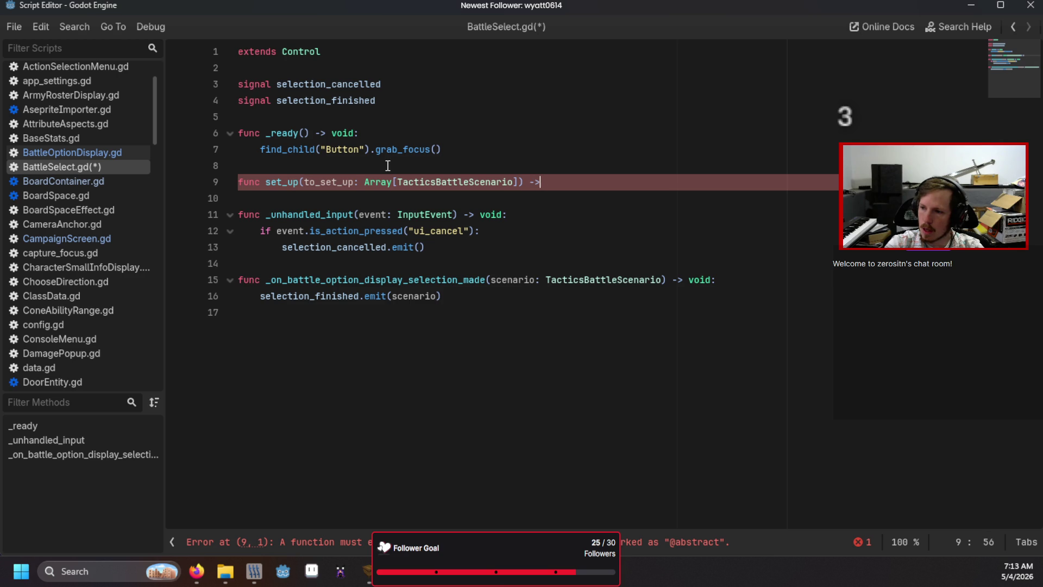
key(Return)
text(pass)
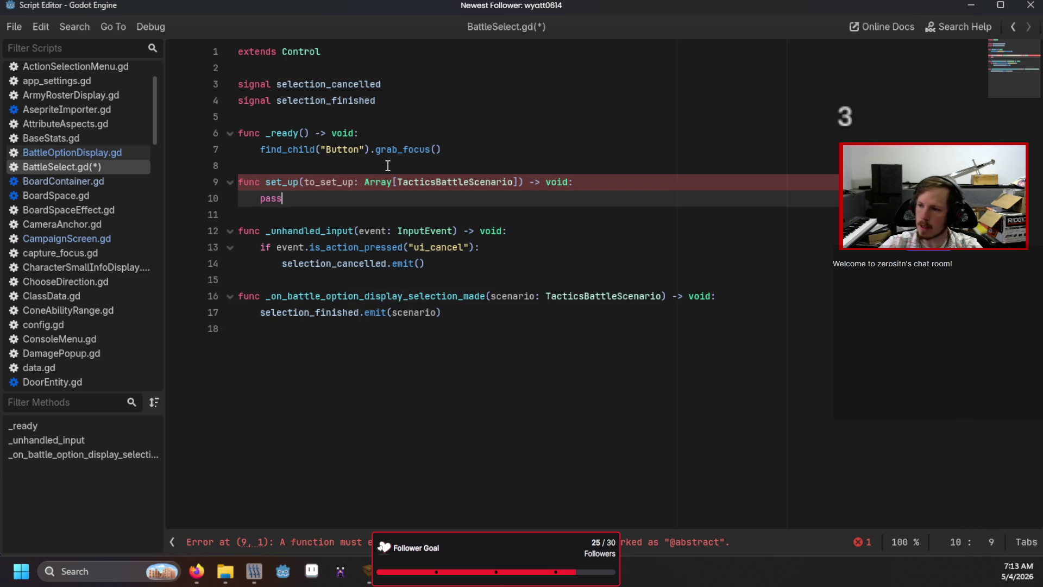
- Give to_set_up a default of [], then return to the BattleSelect scene
click(520, 182)
text(= [)
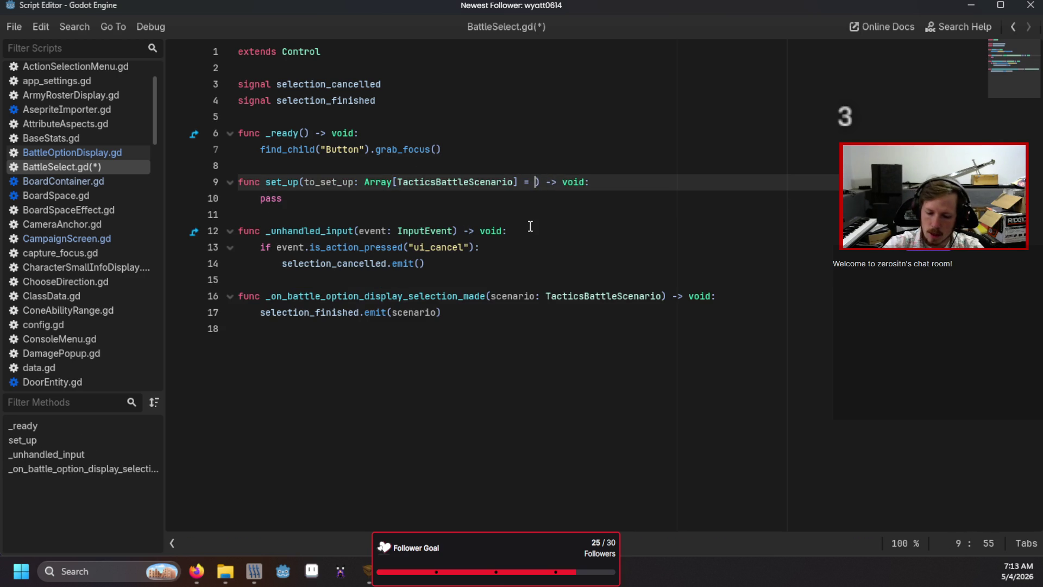
click(363, 196)
key(BackSpace)
key(BackSpace)
key(BackSpace)
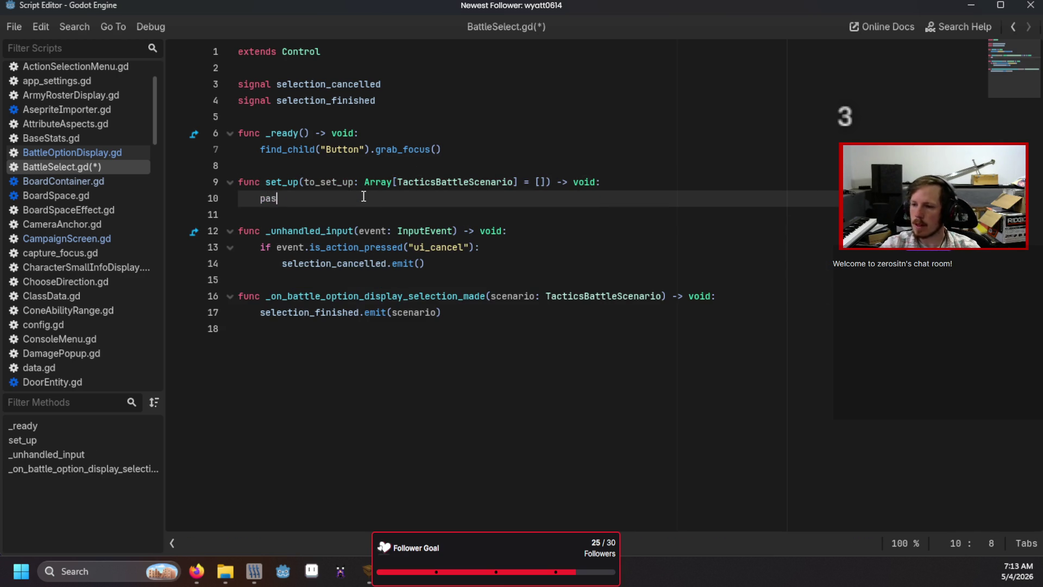
text(pass)
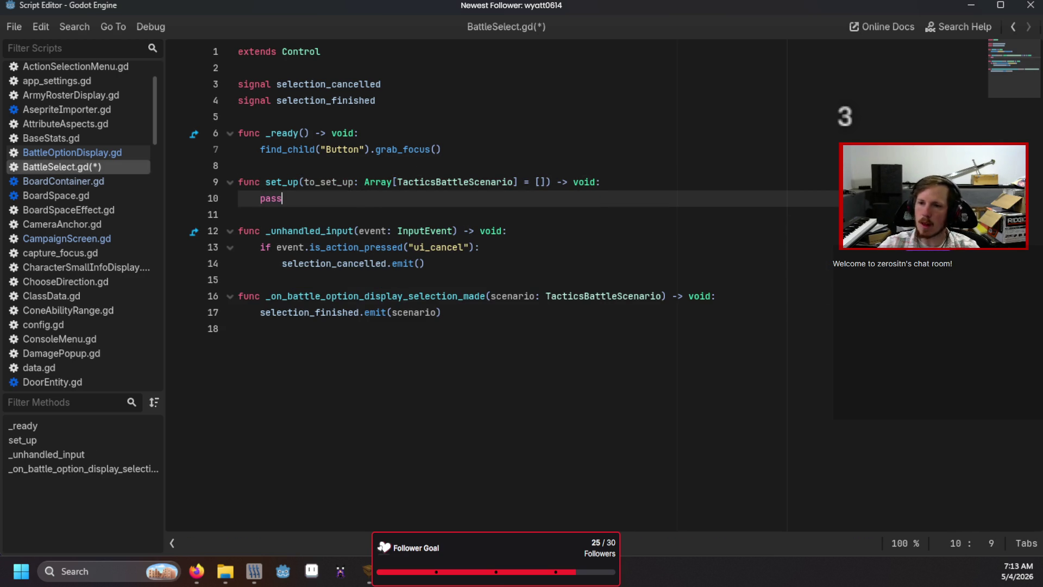
key(alt+Tab)
click(712, 45)
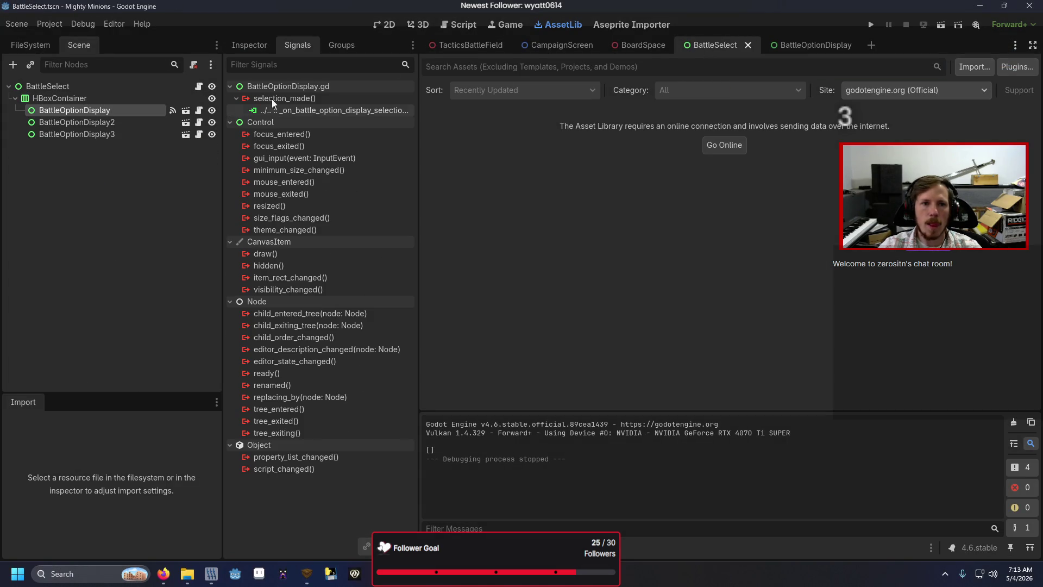
- Connect BattleOptionDisplay2's selection_made signal to the shared _on_battle_option_display_selection_made handler
click(385, 25)
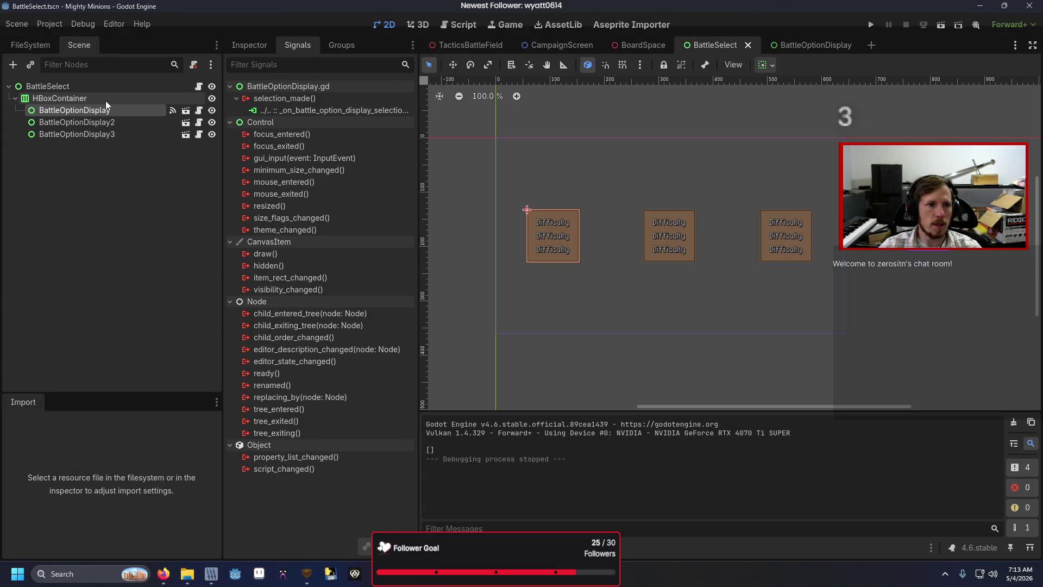
click(113, 115)
click(159, 123)
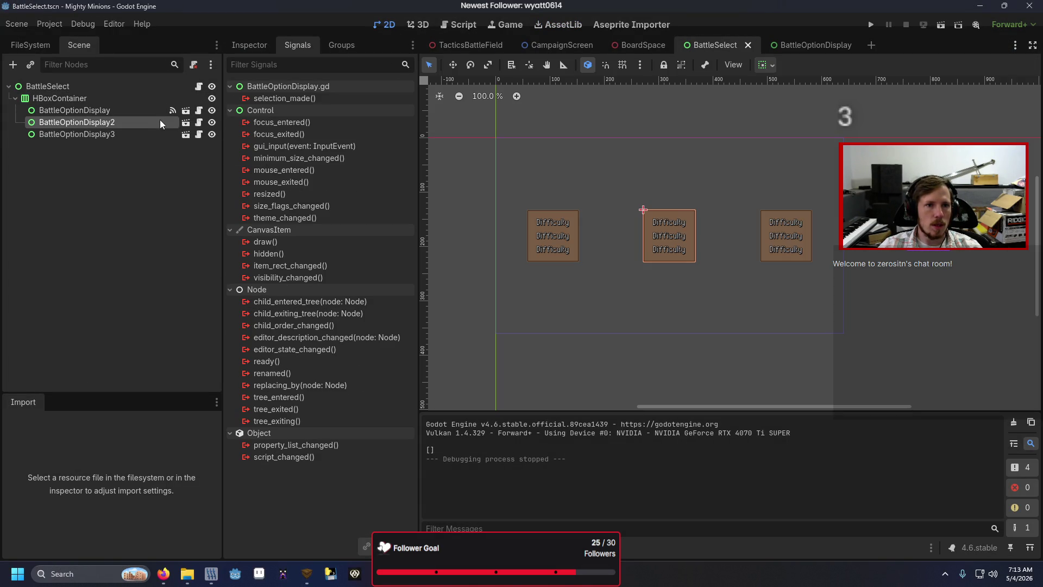
double_click(265, 99)
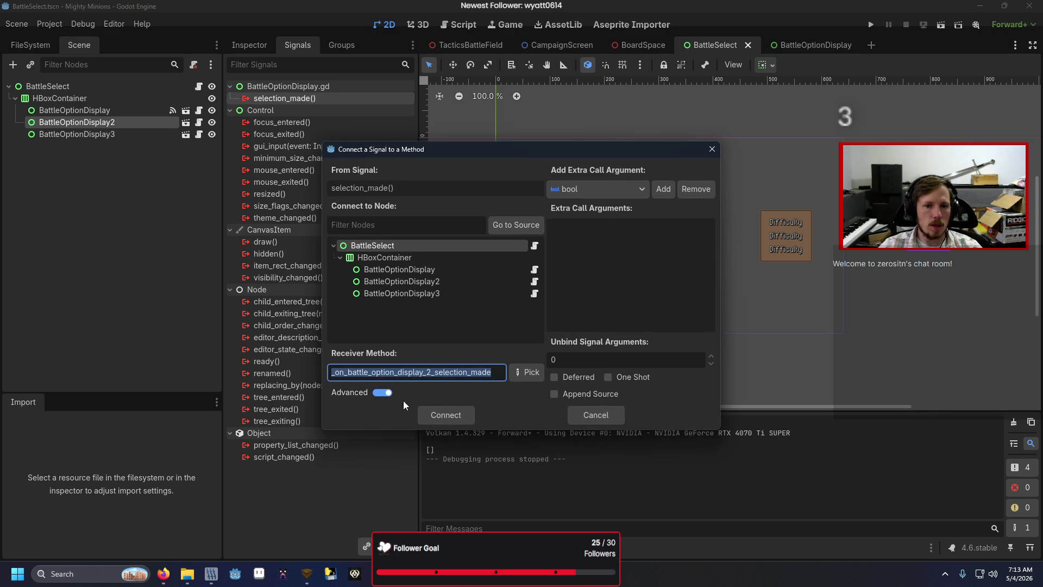
click(432, 373)
key(BackSpace)
key(BackSpace)
click(446, 416)
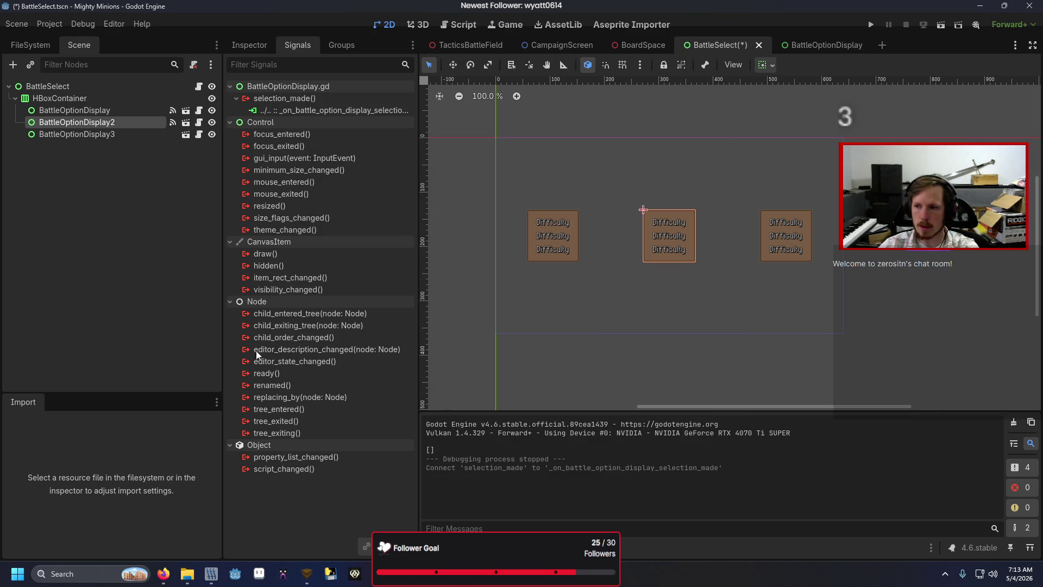
- Connect BattleOptionDisplay3's selection_made to the same shared handler, then select the BattleSelect root
double_click(125, 135)
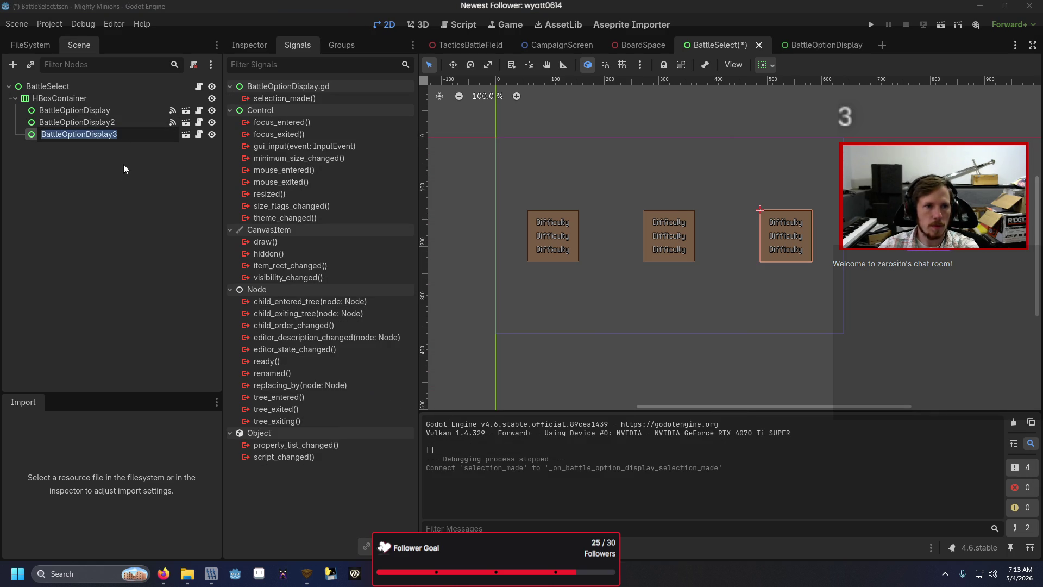
key(Escape)
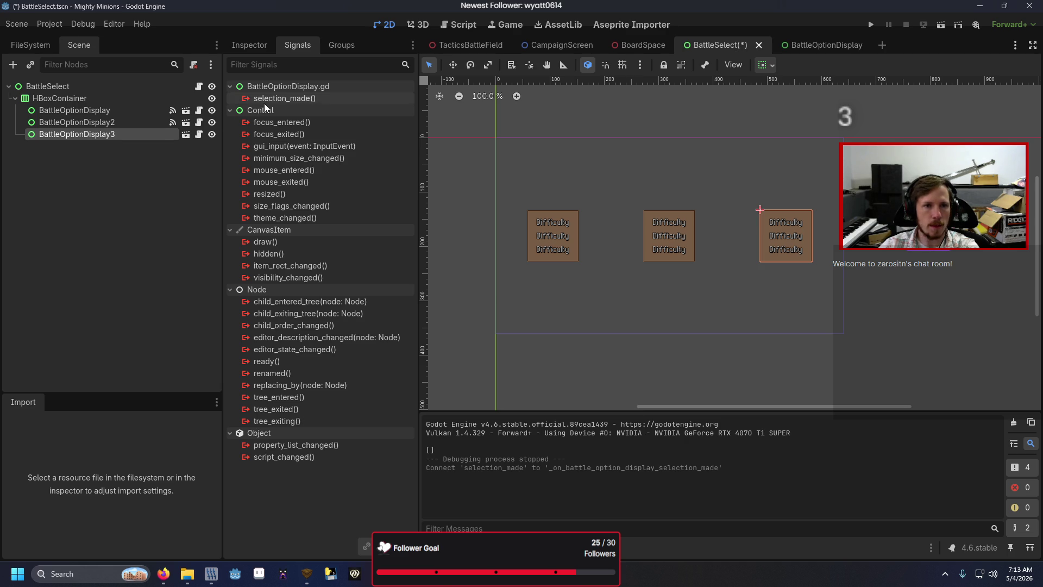
double_click(284, 98)
click(434, 371)
key(BackSpace)
key(BackSpace)
click(442, 415)
click(122, 274)
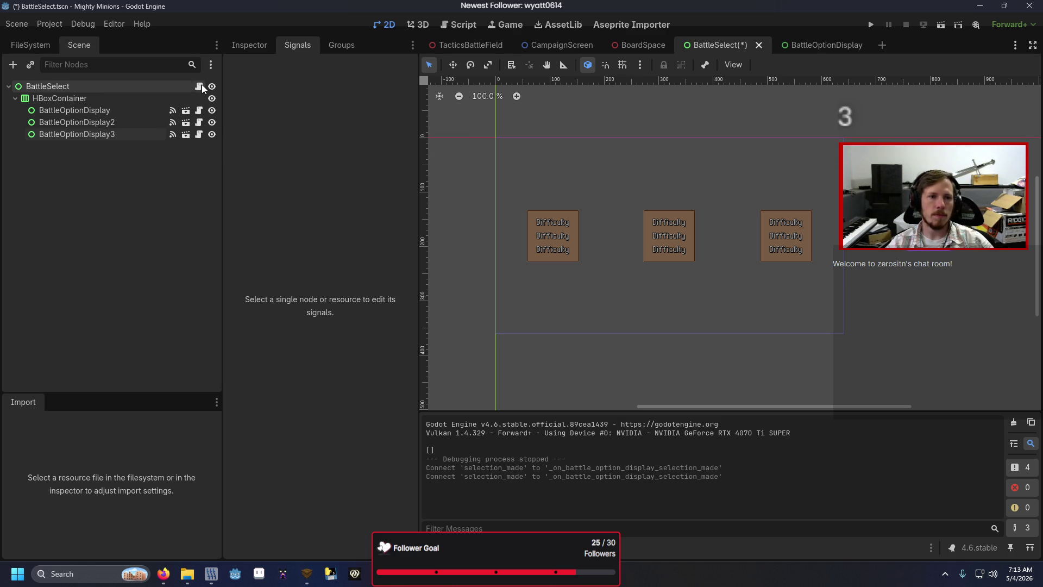
click(142, 86)
click(249, 44)
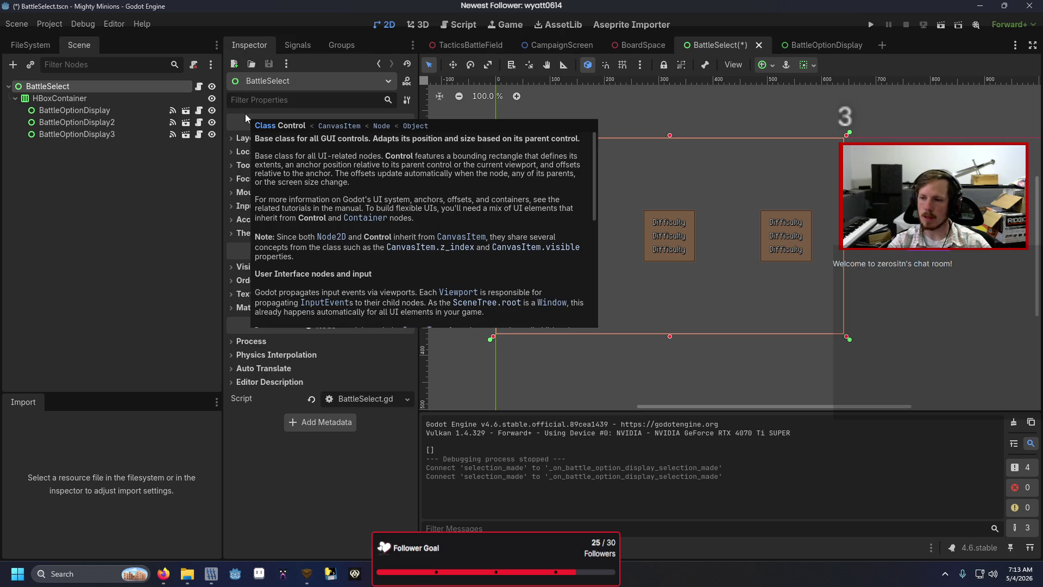
- Mark all three BattleOptionDisplay nodes as Access as Unique Name and save the scene
click(97, 110)
right_click(97, 107)
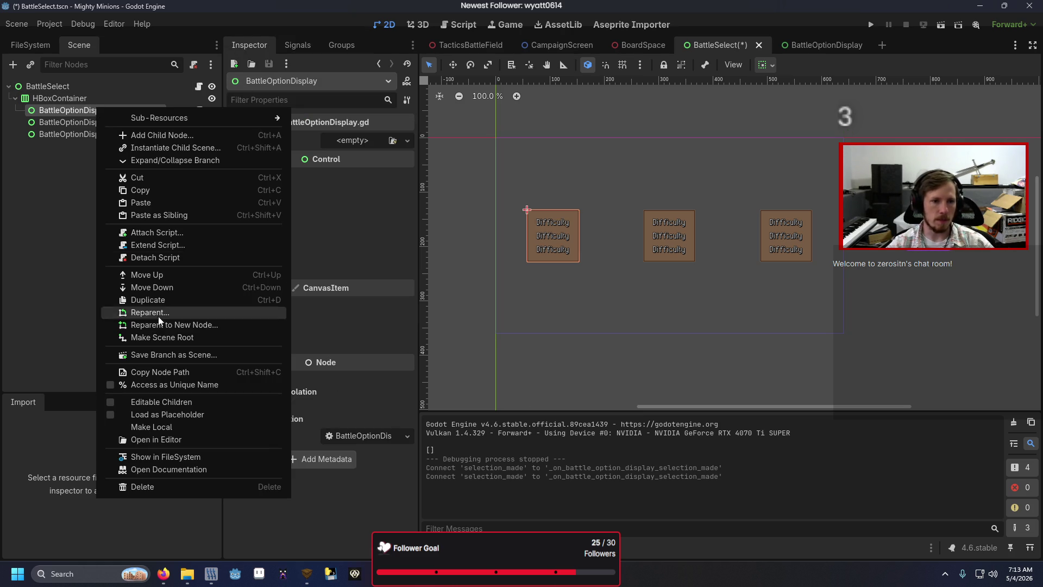
click(155, 384)
click(130, 119)
right_click(130, 121)
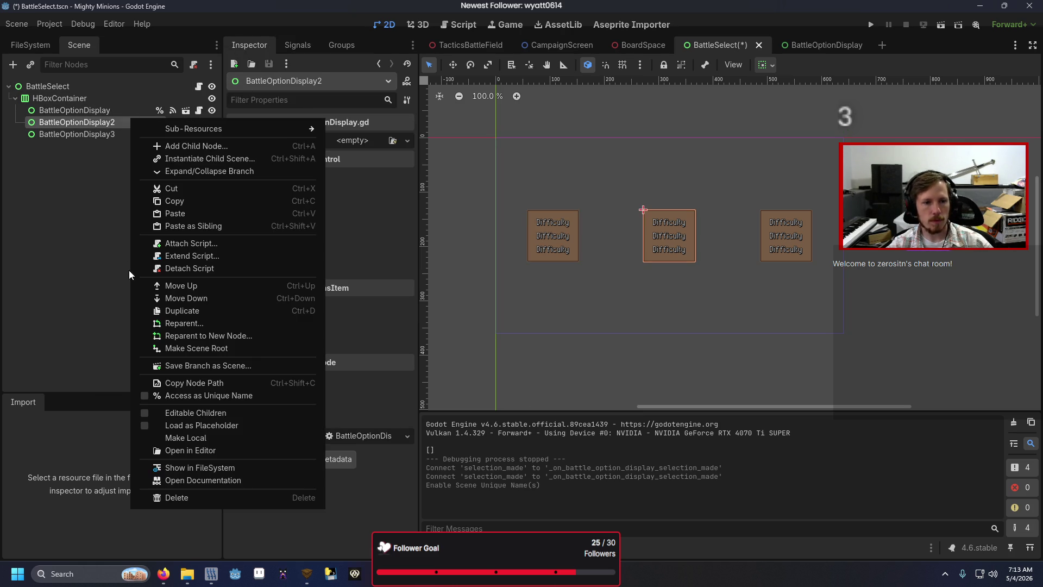
click(201, 395)
click(120, 134)
right_click(120, 133)
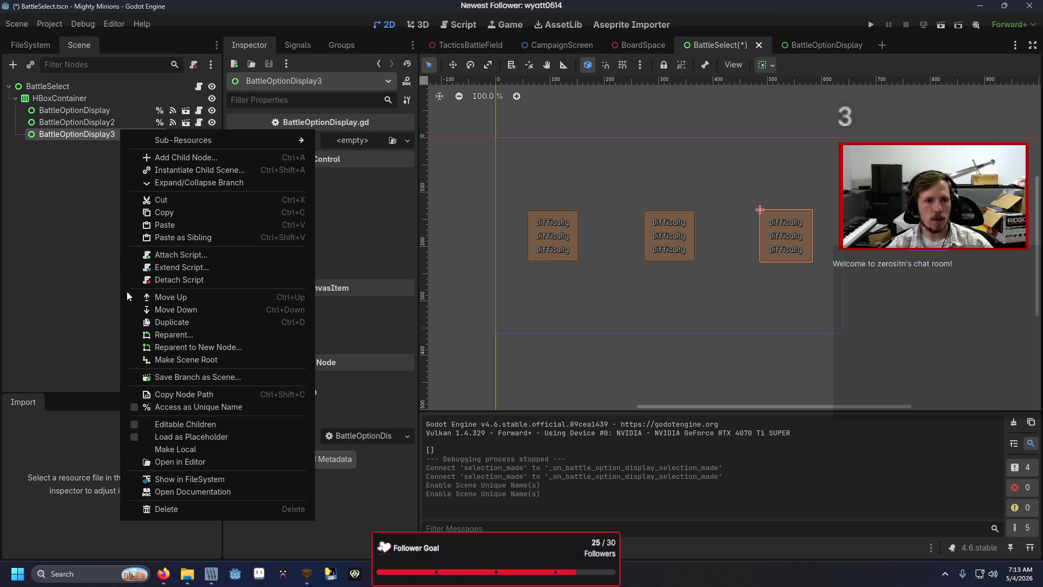
click(175, 406)
key(ctrl+s)
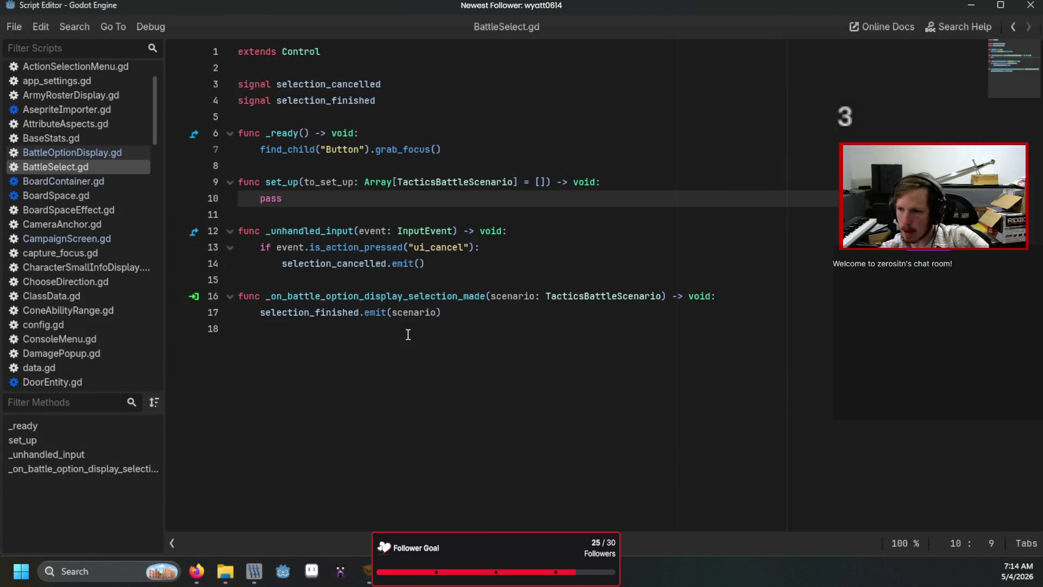
- Put the pass placeholder in set_up on a new indented line
key(BackSpace)
key(BackSpace)
key(BackSpace)
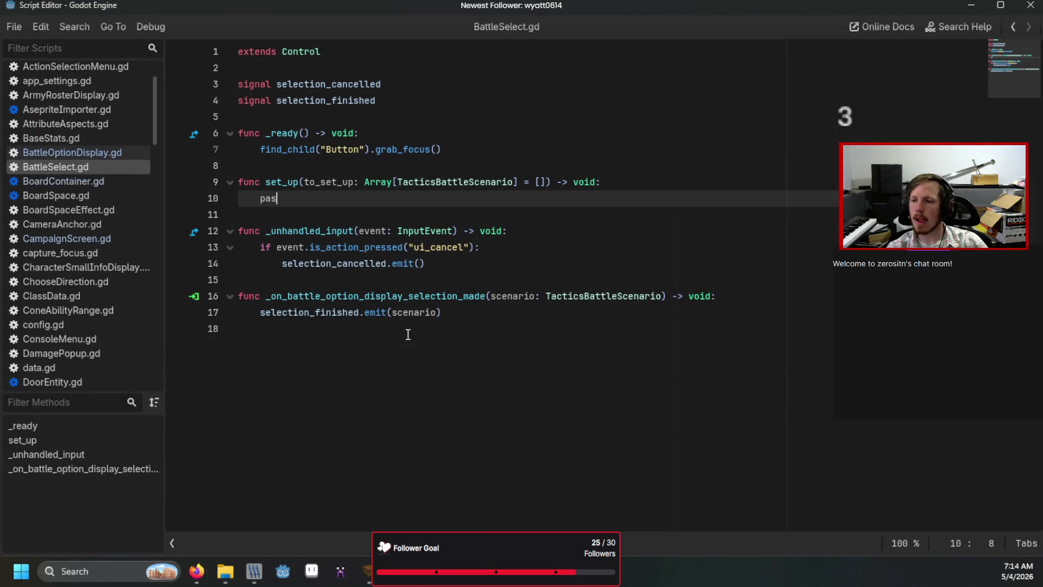
key(Return)
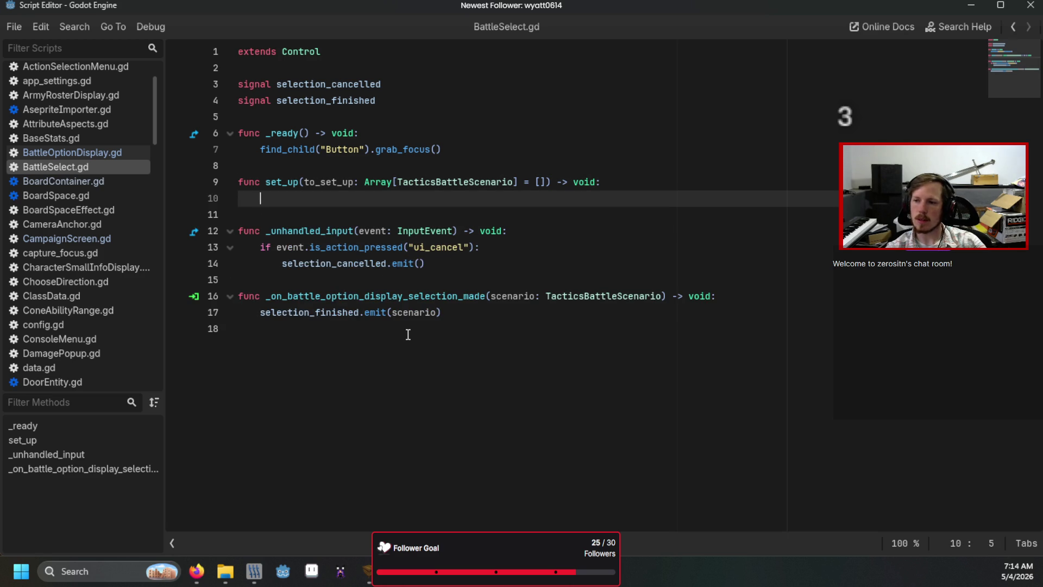
text(pass)
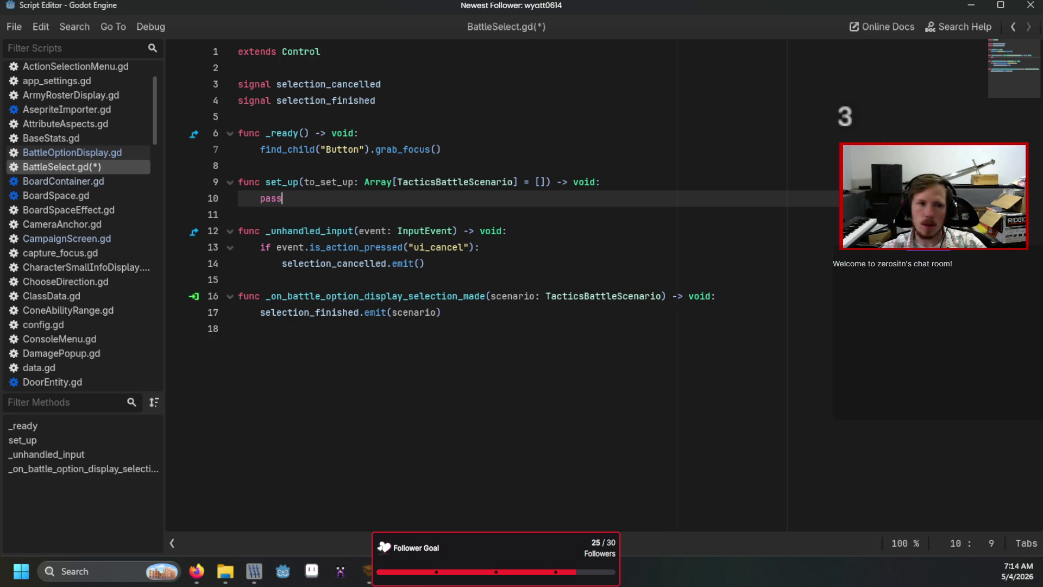
- Delete the three BattleOptionDisplay nodes from the BattleSelect scene, confirming the deletion
key(alt+Tab)
shift+click(27, 135)
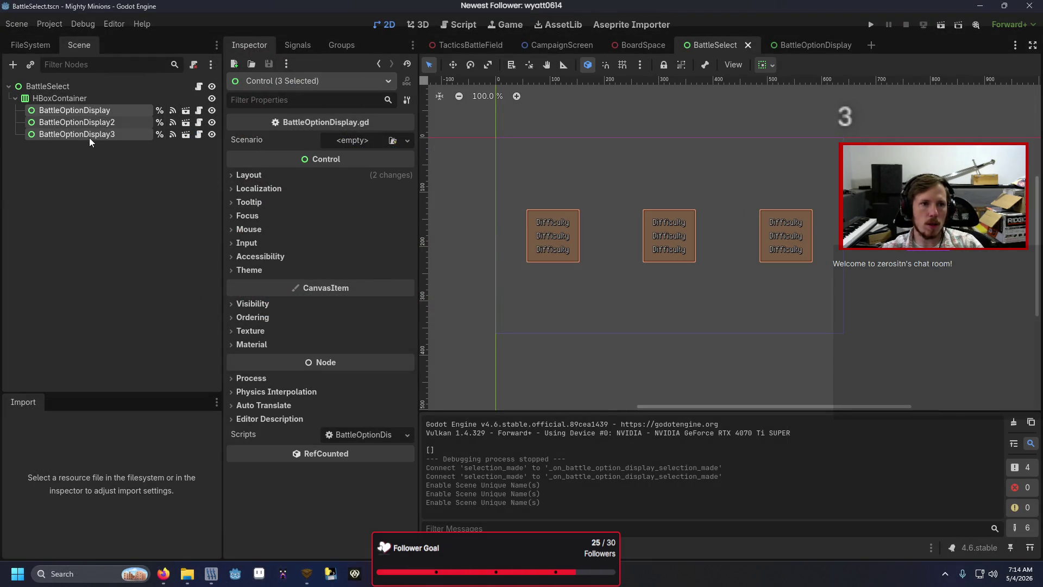
key(Delete)
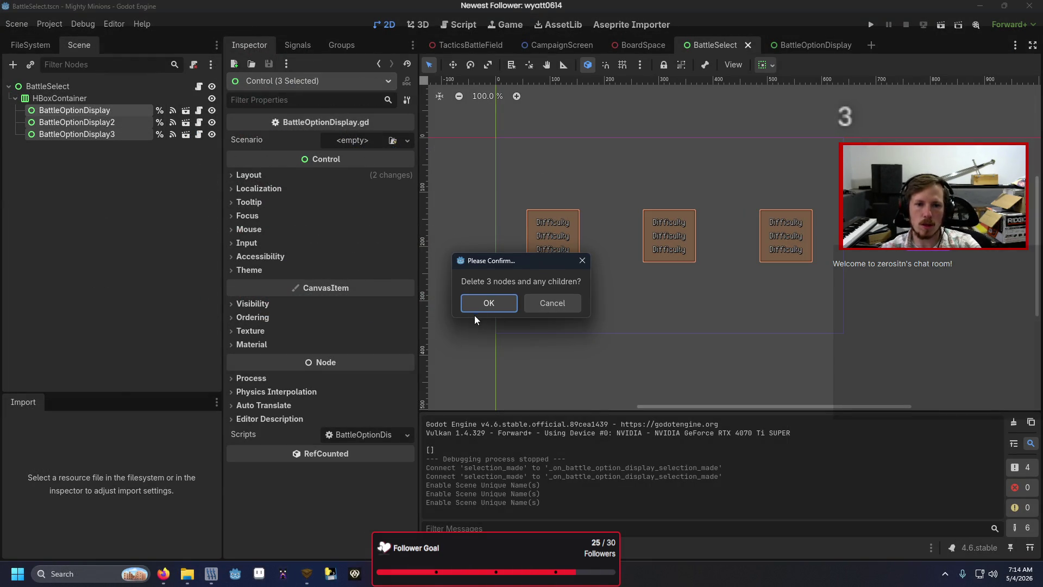
click(483, 308)
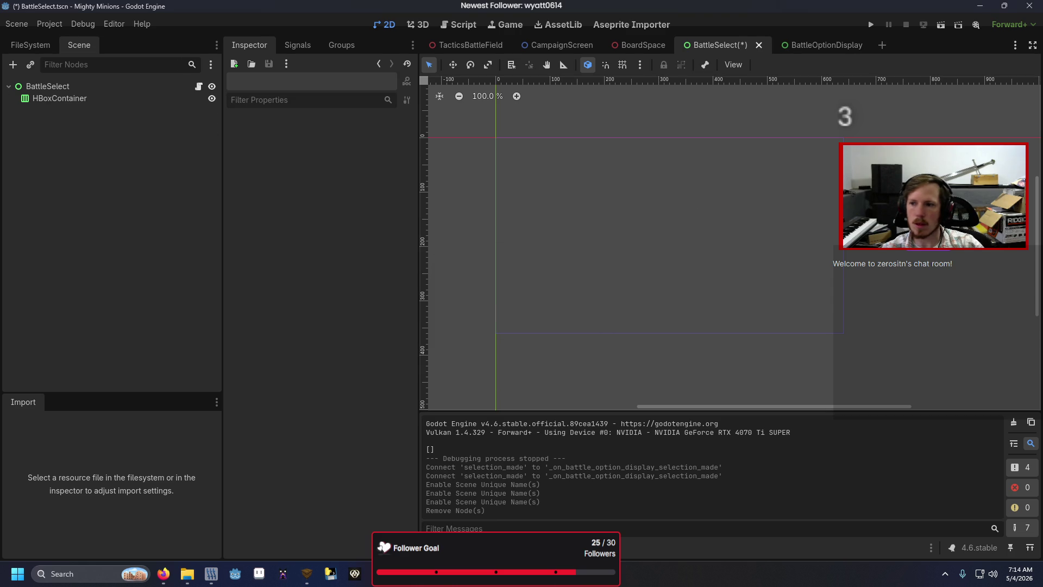
- Back in BattleSelect.gd, add blank lines above the signal declarations
key(alt+Tab)
key(Up)
key(Up)
key(Return)
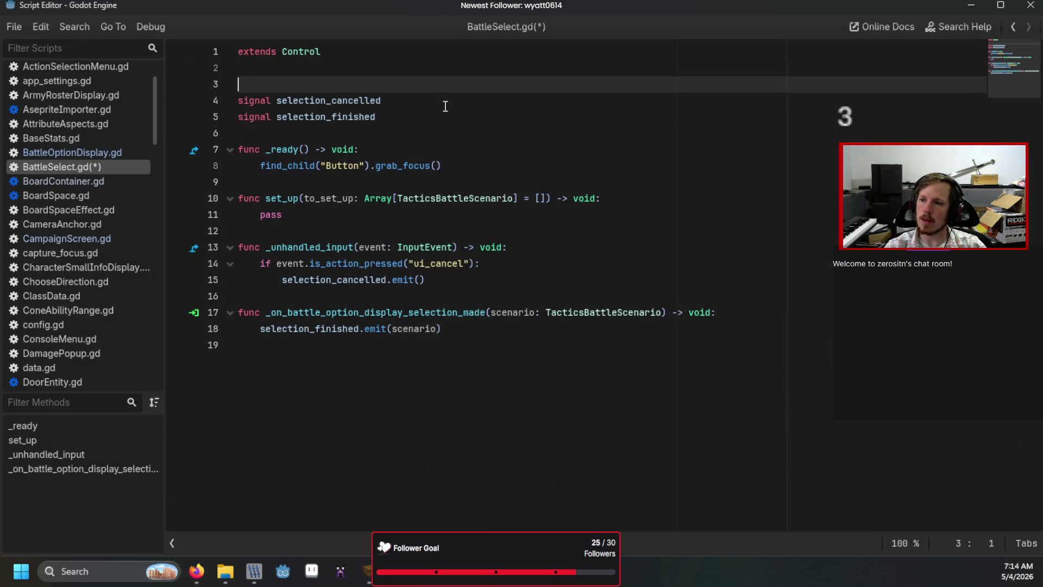
key(Up)
- On line 3, declare var option_res = load("res://Data/Scenes/...") and start typing the path
key(Return)
text(l)
key(BackSpace)
text(var )
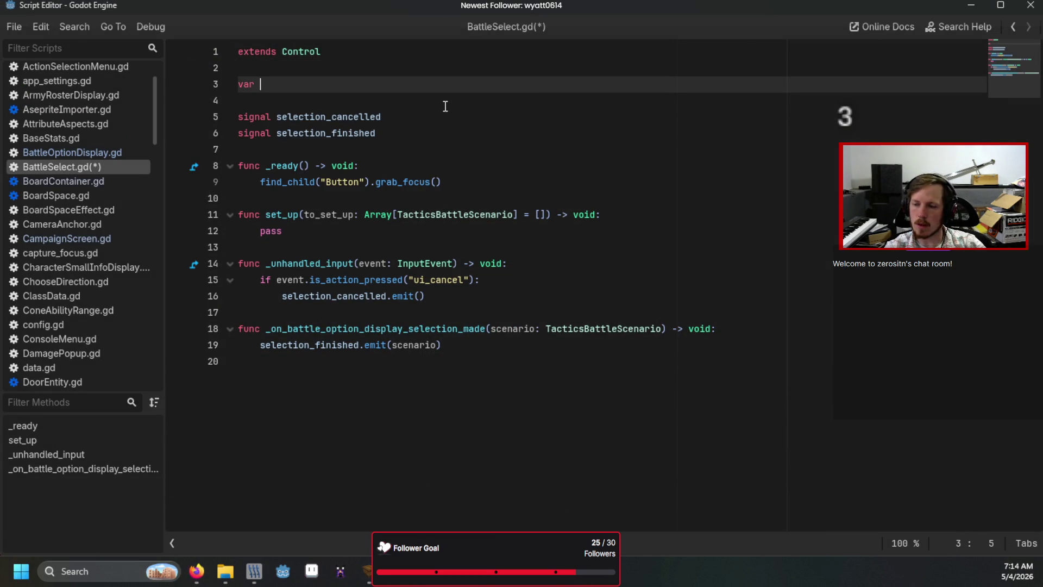
text(op)
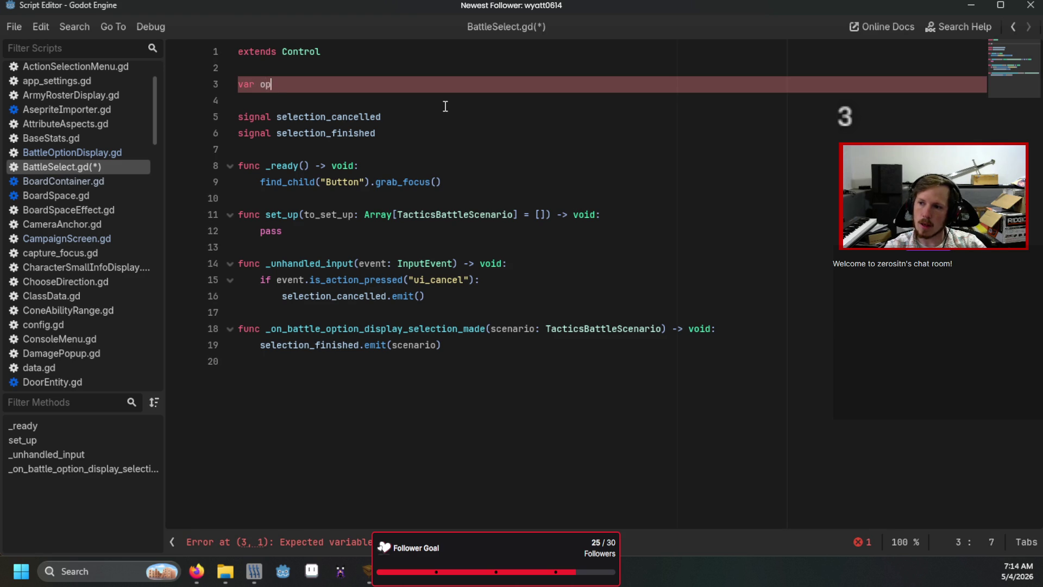
text(tion_re)
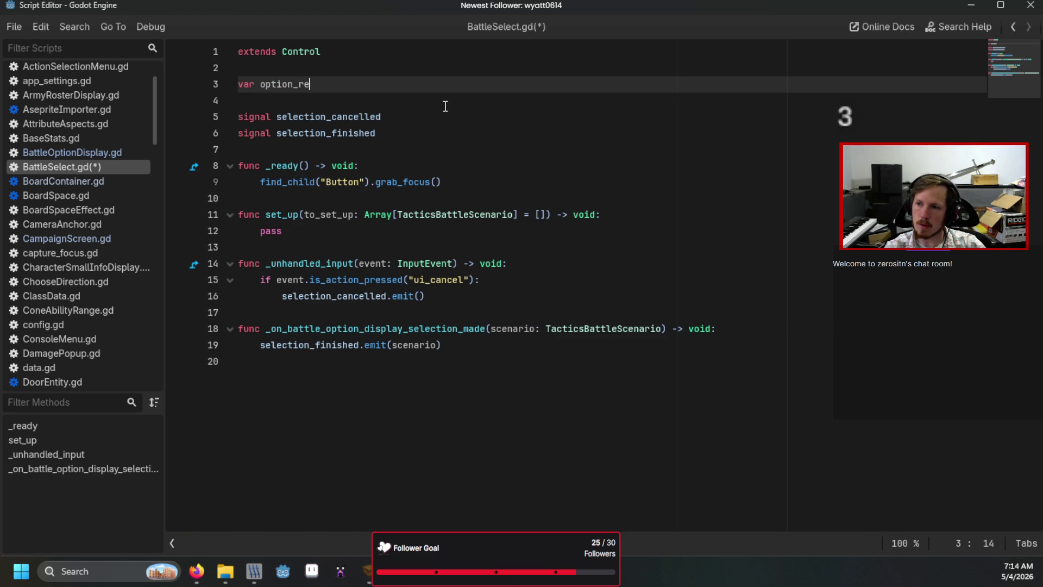
text(s= )
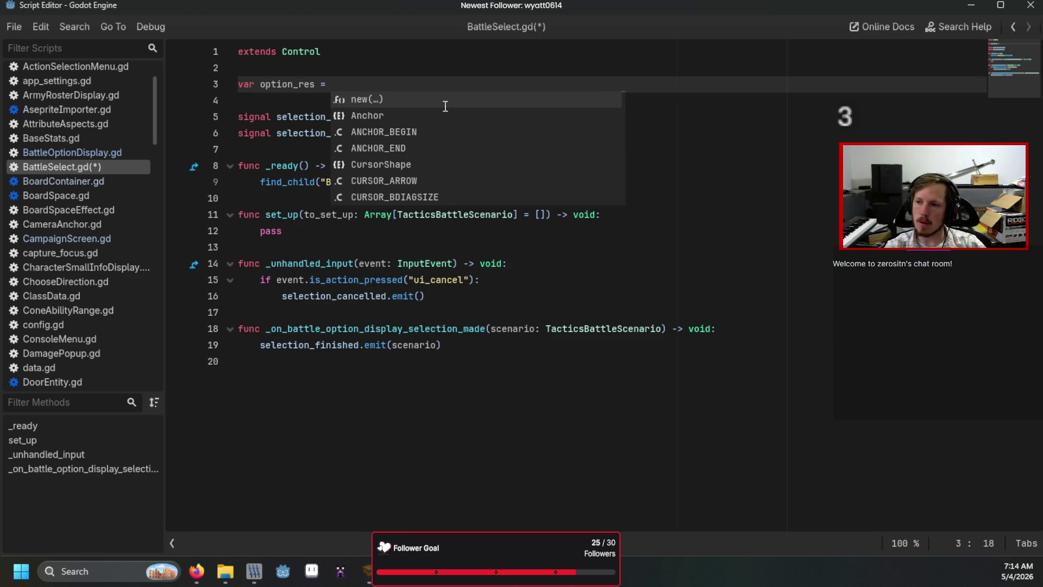
text("res:/)
key(BackSpace)
key(BackSpace)
key(BackSpace)
key(BackSpace)
key(BackSpace)
text(load()
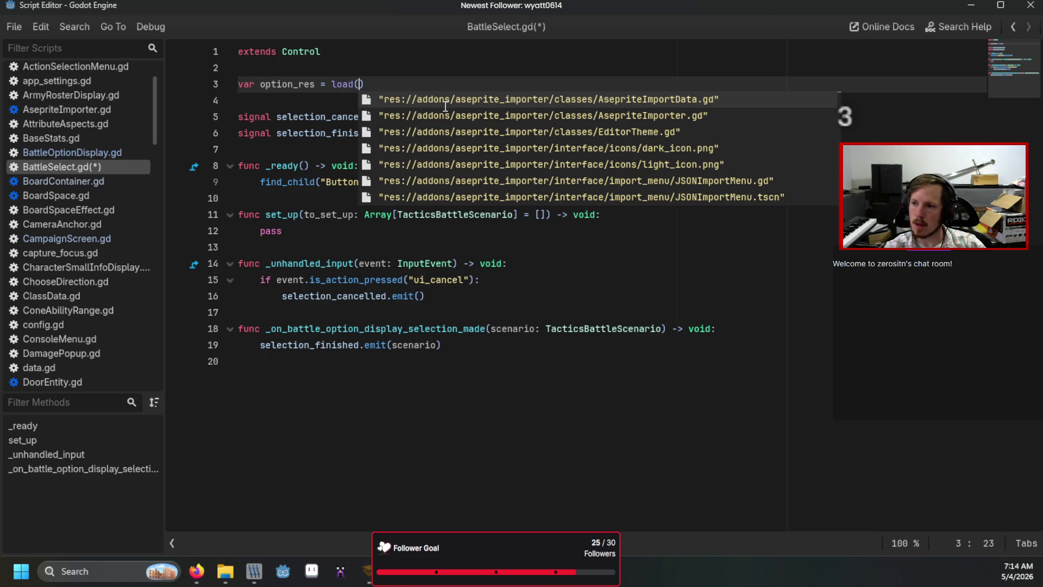
text(")
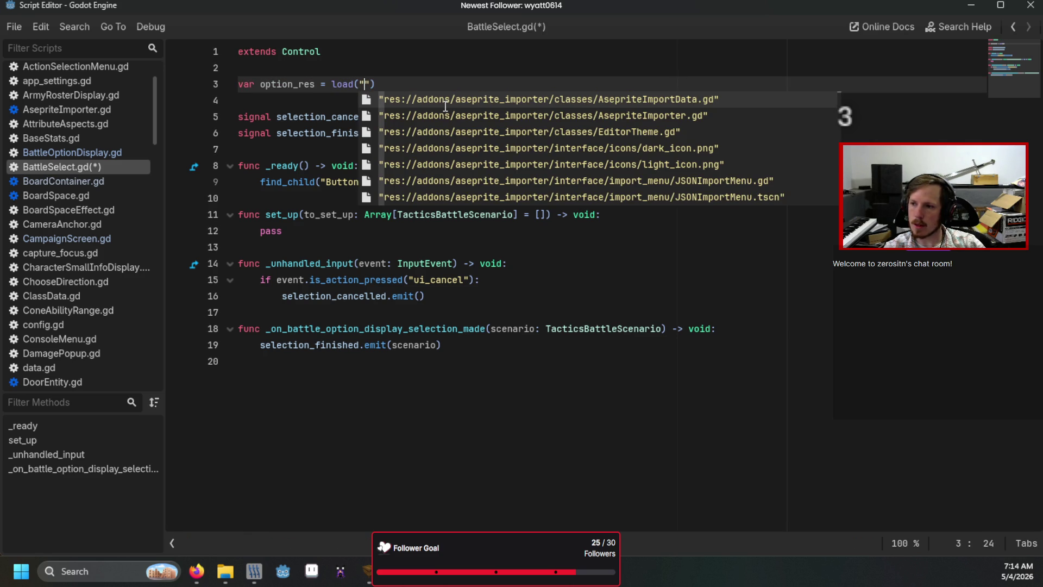
text(option)
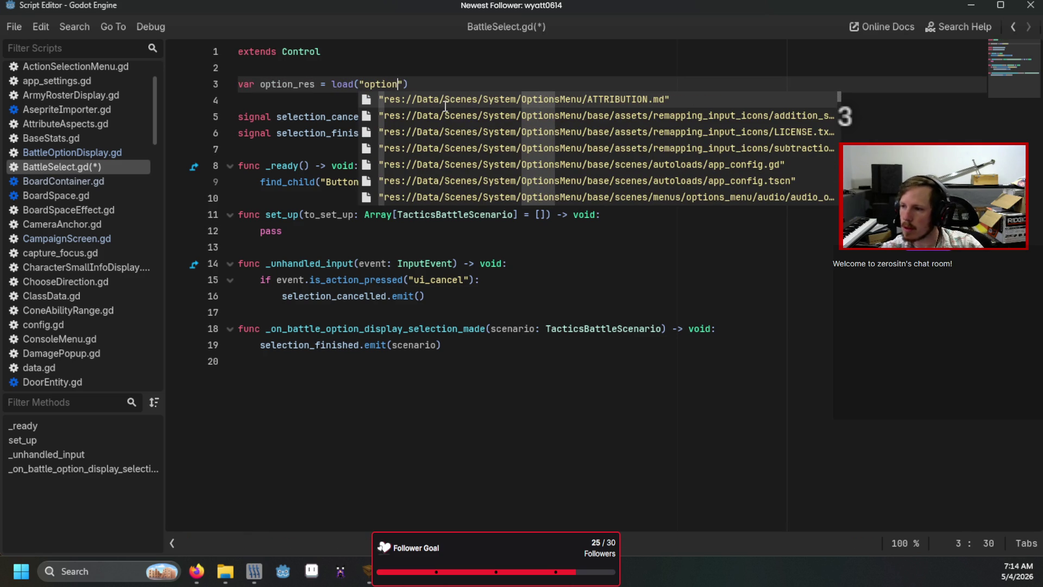
key(BackSpace)
key(BackSpace)
key(BackSpace)
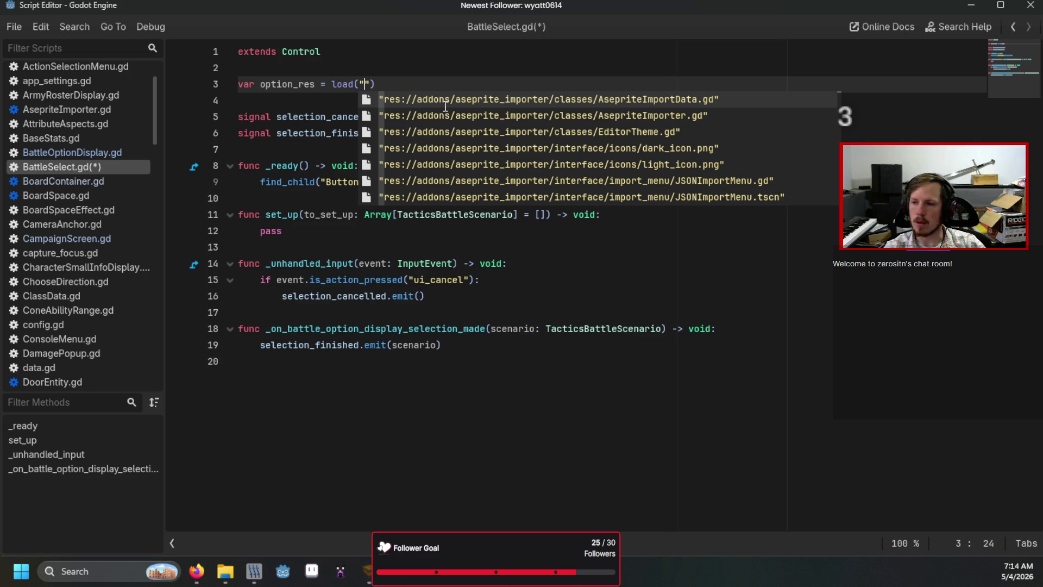
text(res://Data)
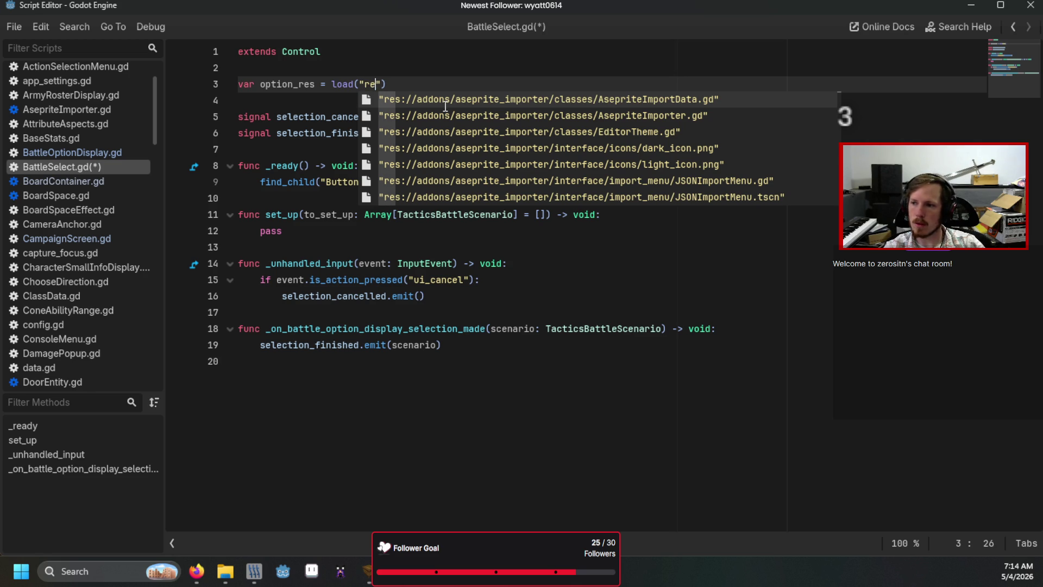
text(/option)
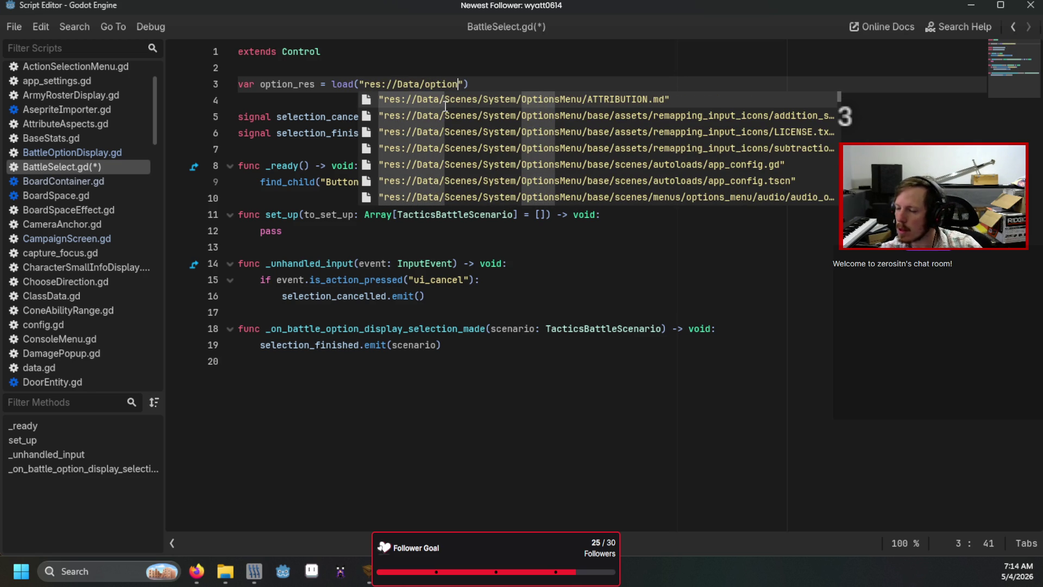
key(BackSpace)
key(BackSpace)
key(BackSpace)
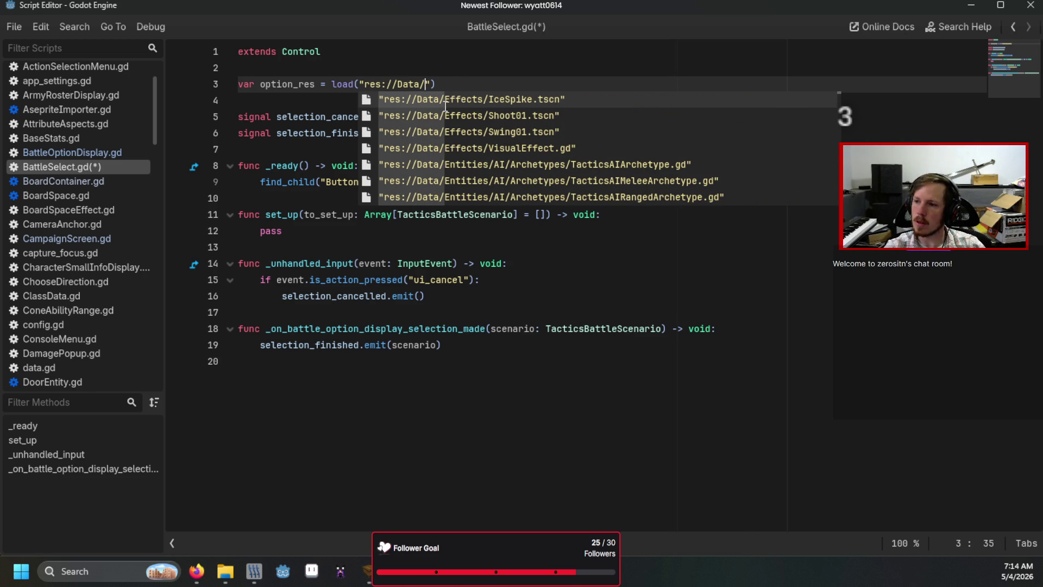
text(Scenes/)
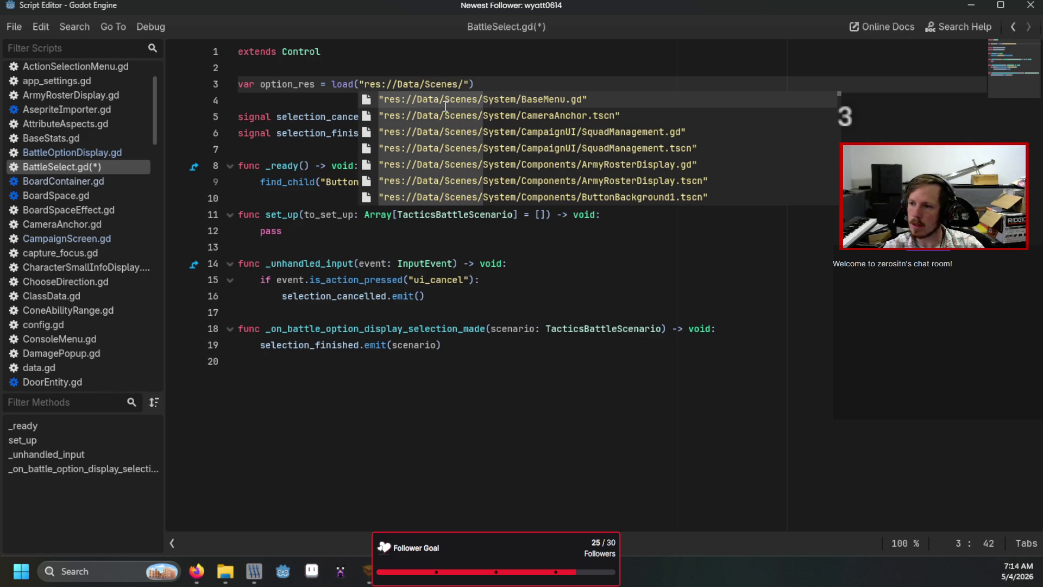
text(World)
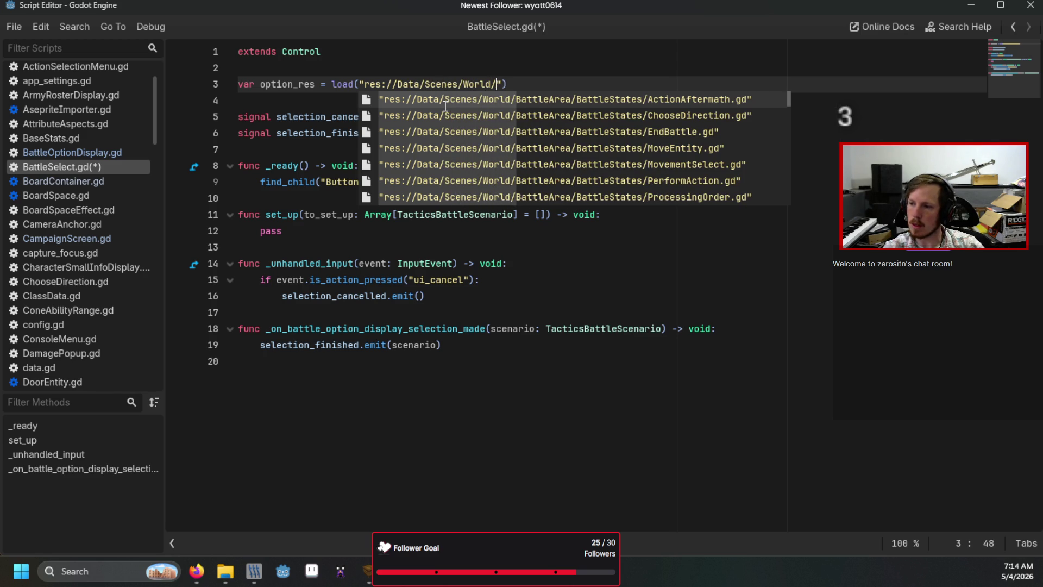
text(/O)
key(BackSpace)
key(BackSpace)
key(BackSpace)
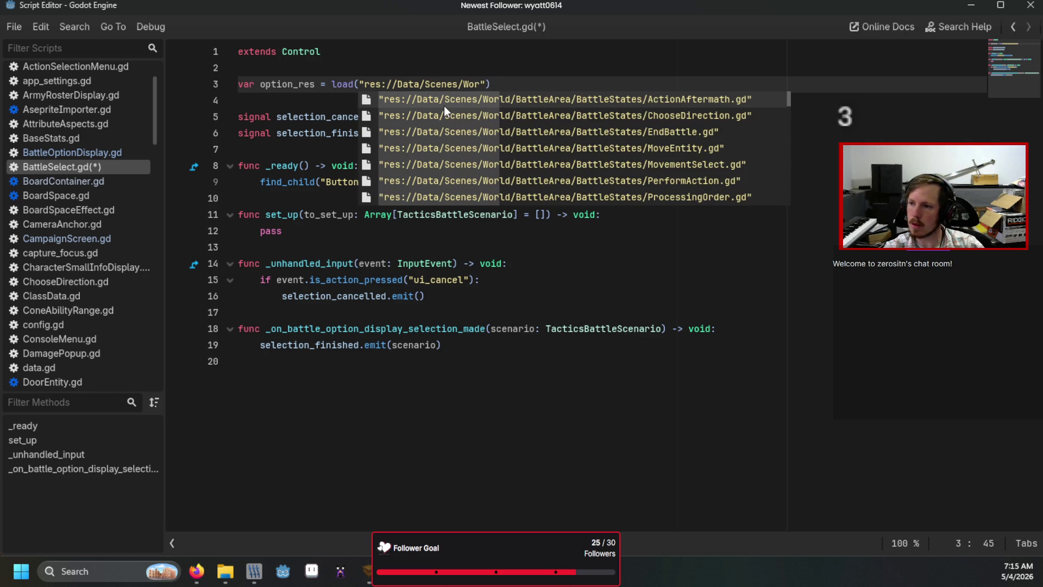
key(BackSpace)
text(System/)
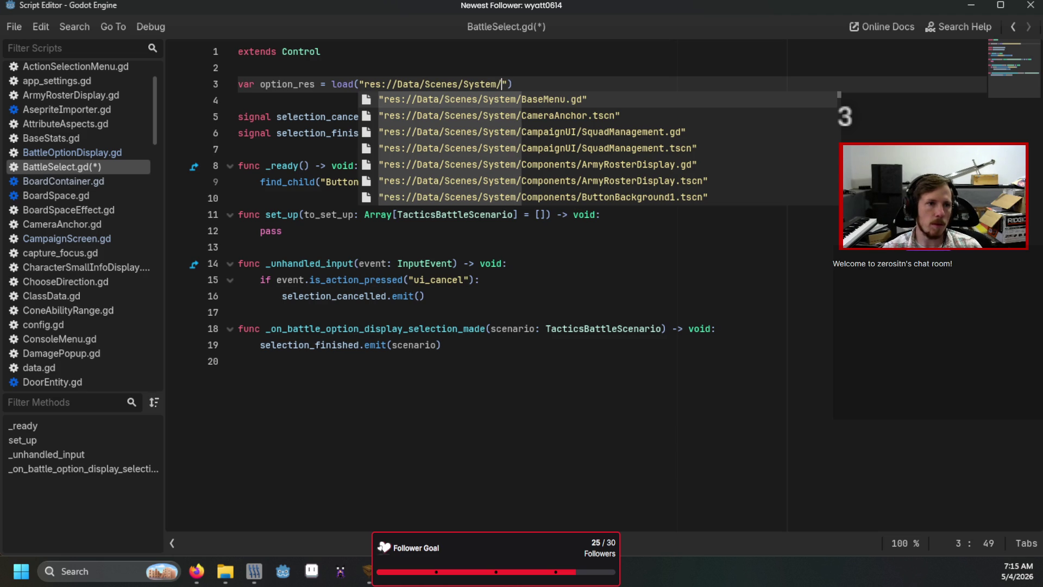
- Complete the path to World/CampaignManagement/BattleOptionDisplay.tscn using the autocomplete suggestion
key(alt+Tab)
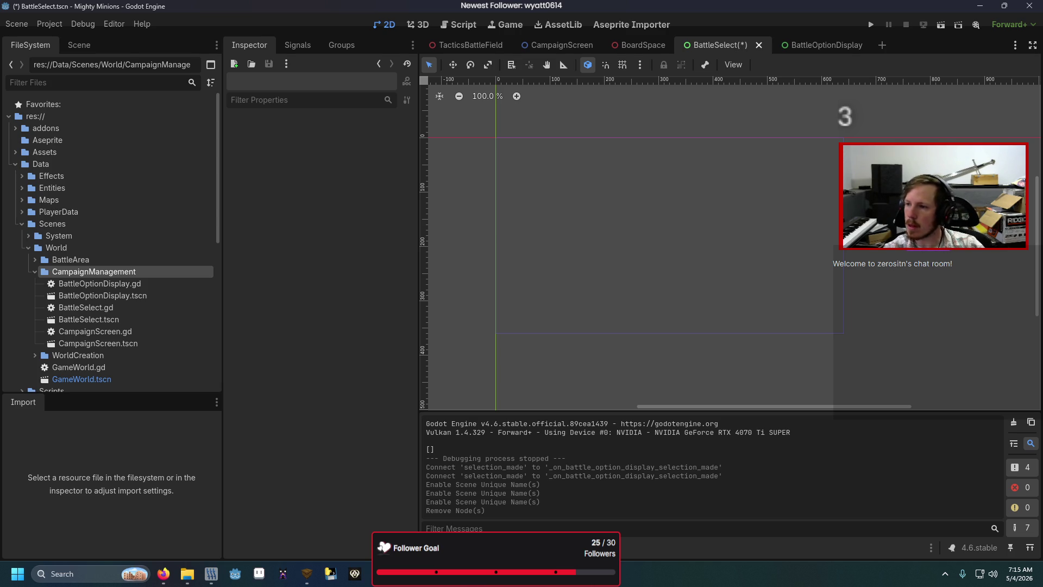
key(alt+Tab)
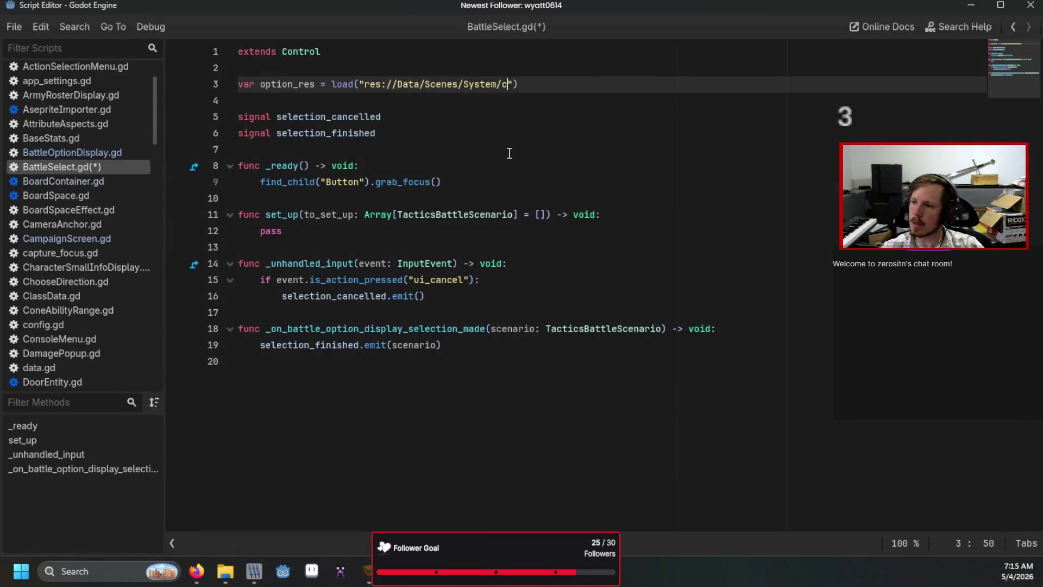
text(ca)
key(BackSpace)
key(BackSpace)
key(BackSpace)
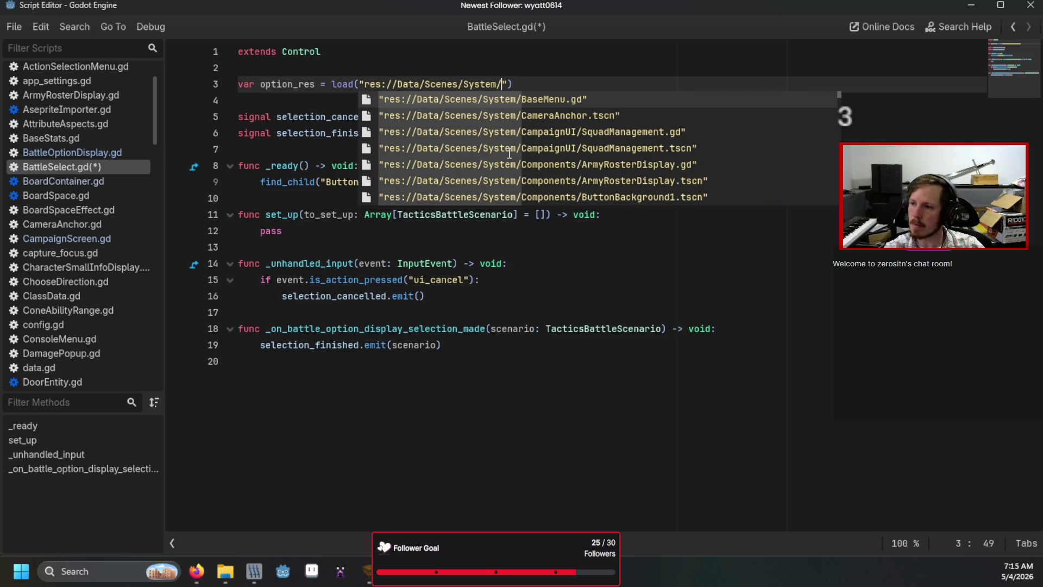
text(world)
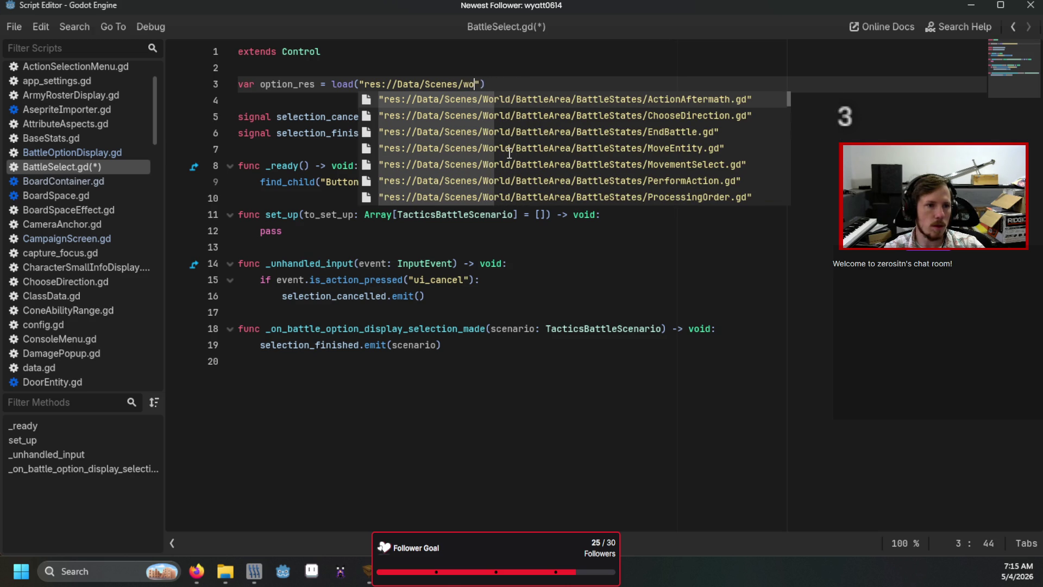
text(/)
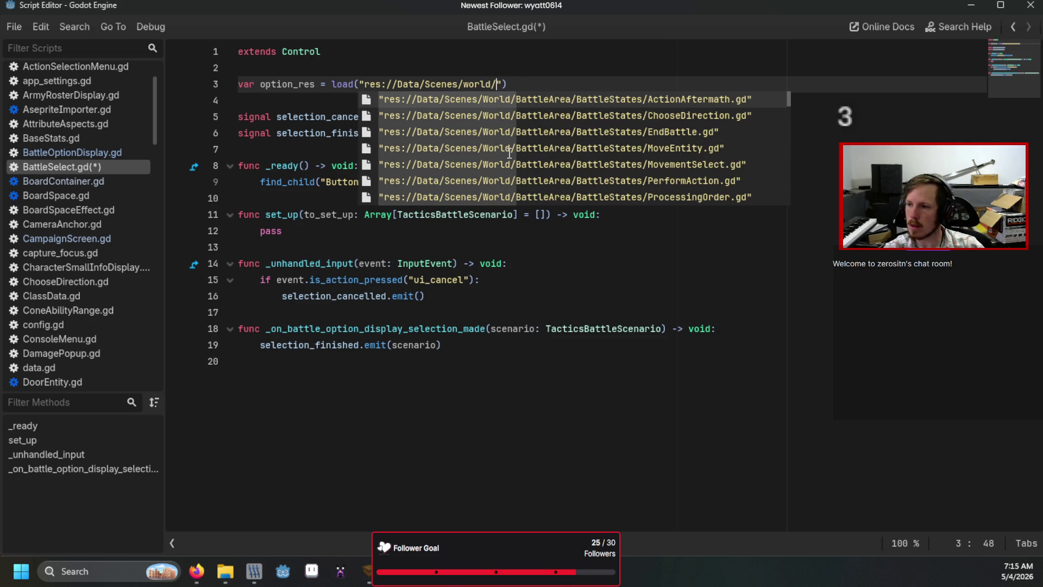
text(Camp)
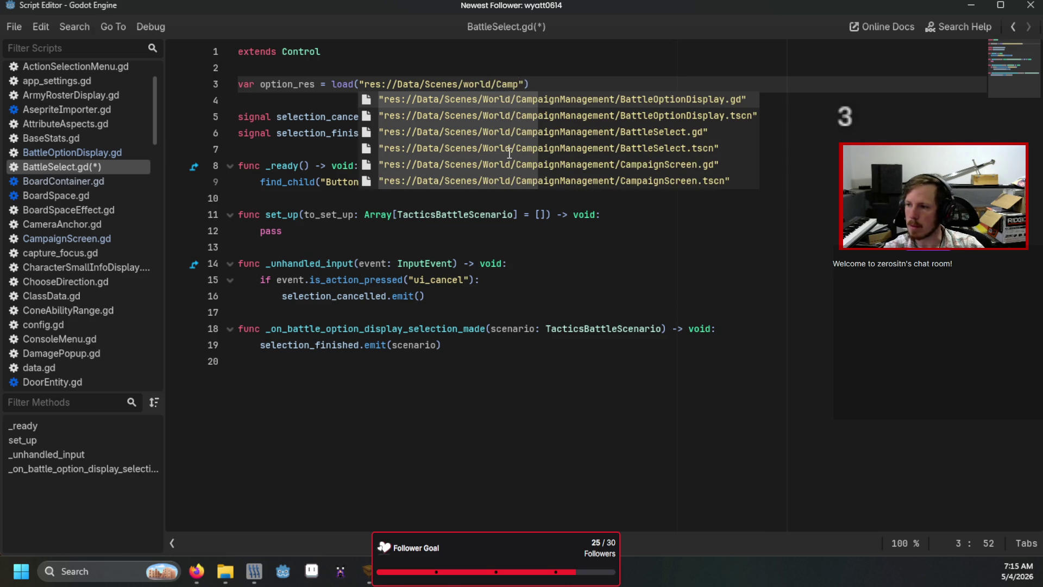
key(Down)
key(Return)
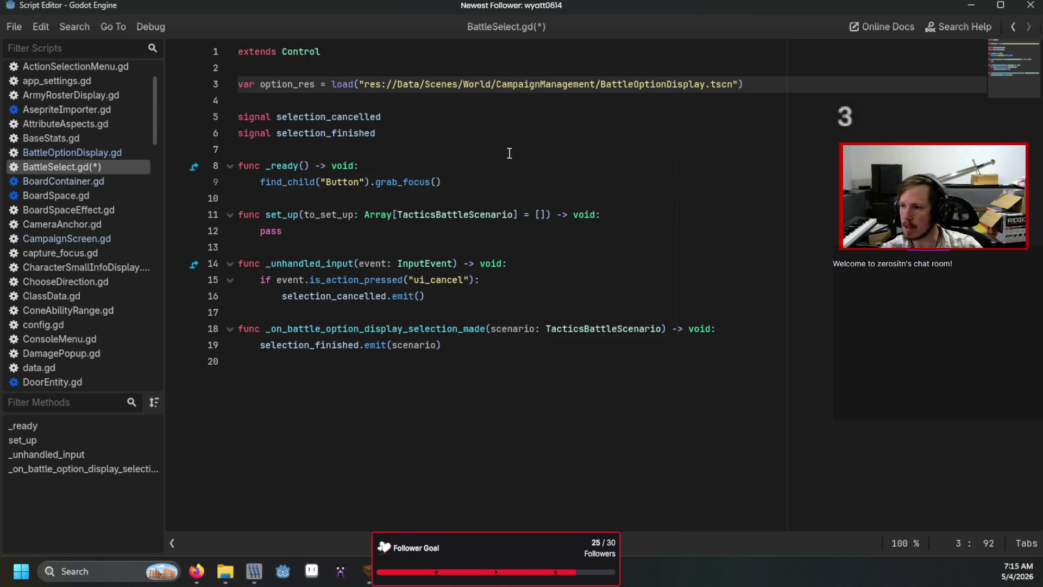
- Replace pass with a loop 'for i: TacticsBattleScenario in to_setup', renaming the parameter to to_setup
click(417, 227)
key(BackSpace)
key(BackSpace)
key(BackSpace)
text(for )
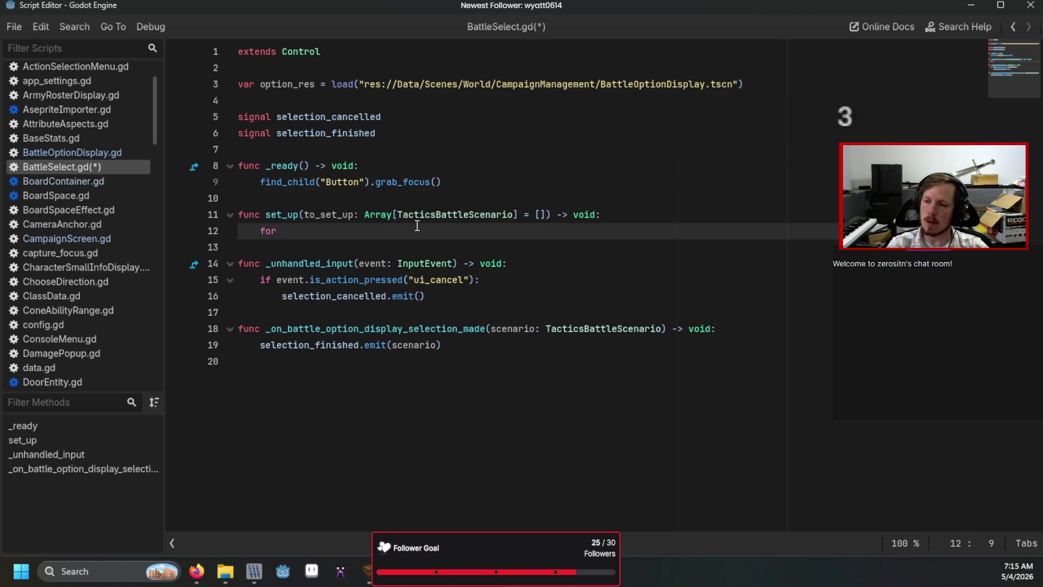
text(i)
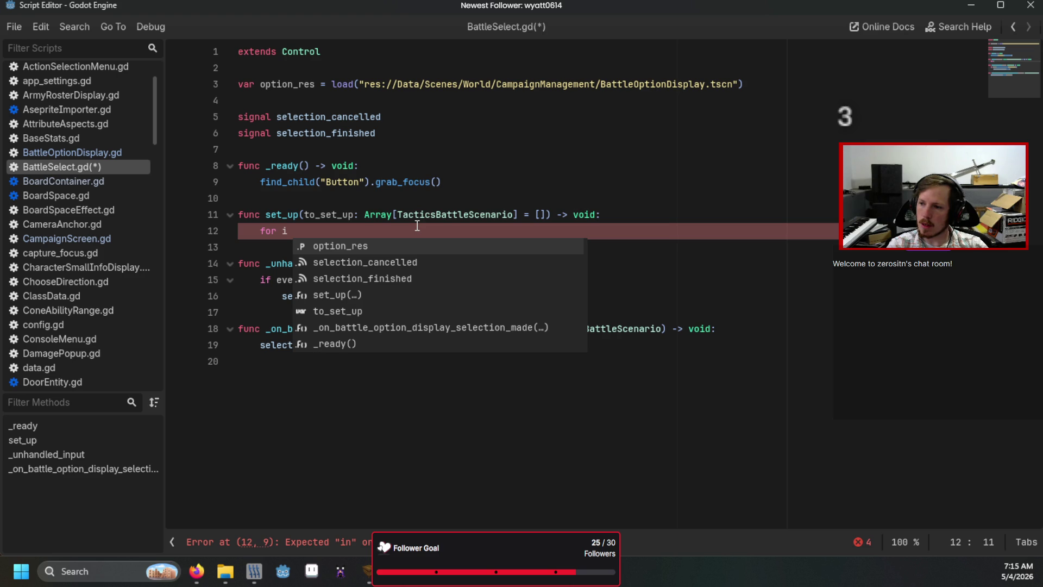
key(BackSpace)
text(: Scenar)
key(Return)
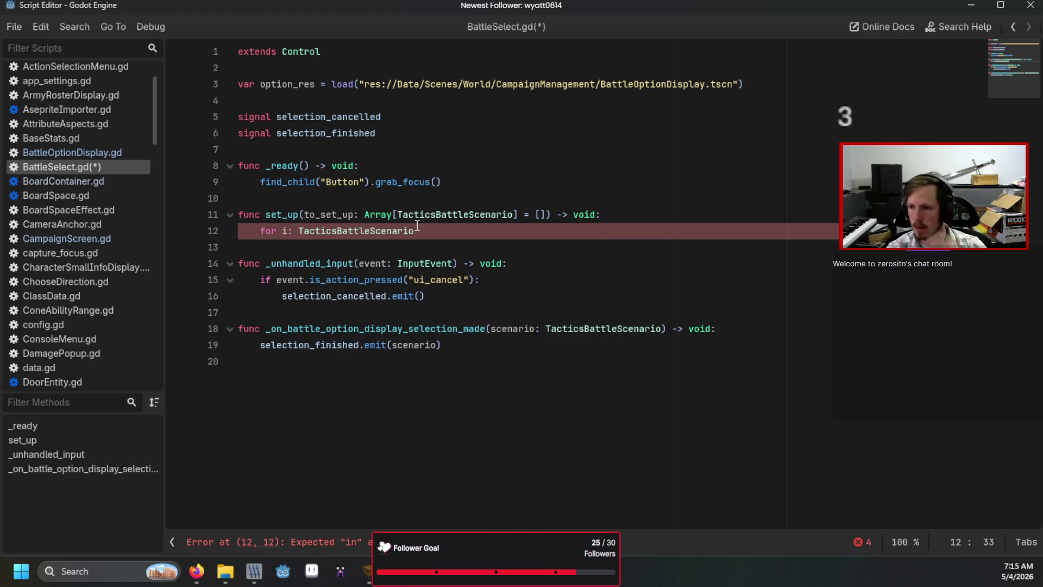
text( in to_)
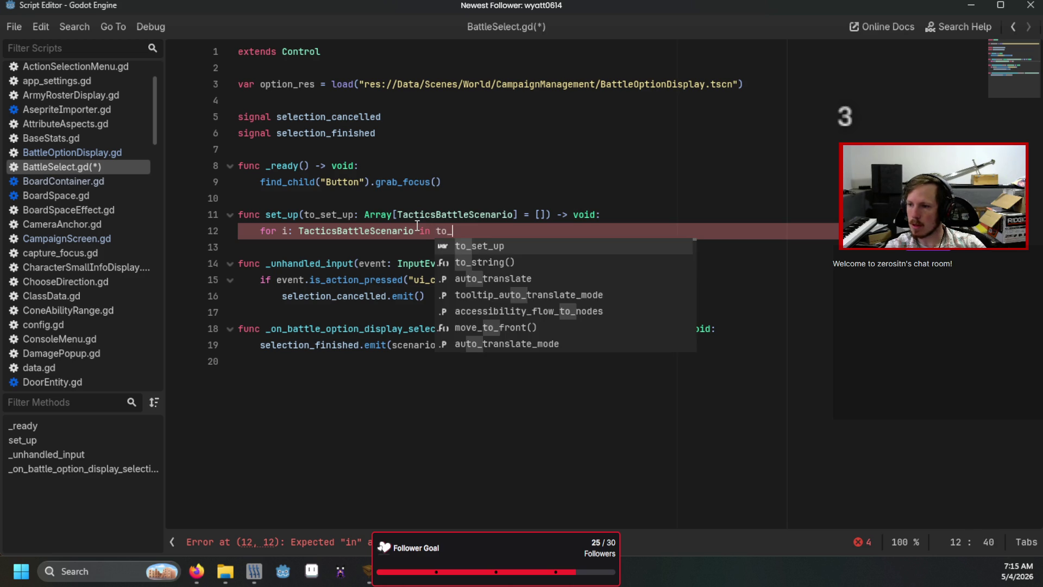
key(Return)
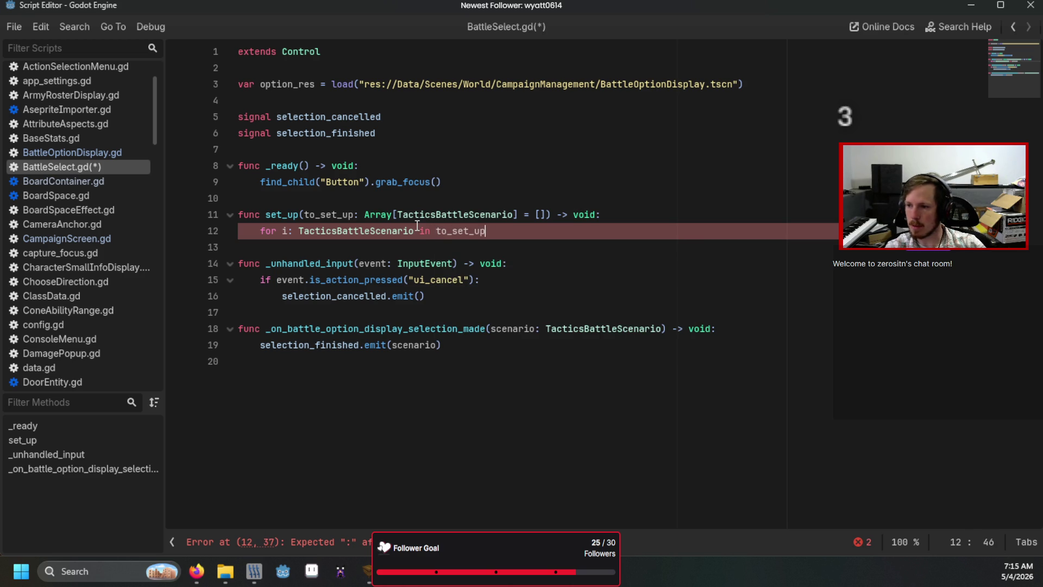
key(BackSpace)
click(342, 214)
key(BackSpace)
click(519, 232)
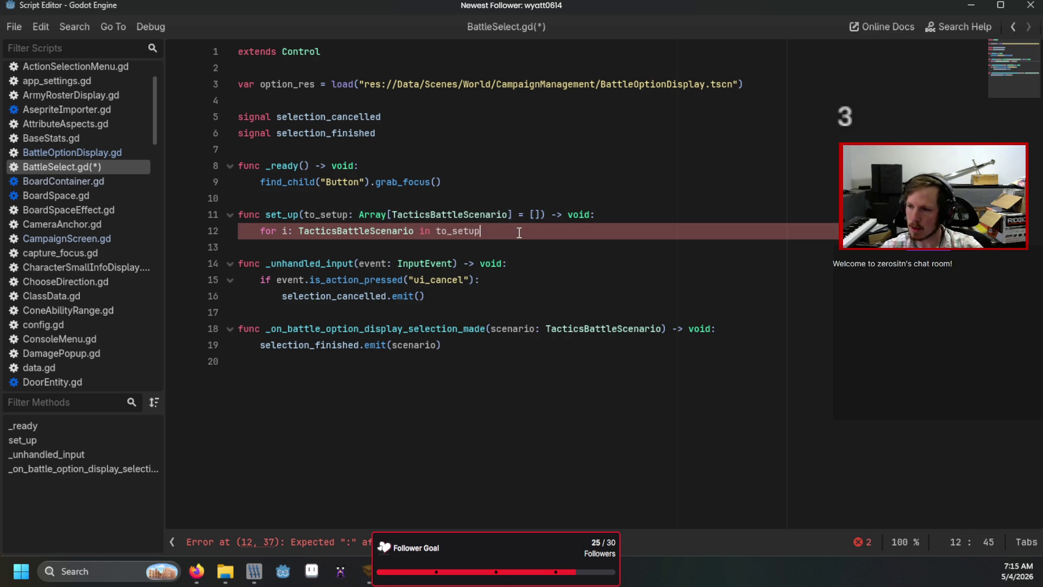
text(:)
key(Return)
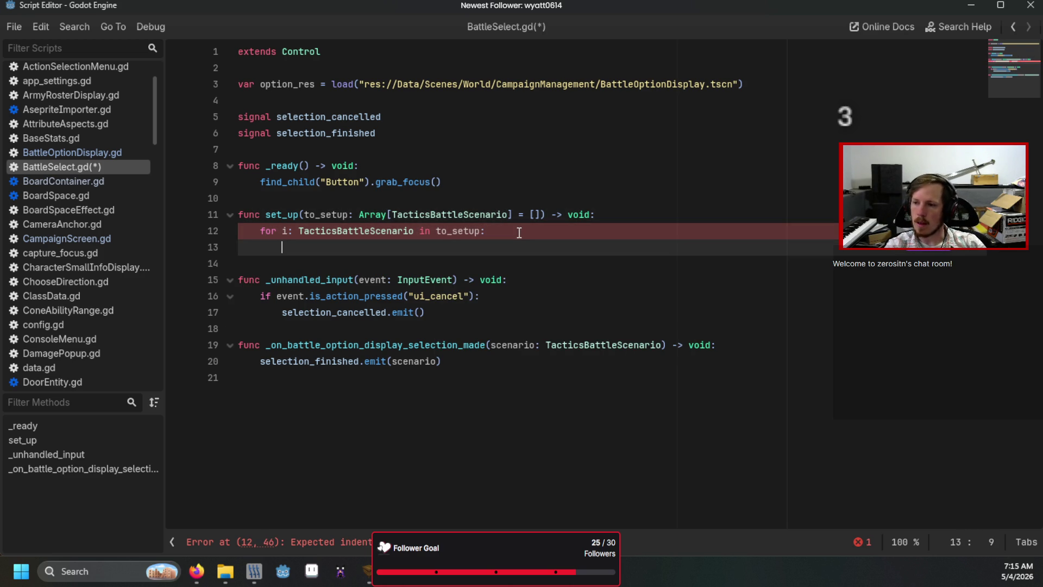
- In the loop body, create temp = option_res.instantiate() and add it via get_child(0).add_child(temp)
text(get_c)
text(hild(0))
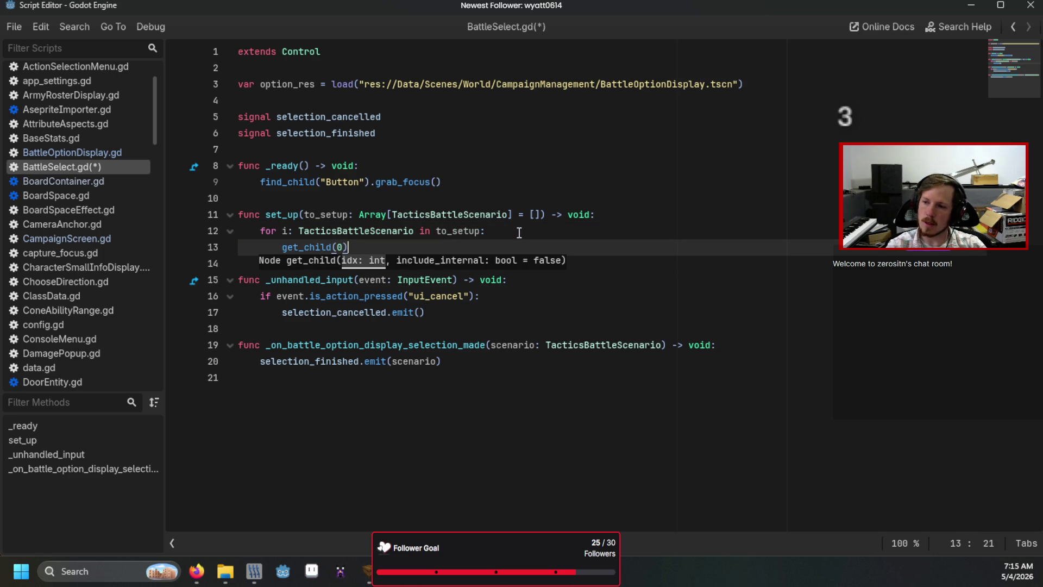
click(519, 232)
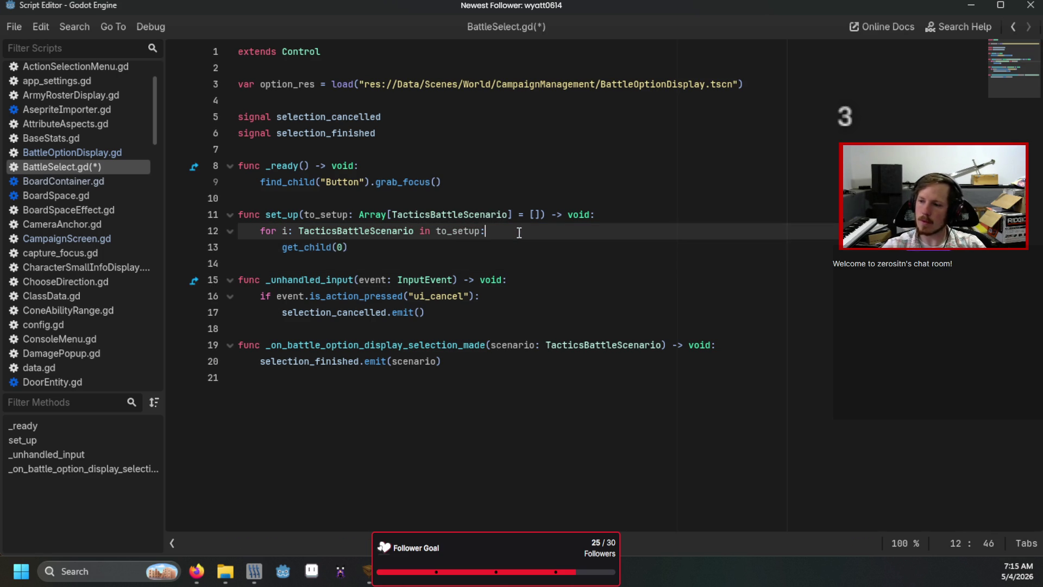
key(Return)
text(var temp: )
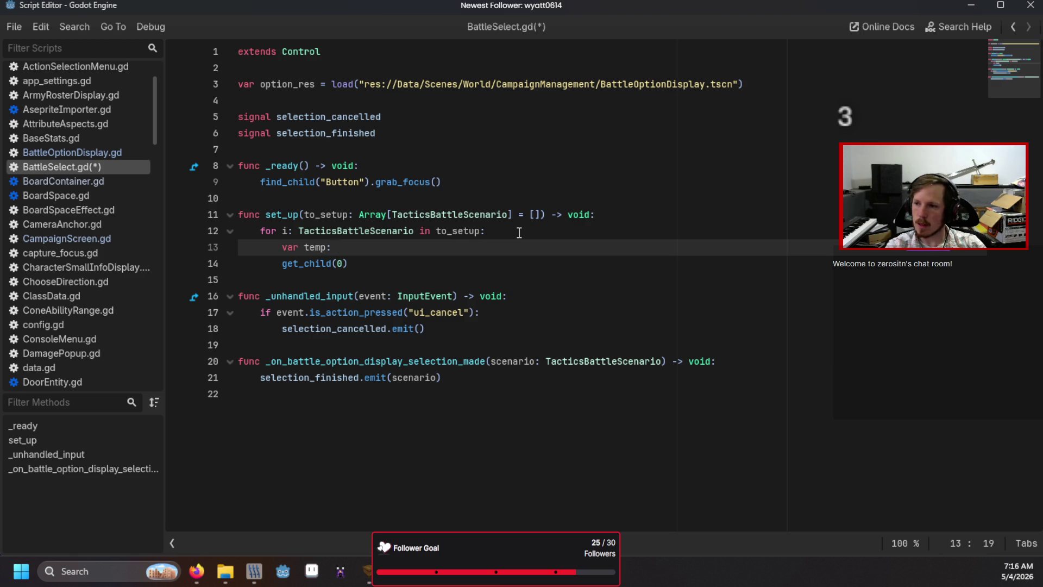
text(Battle)
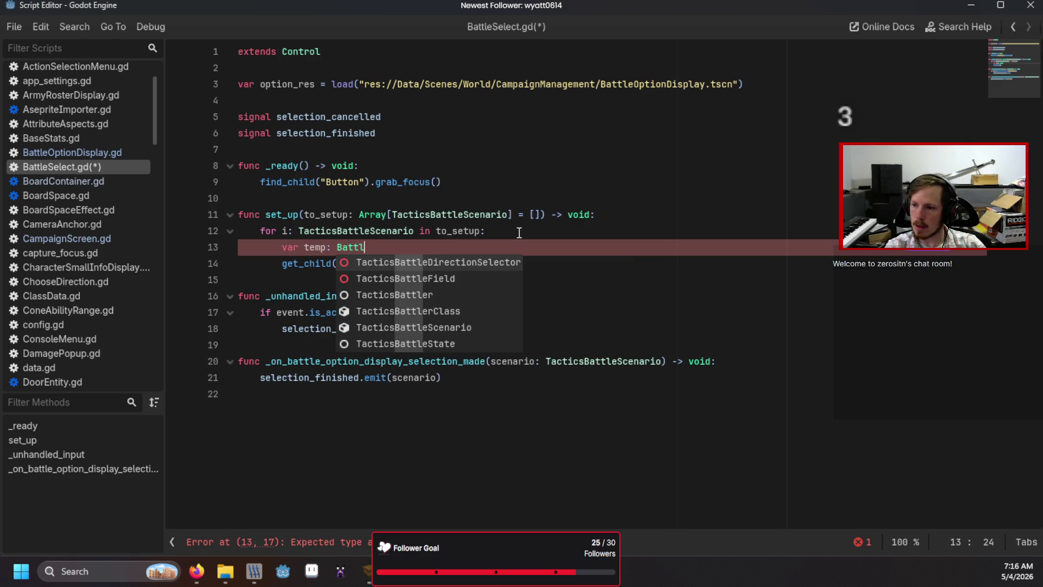
key(BackSpace)
key(BackSpace)
key(BackSpace)
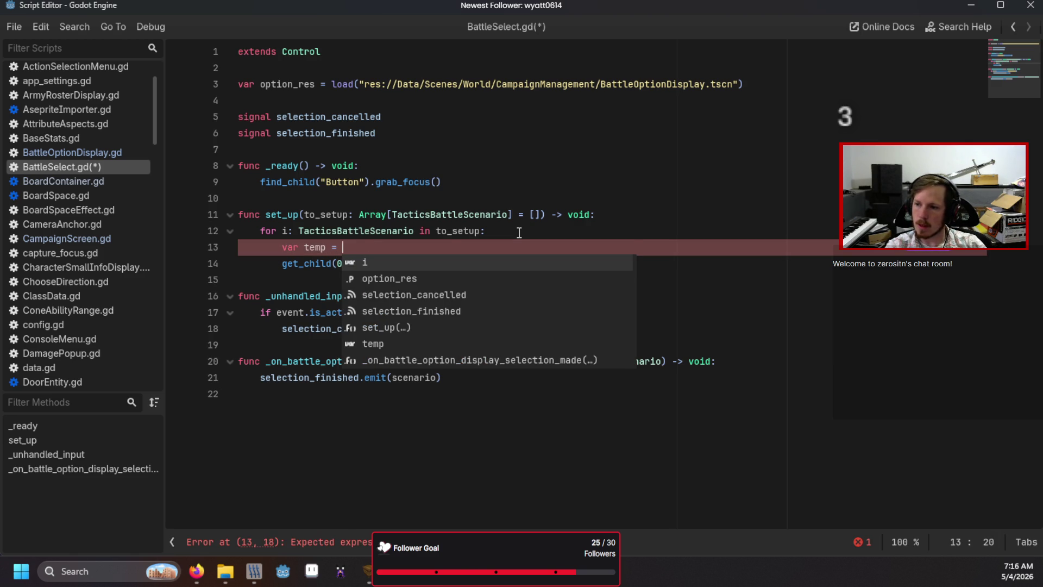
text(in)
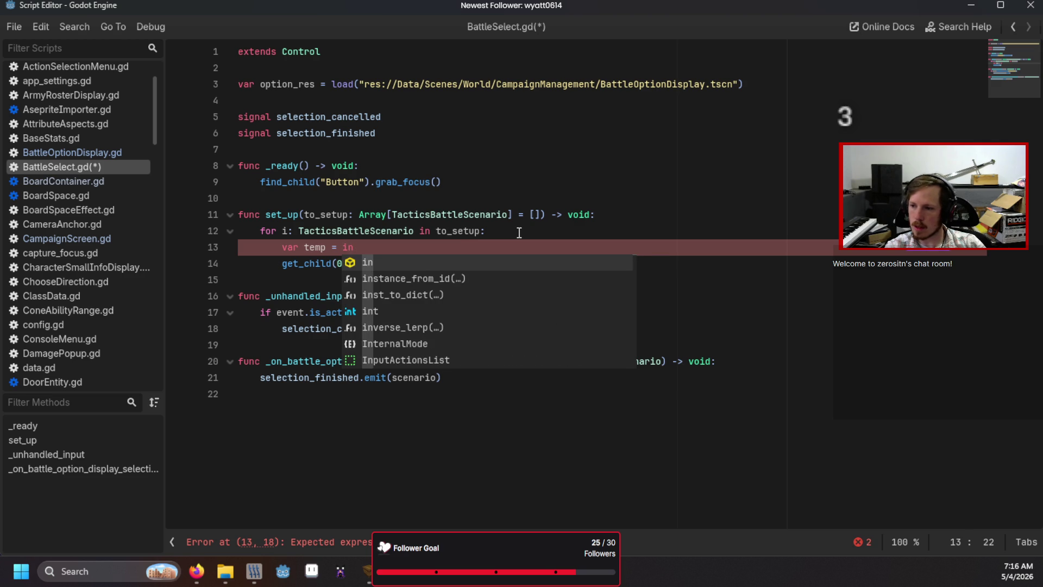
text(s)
key(BackSpace)
key(BackSpace)
key(BackSpace)
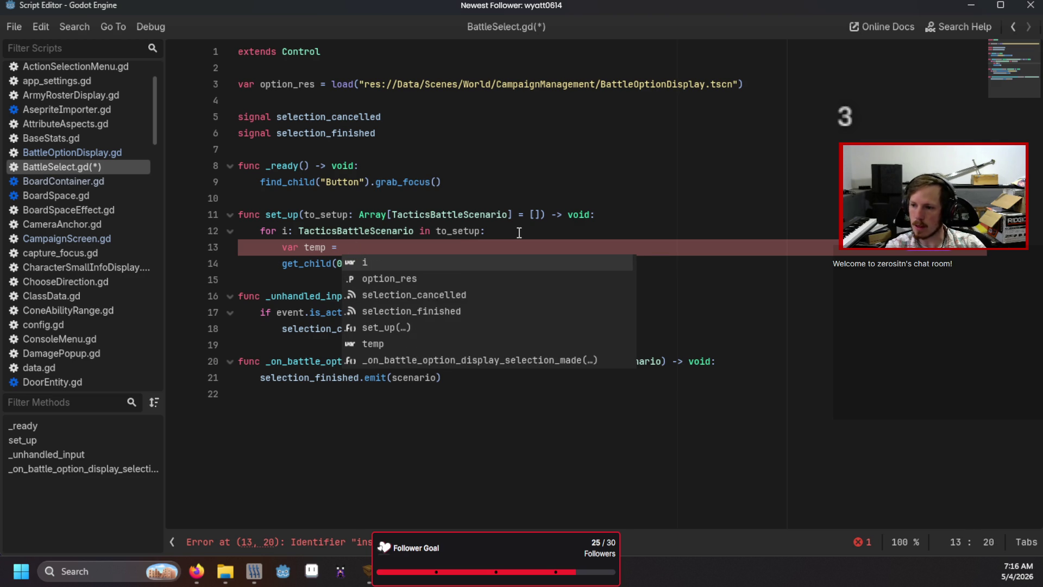
text(option_res.instantiate())
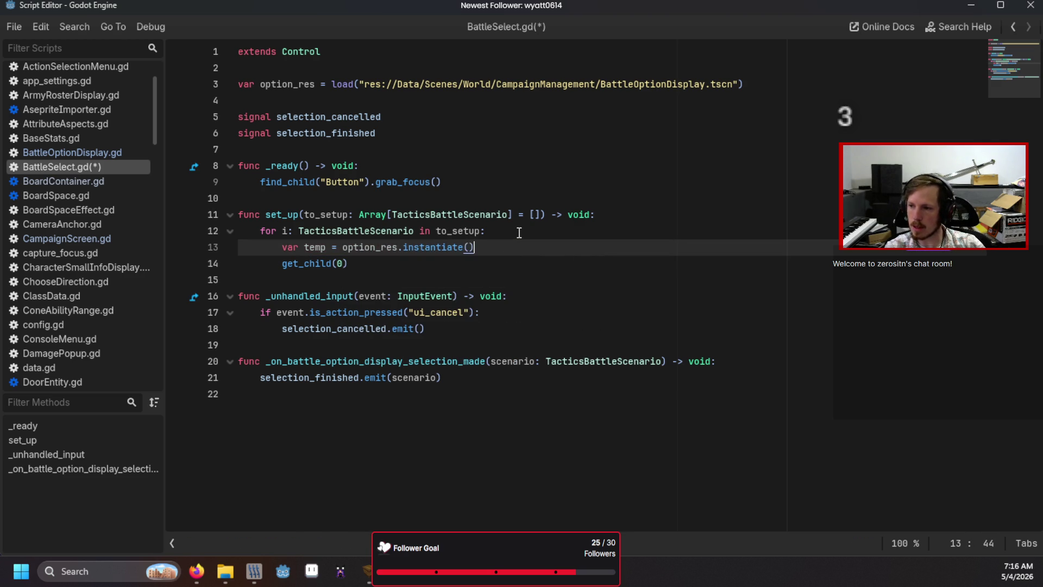
key(Down)
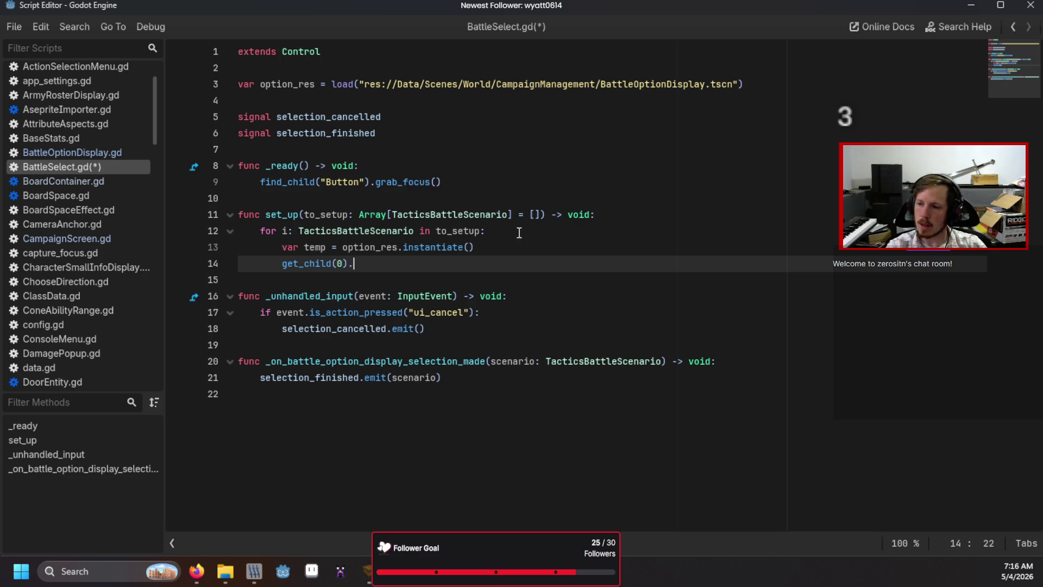
text(add_child()
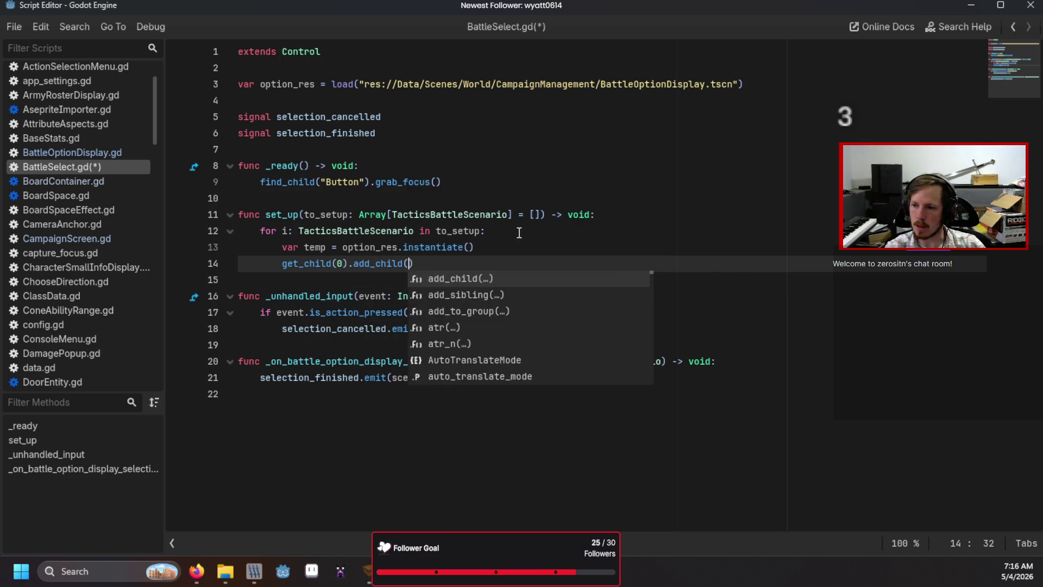
text(temp)
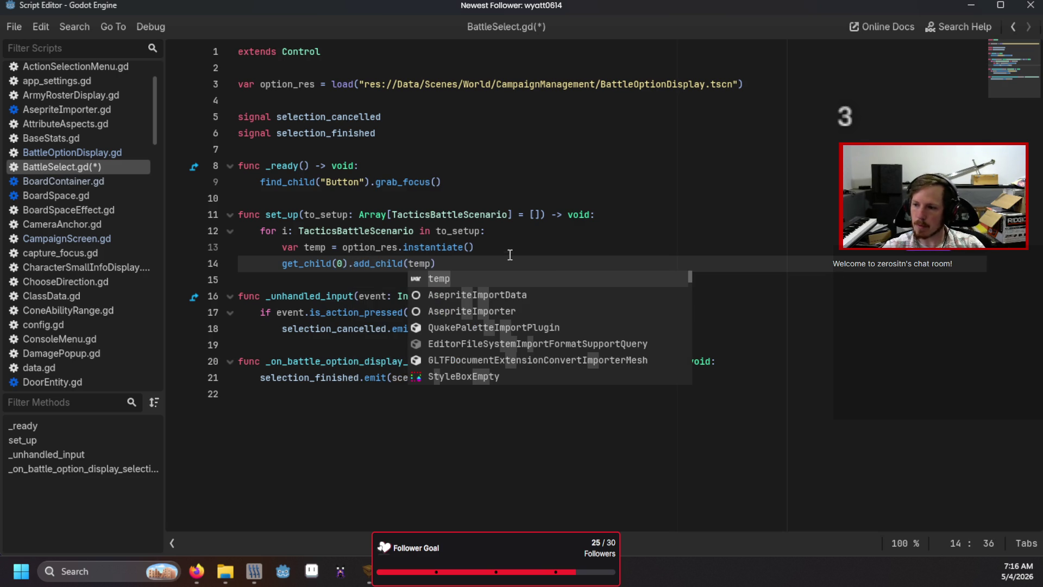
click(499, 267)
- Start the line temp.connect("selection_made", Callable(self, "...")) inside the loop
key(Return)
text(temp.connect)
text(()
text(selection_)
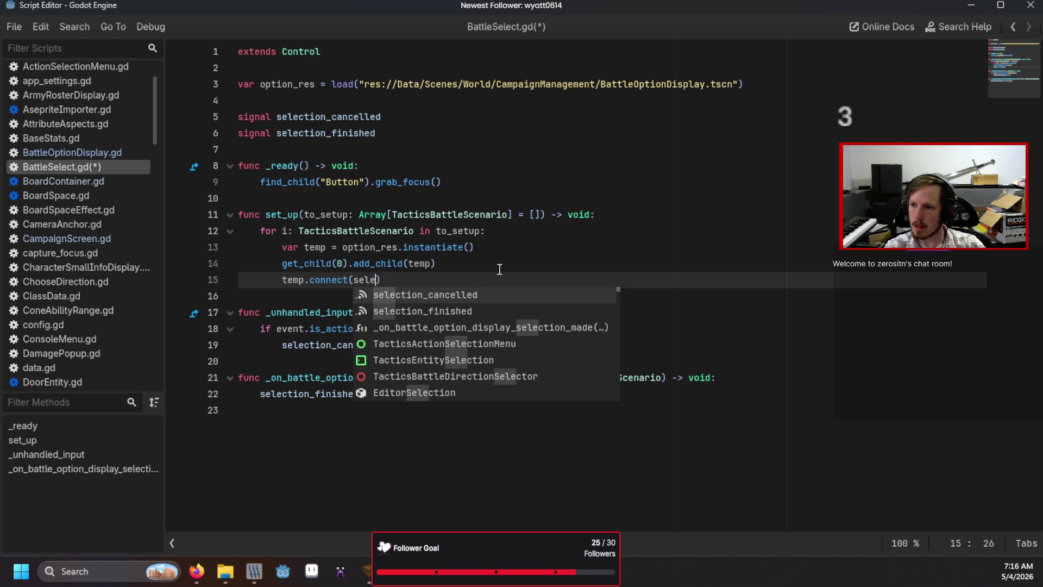
text(made)
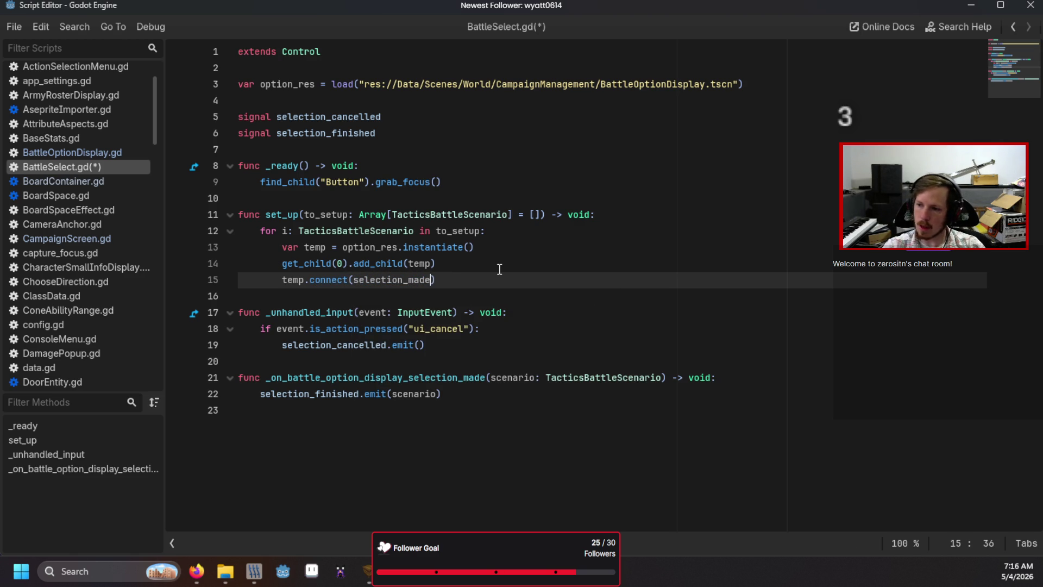
key(ctrl+shift+Left)
text(", )
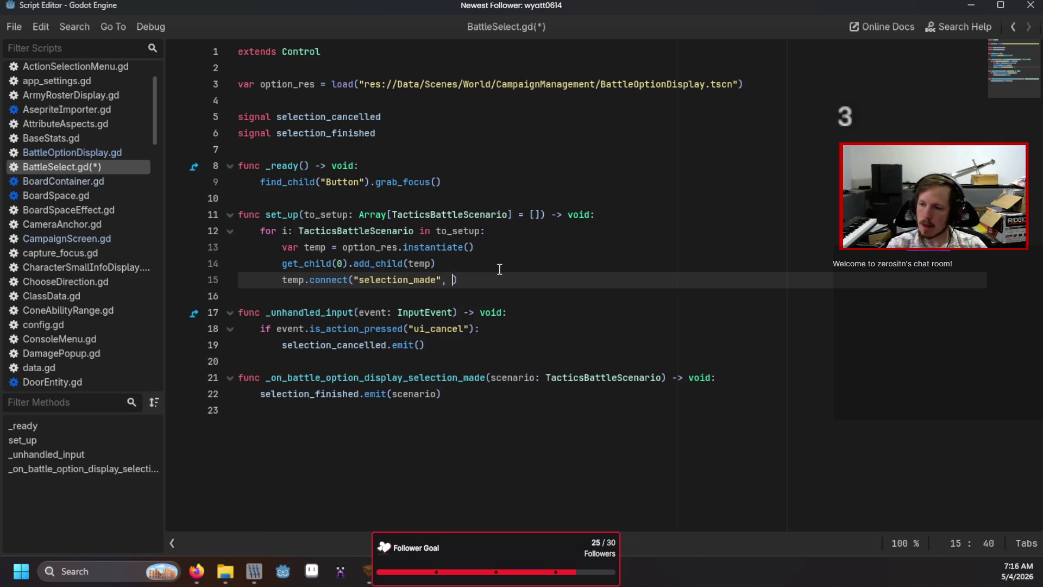
text(Callabe)
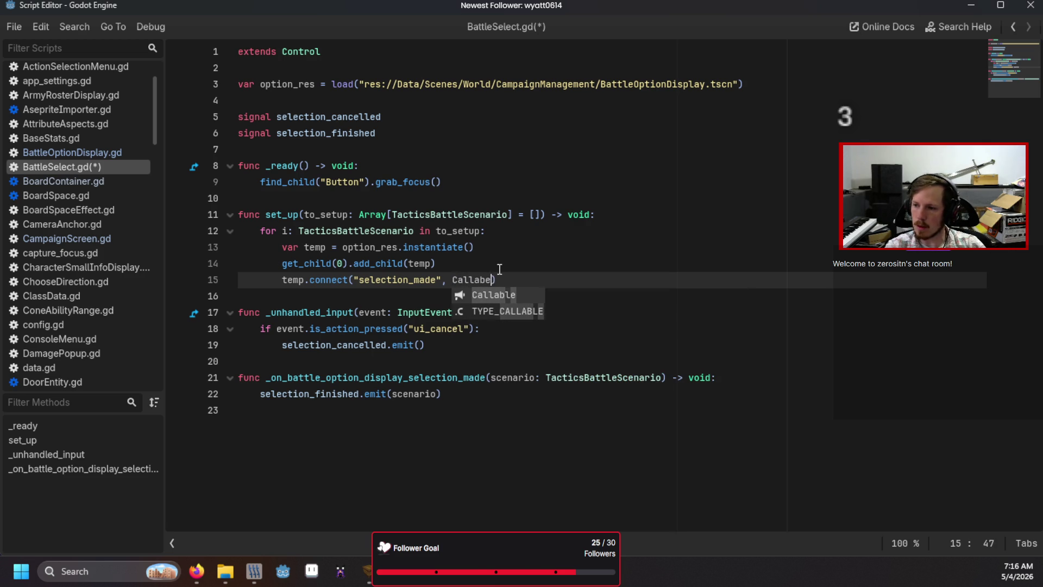
key(Return)
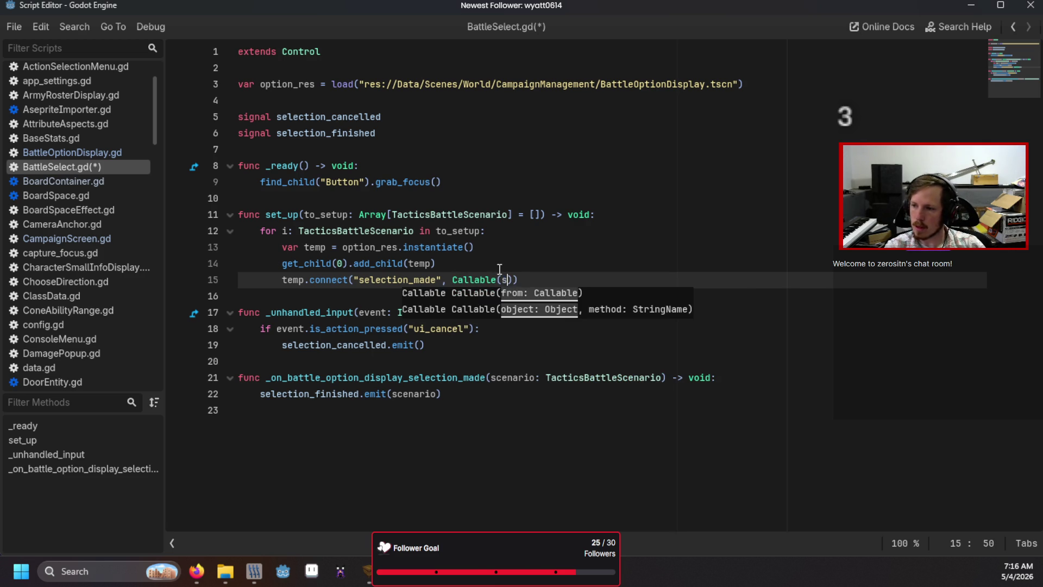
text(self, ")
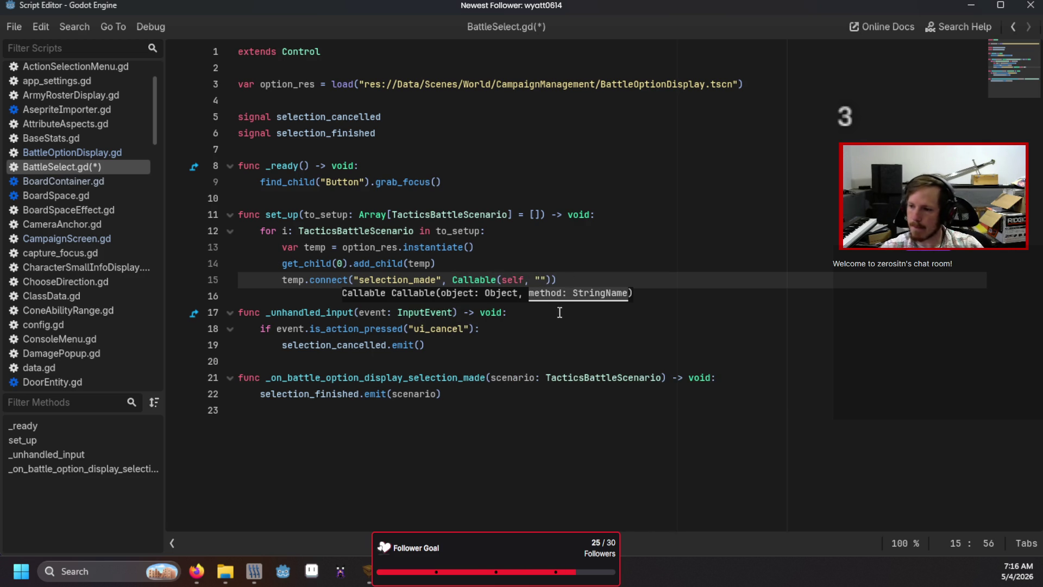
- Rename the handler function to selection_made, use it as the Callable method, and save
double_click(444, 374)
text(selection)
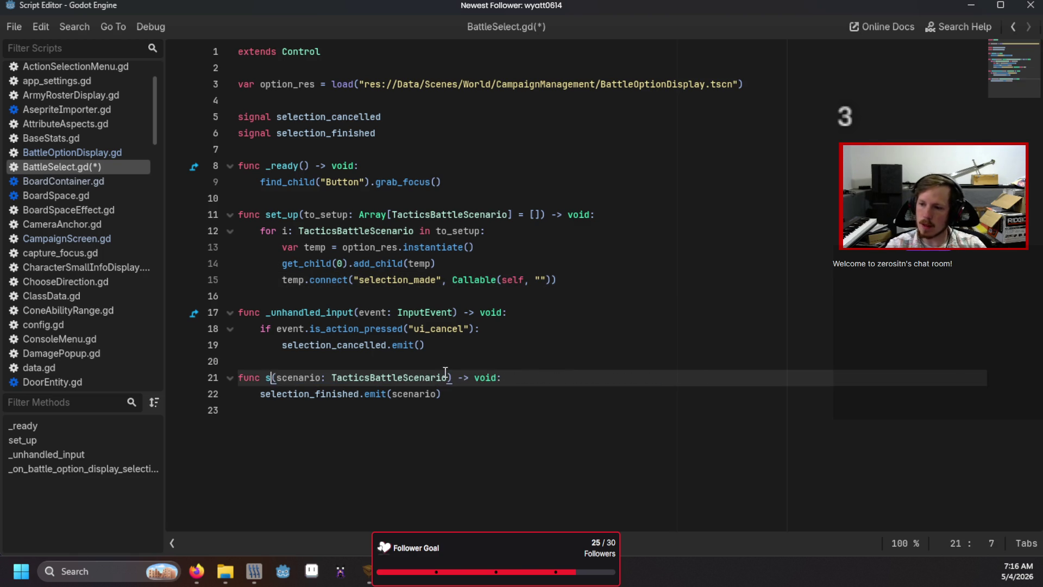
text(_made)
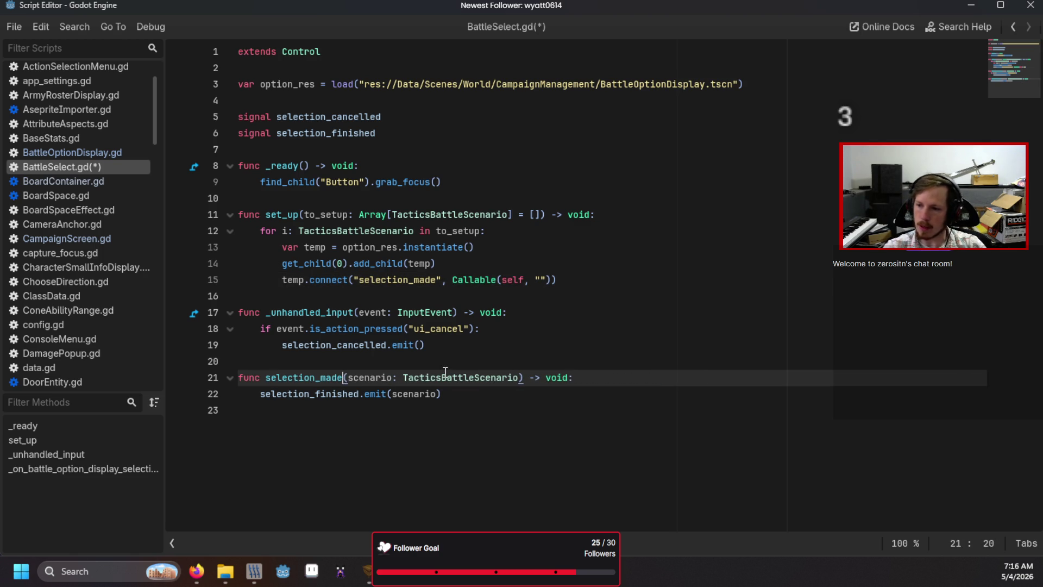
click(540, 279)
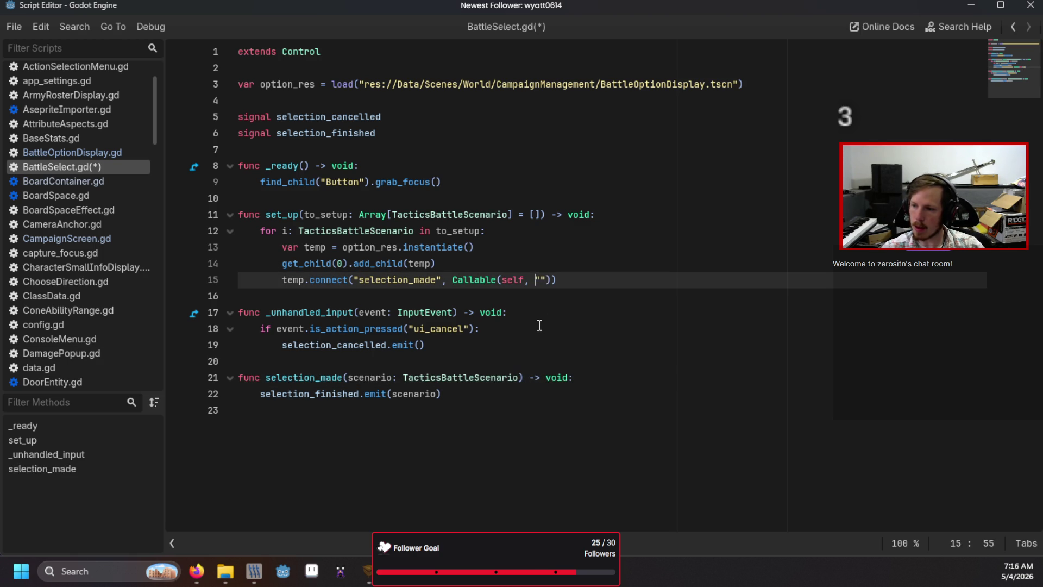
text(selection_made)
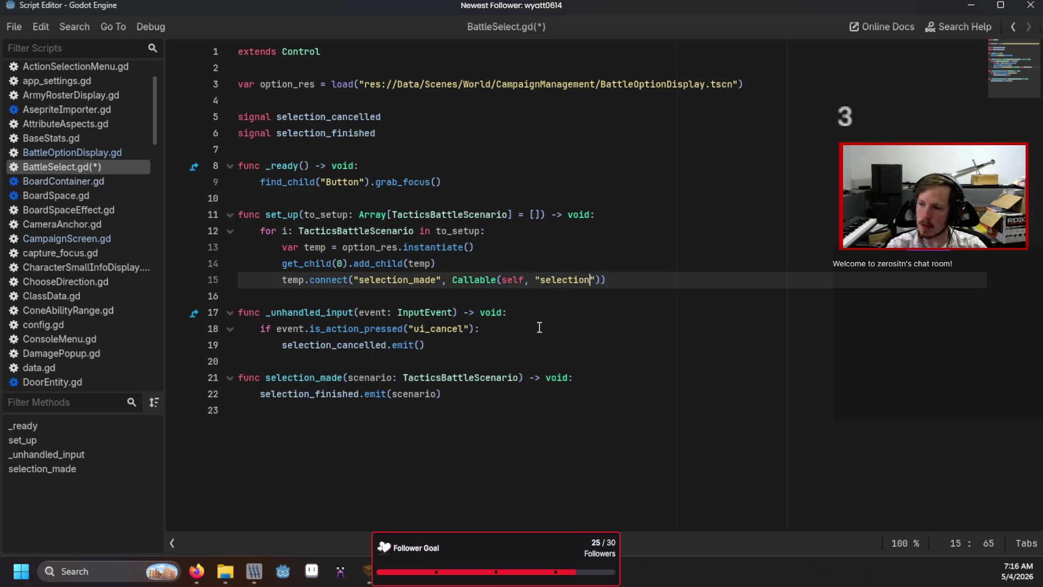
click(540, 328)
key(ctrl+s)
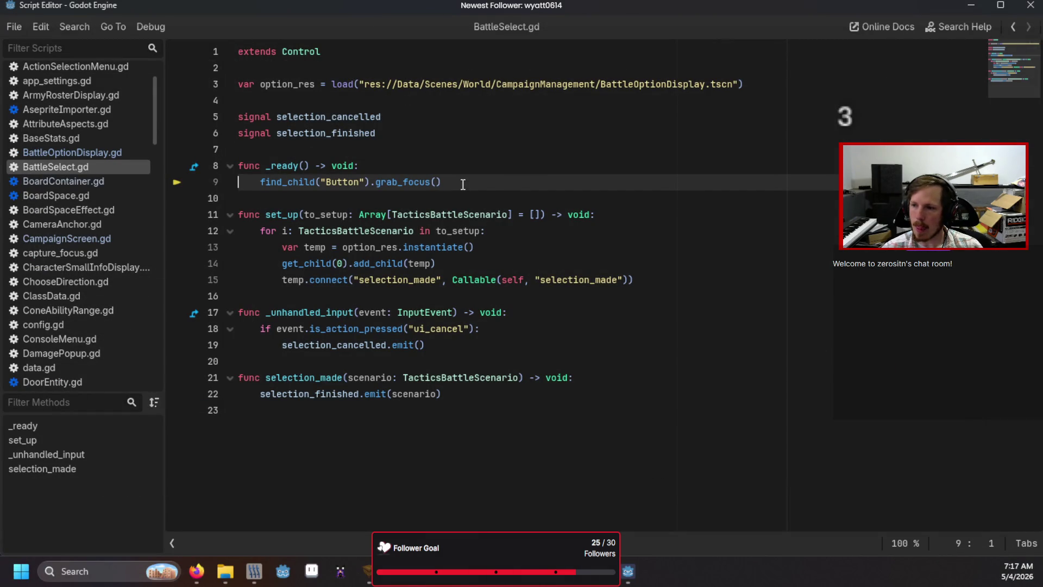
- Delete the _ready function and its grab_focus call from BattleSelect.gd
drag(459, 181, 262, 185)
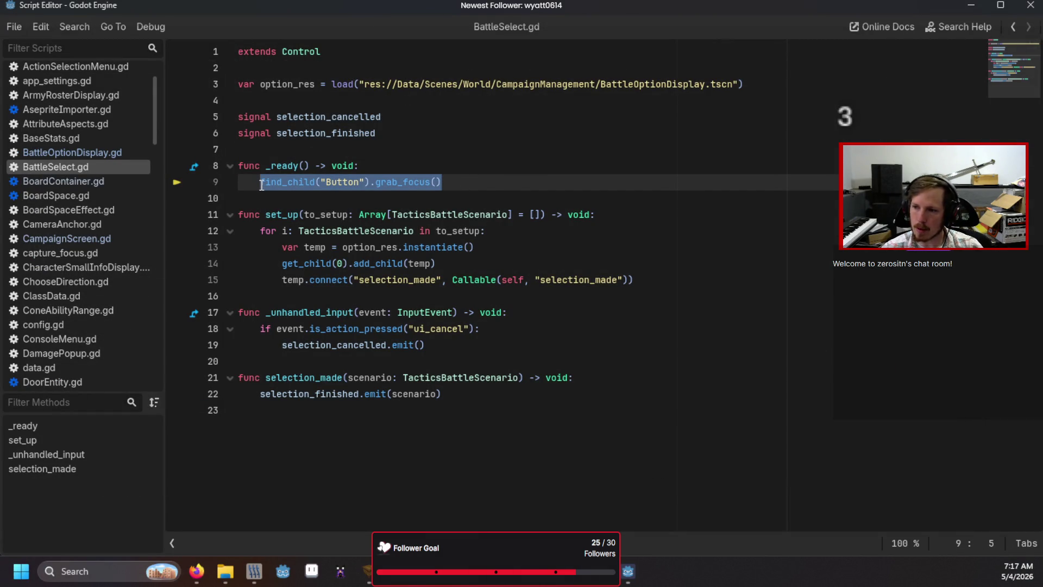
key(BackSpace)
key(BackSpace)
key(BackSpace)
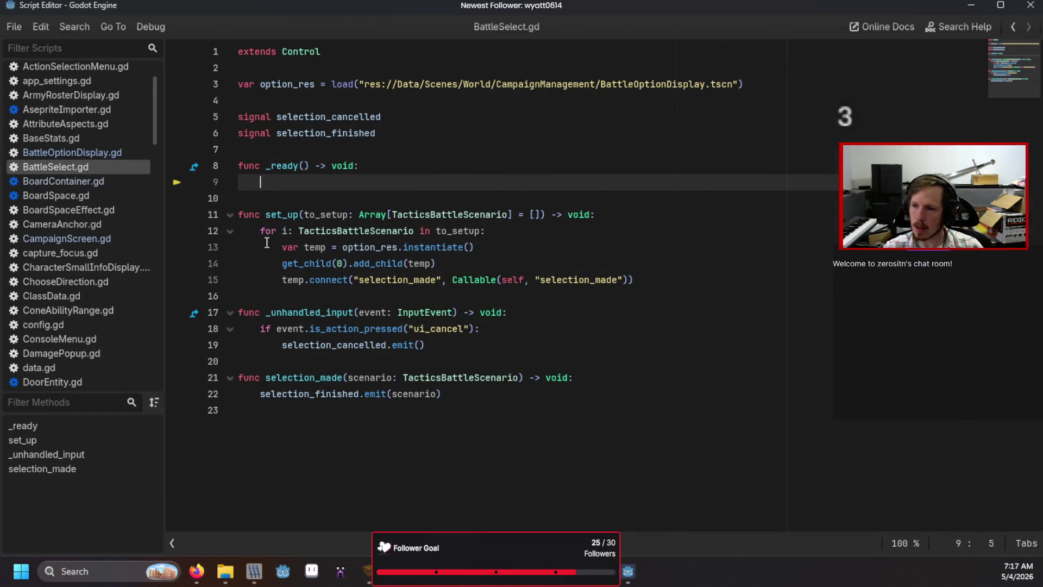
click(640, 262)
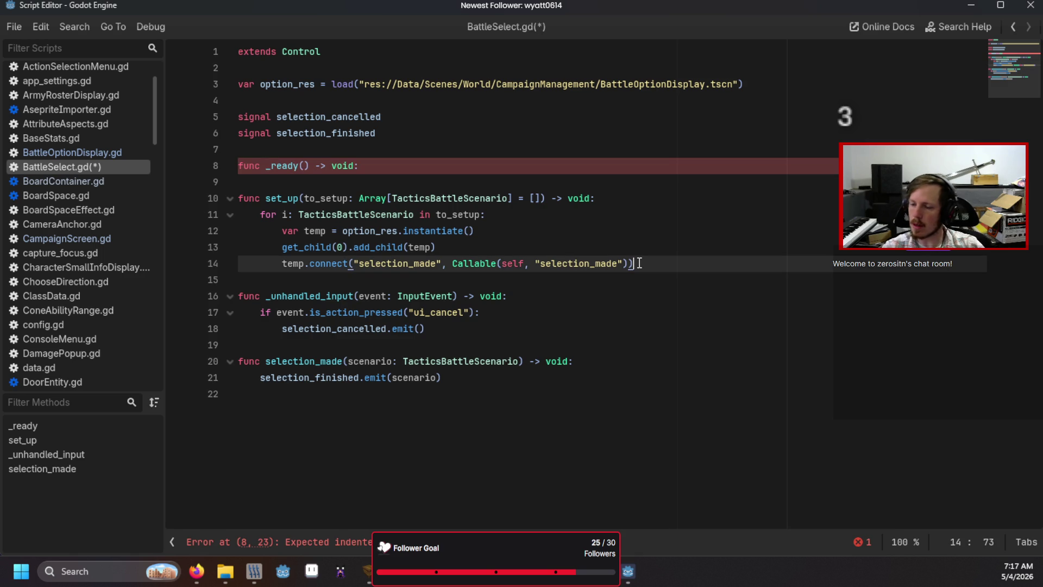
triple_click(404, 166)
key(BackSpace)
key(BackSpace)
key(Delete)
- After set_up's loop, add get_child(0).find_child("Button").grab_focus() and save the script
click(678, 217)
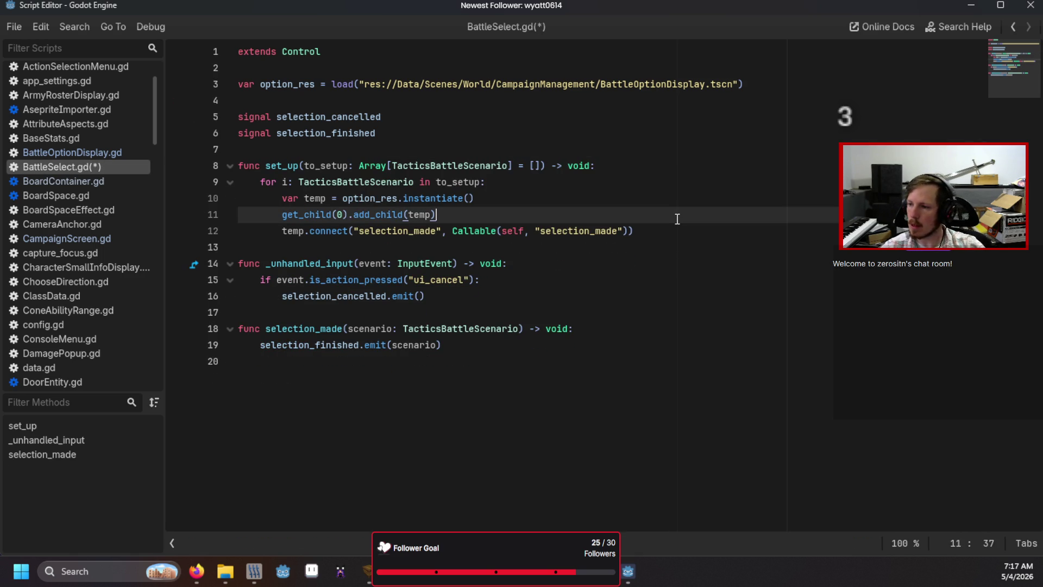
key(Down)
key(End)
key(Return)
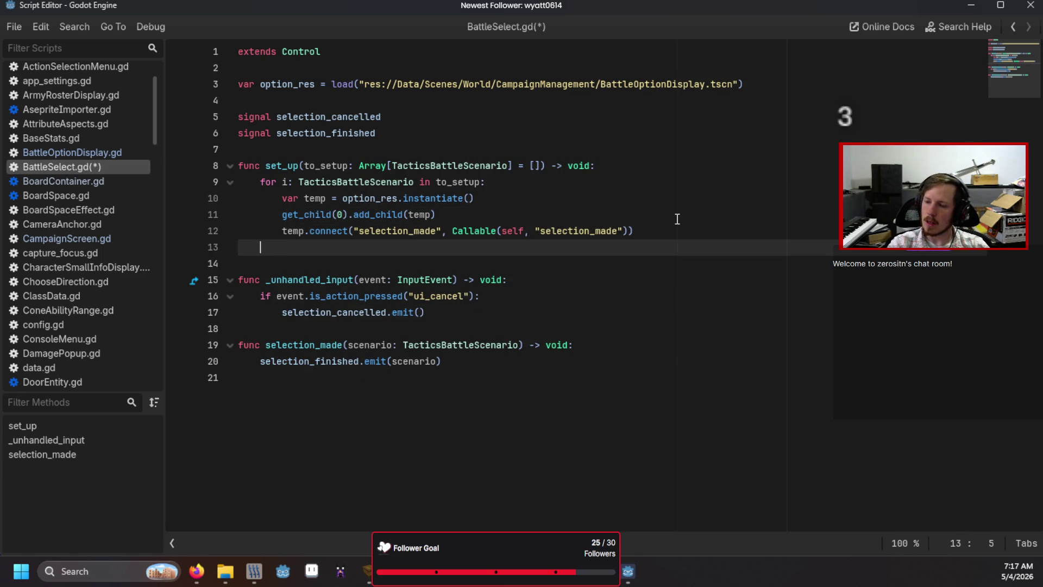
text(get)
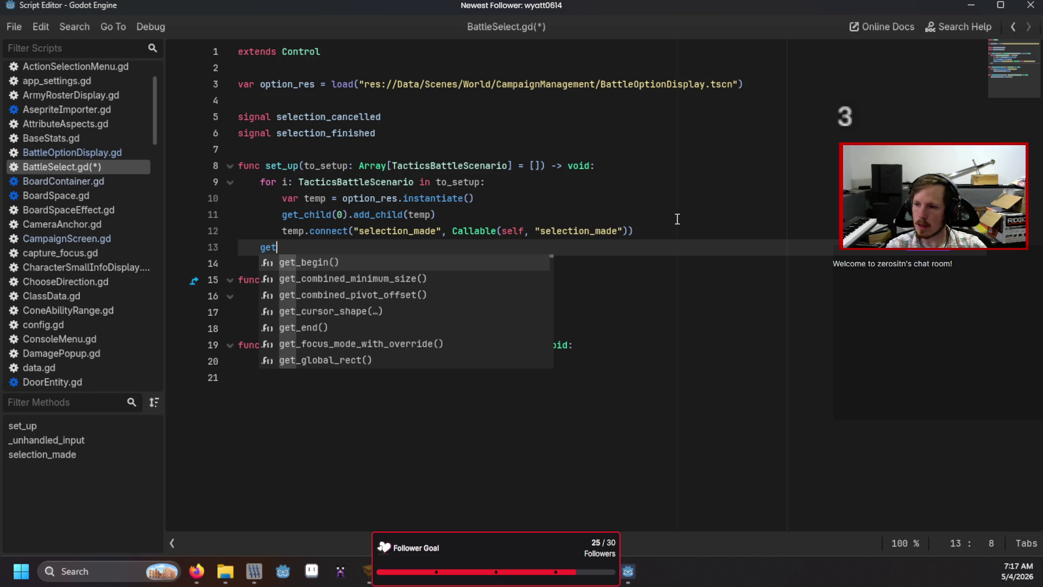
text(_ch)
key(Return)
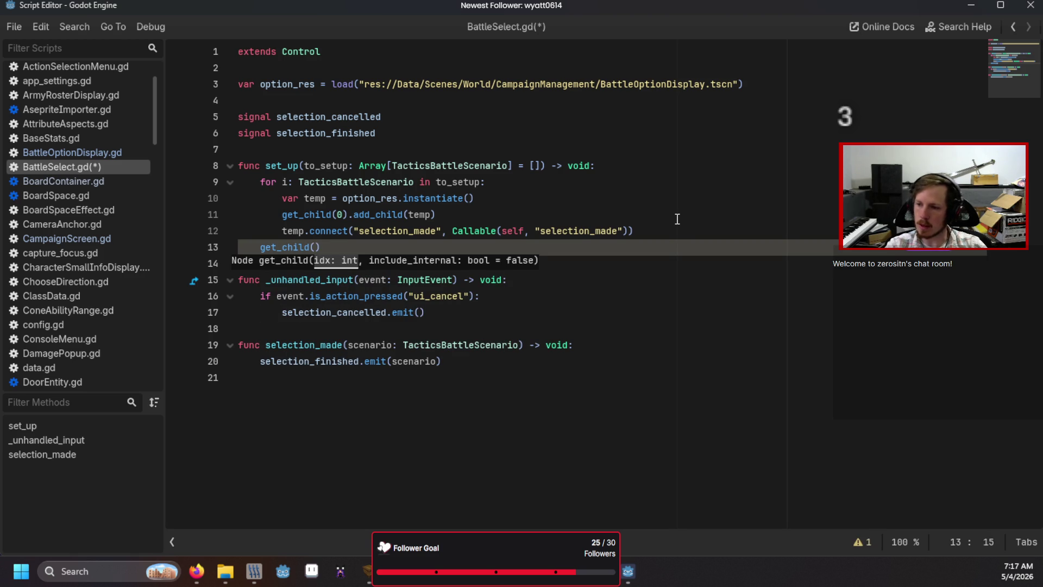
text().find)
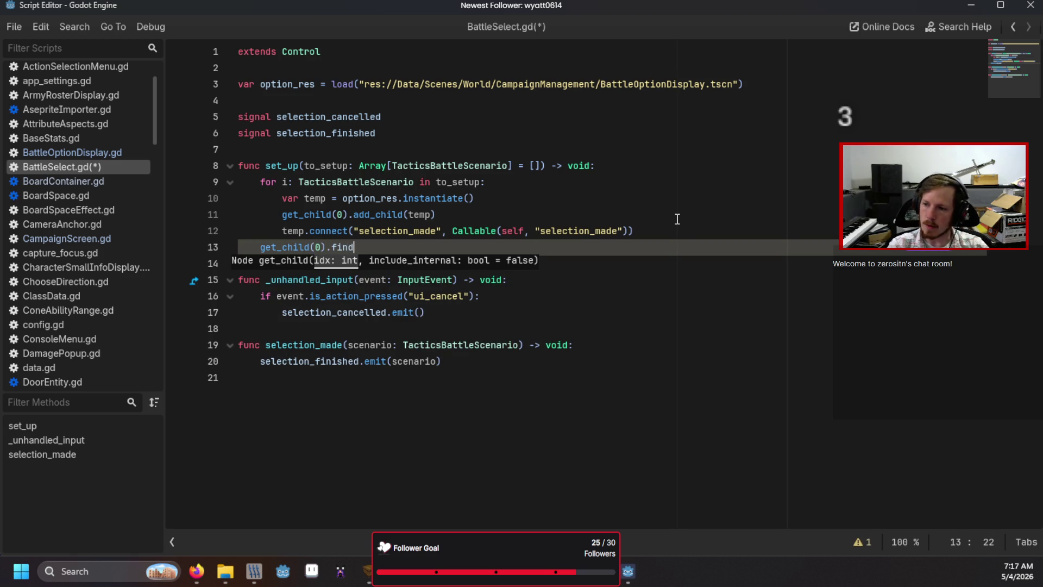
text(_child("But)
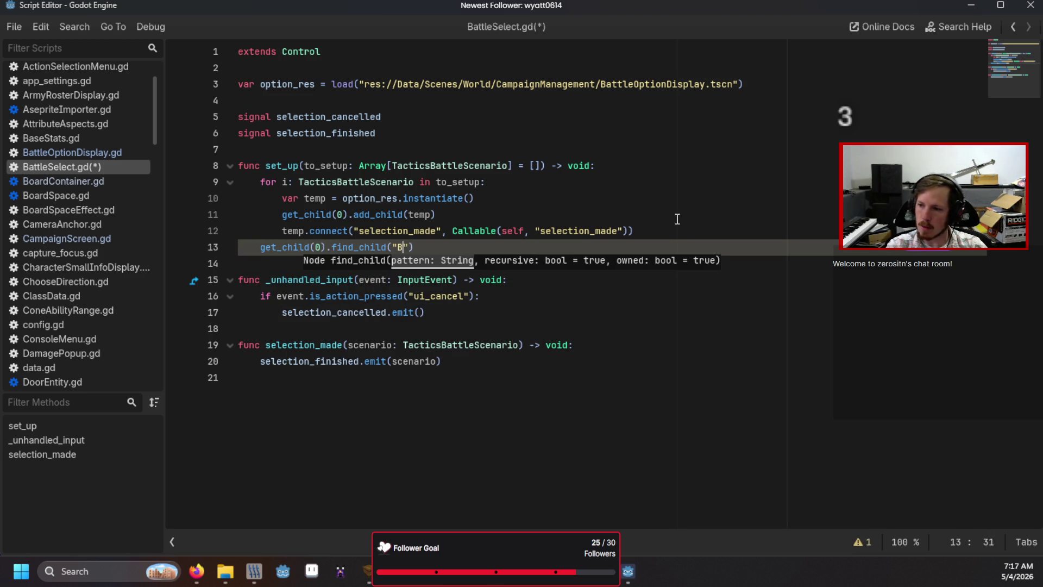
text(ton").grab_fo)
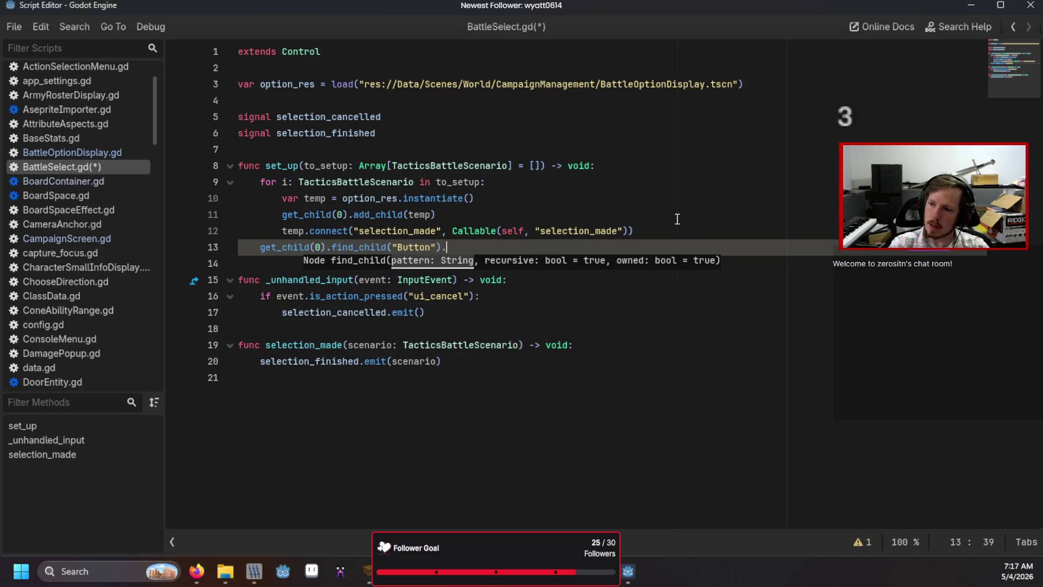
text(cus)
key(Return)
click(678, 219)
key(ctrl+s)
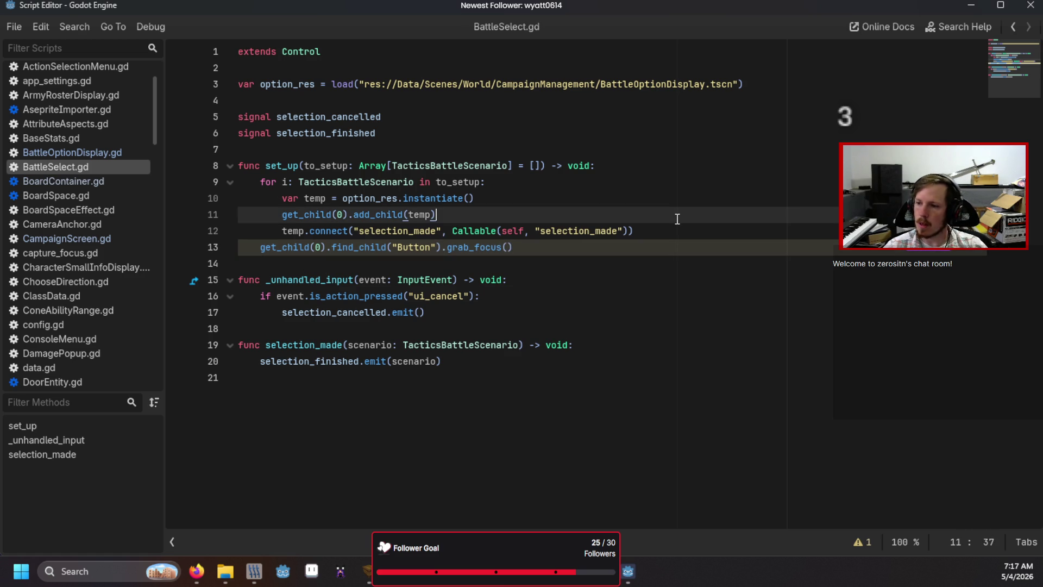
click(642, 166)
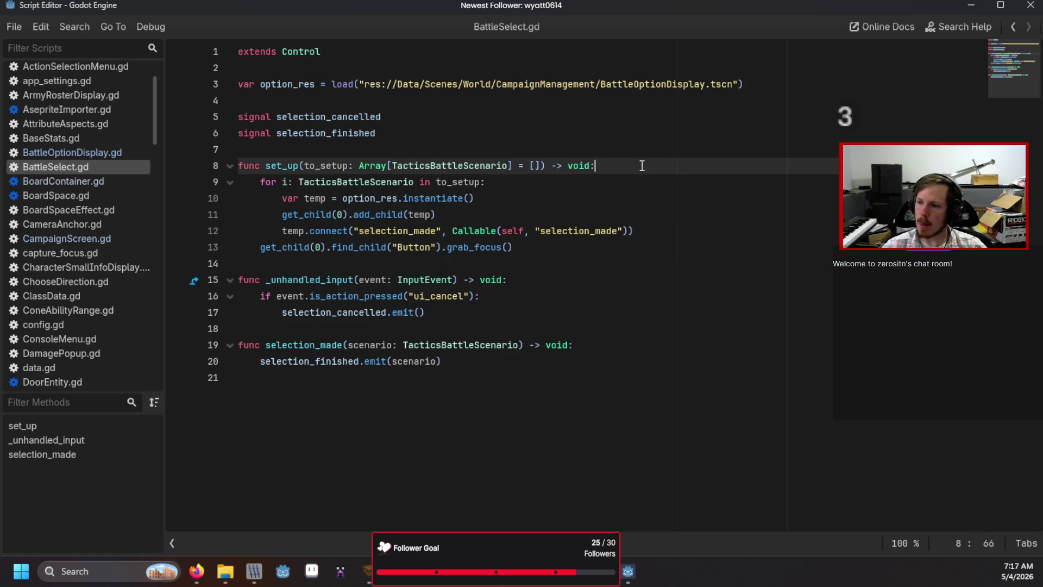